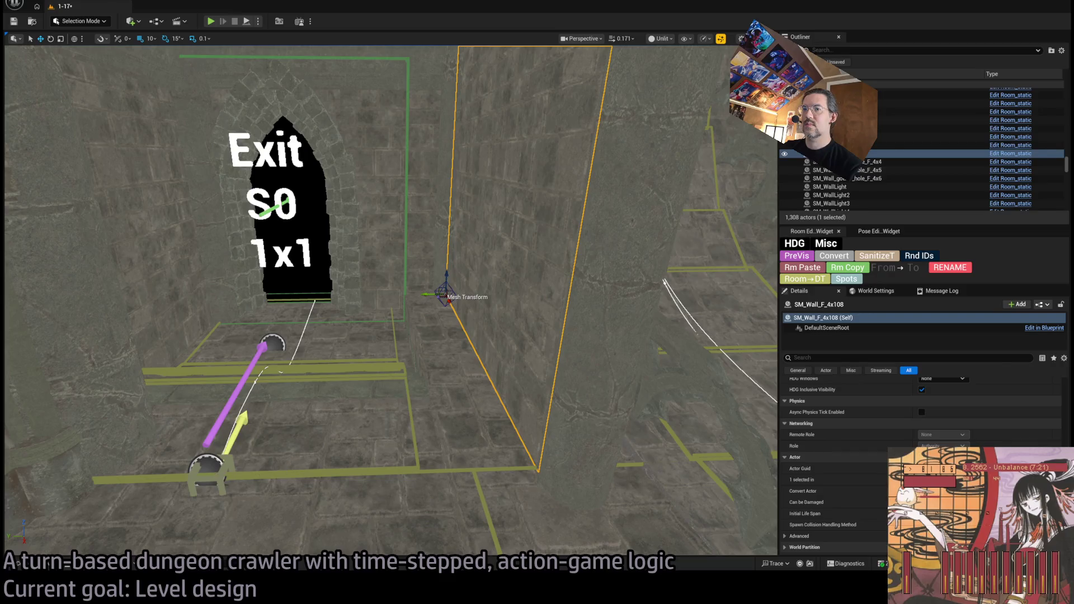
# - Select the Exit S0 stair floor, nudge it sideways, and set its first width to 150
pyautogui.click(207, 467)
pyautogui.press('f')
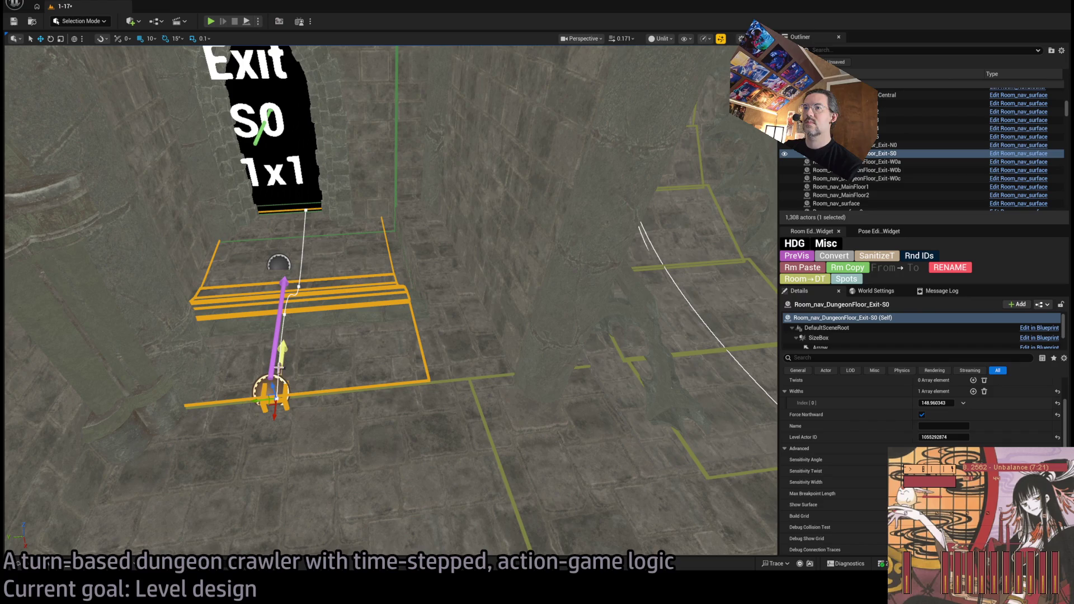
pyautogui.moveTo(258, 398)
pyautogui.mouseDown()
pyautogui.moveTo(292, 398)
pyautogui.moveTo(272, 400)
pyautogui.mouseUp()
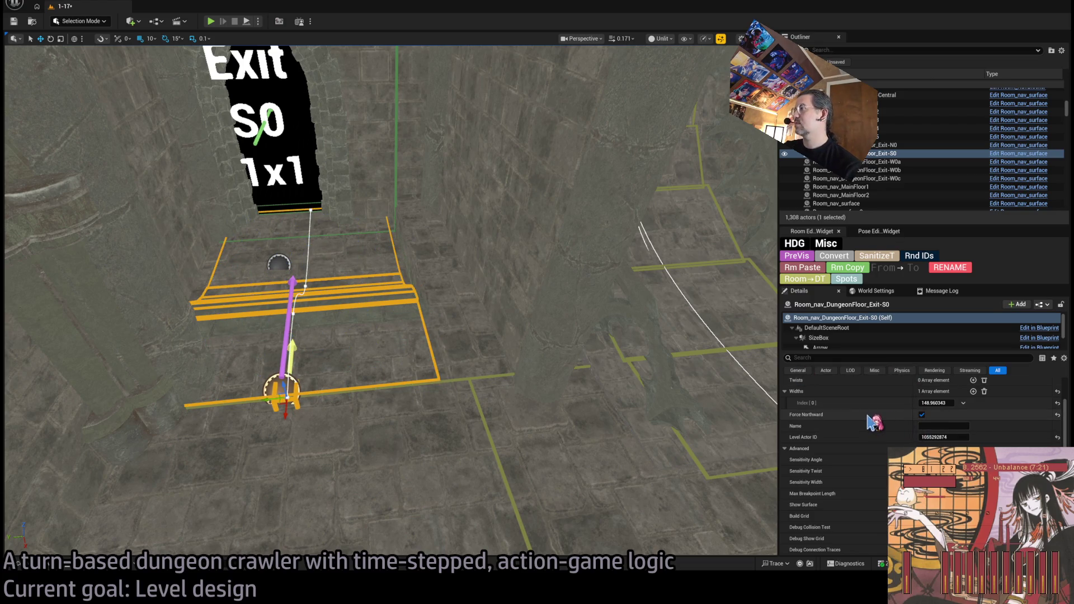
pyautogui.write('150')
pyautogui.press('Return')
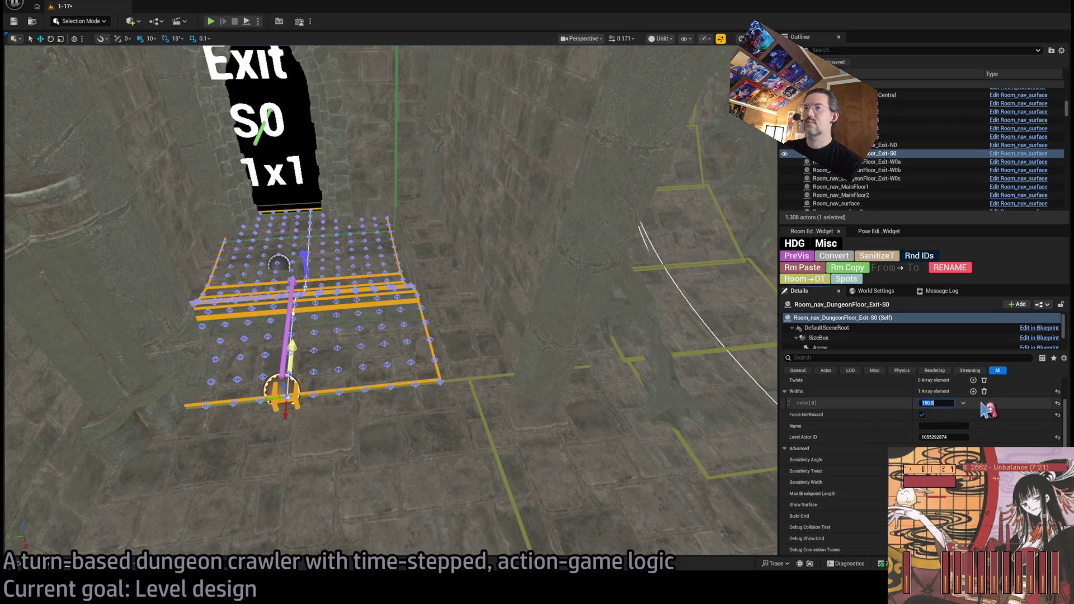
# - Add three more step widths of 150, then widen the first step to about 211
pyautogui.click(973, 392)
pyautogui.click(973, 392)
pyautogui.click(973, 391)
pyautogui.click(973, 392)
pyautogui.click(973, 391)
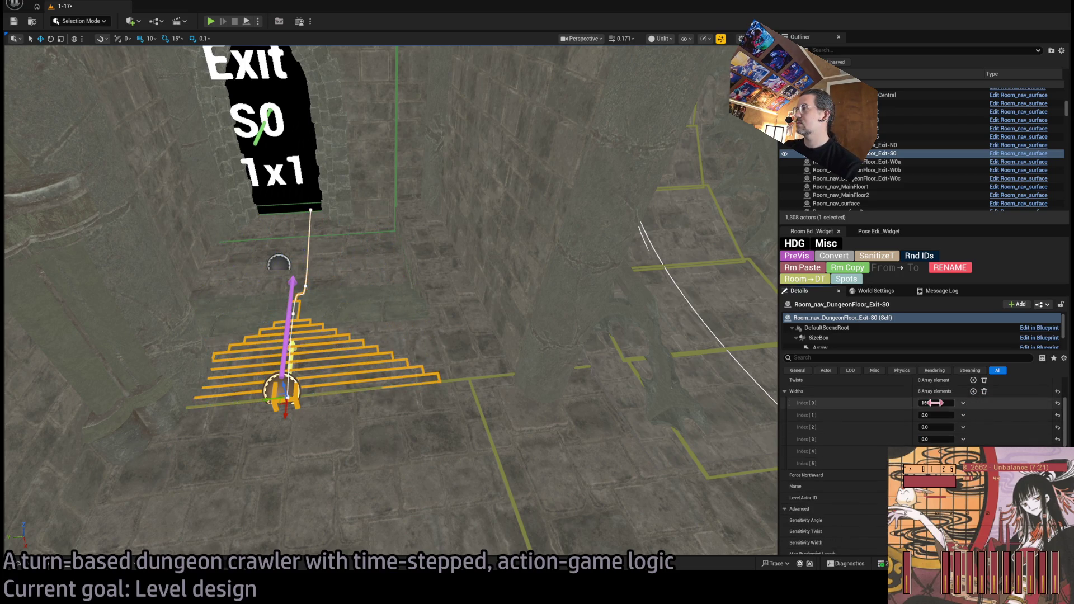
pyautogui.press('Tab')
pyautogui.write('150')
pyautogui.press('Tab')
pyautogui.write('150')
pyautogui.press('Tab')
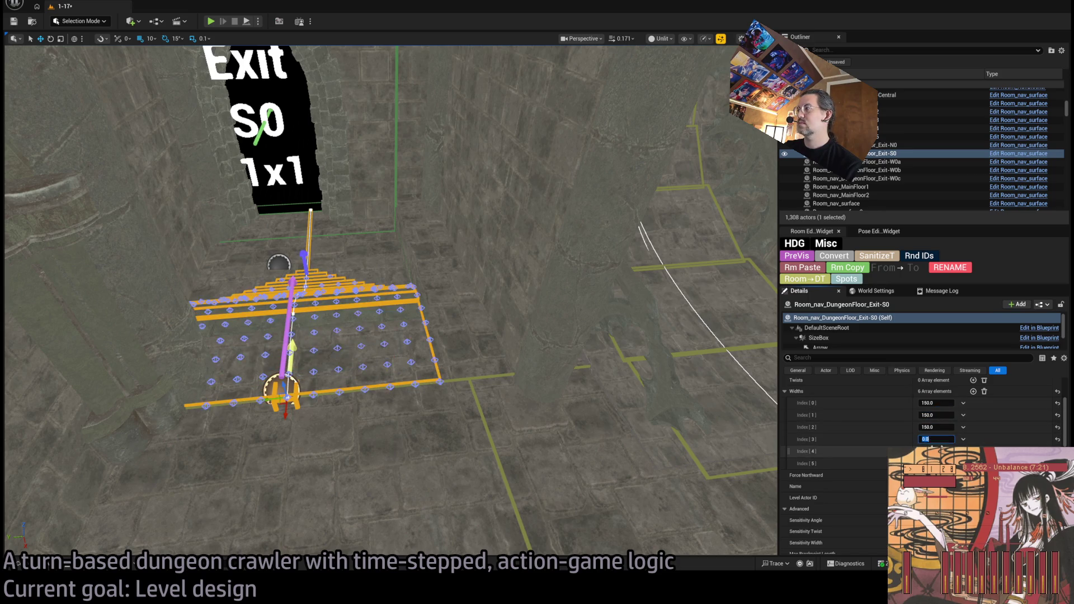
pyautogui.write('150')
pyautogui.press('Tab')
pyautogui.moveTo(935, 403); pyautogui.dragTo(973, 403)
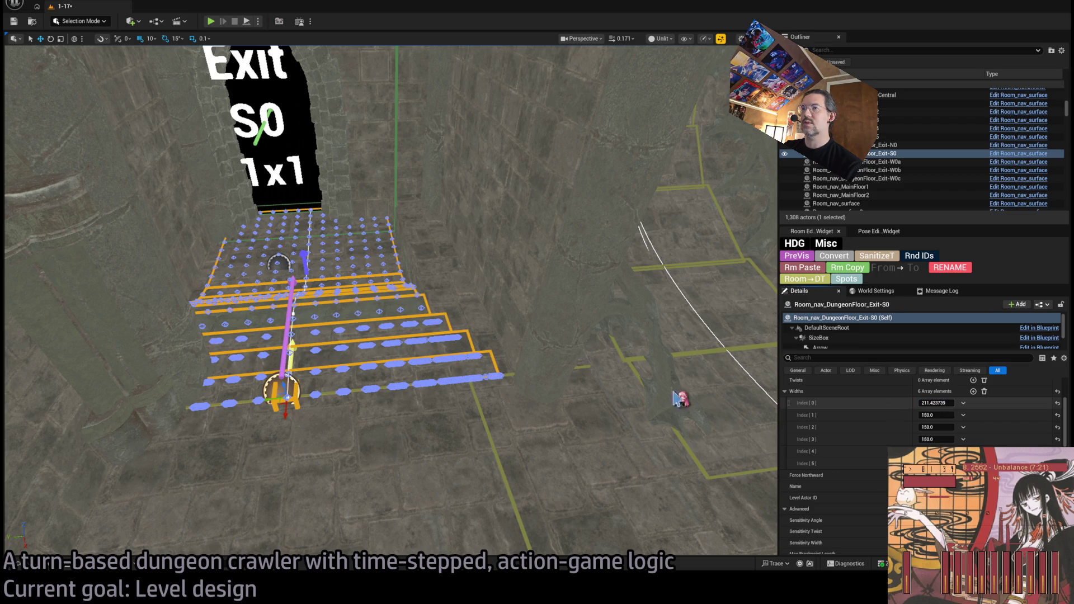
pyautogui.moveTo(679, 398)
pyautogui.mouseDown()
pyautogui.moveTo(621, 380)
pyautogui.moveTo(755, 389)
pyautogui.mouseUp()
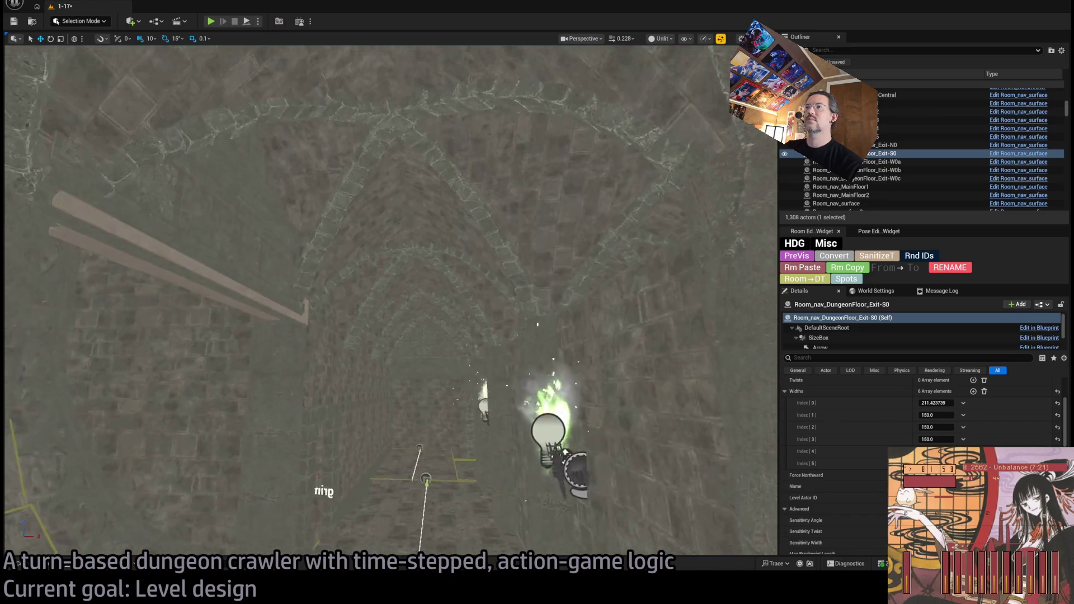
# - Select wall SM_Wall_F_4x86 and set its X scale to 1.075
pyautogui.press('f')
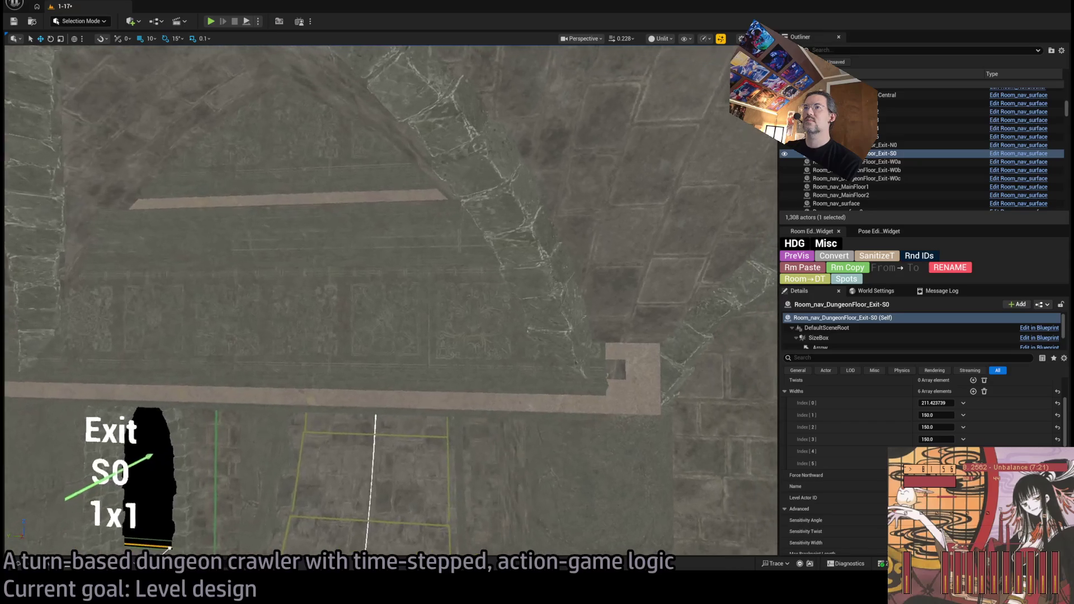
pyautogui.click(402, 259)
pyautogui.press('f')
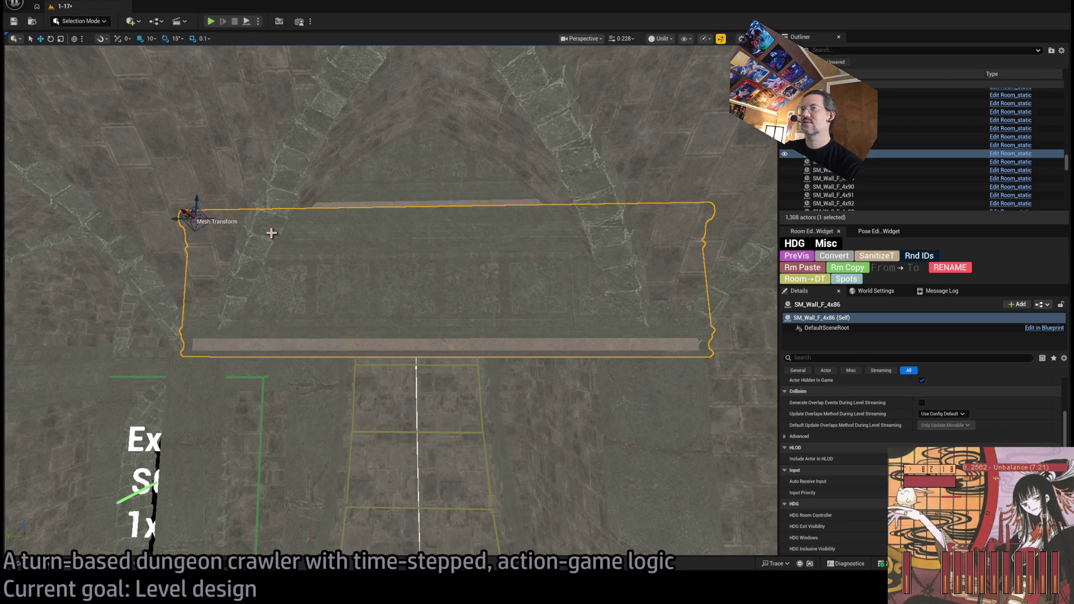
pyautogui.scroll(5, 858, 427)
pyautogui.write('1')
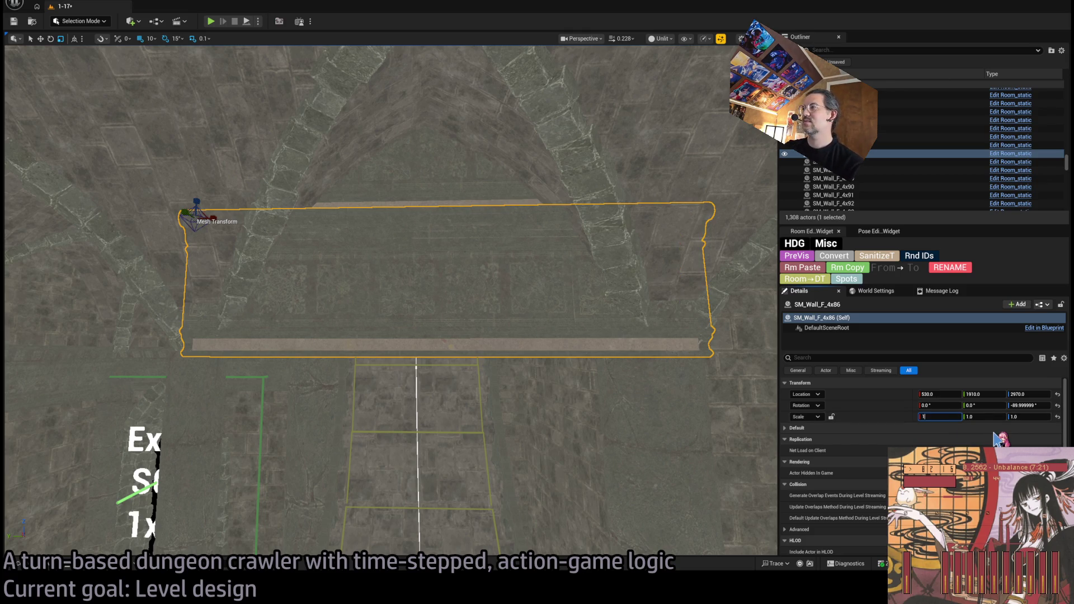
pyautogui.write('75')
pyautogui.press('Return')
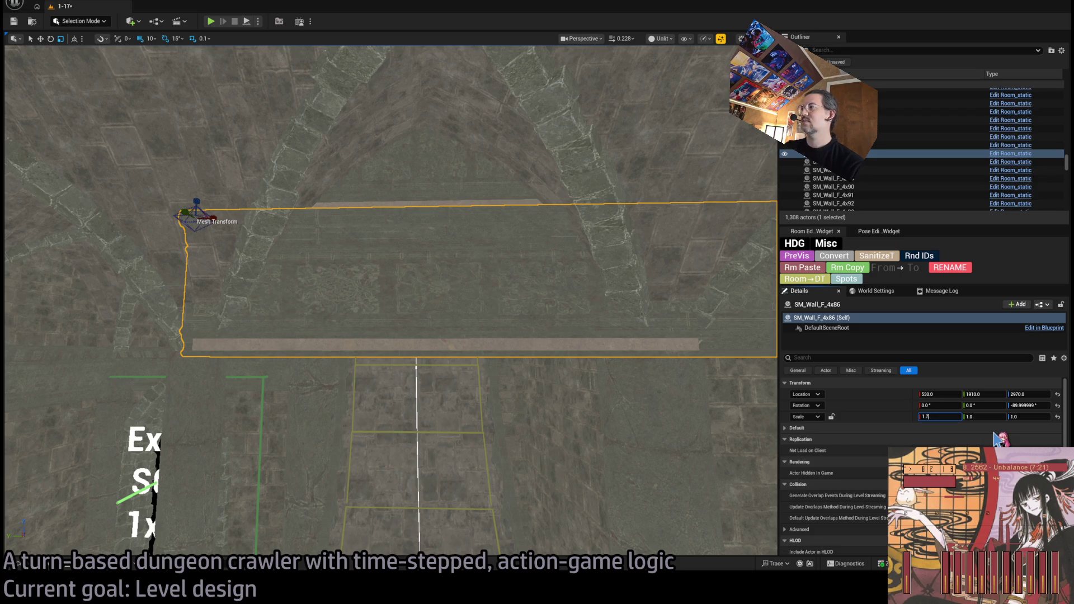
pyautogui.write('075')
pyautogui.press('Return')
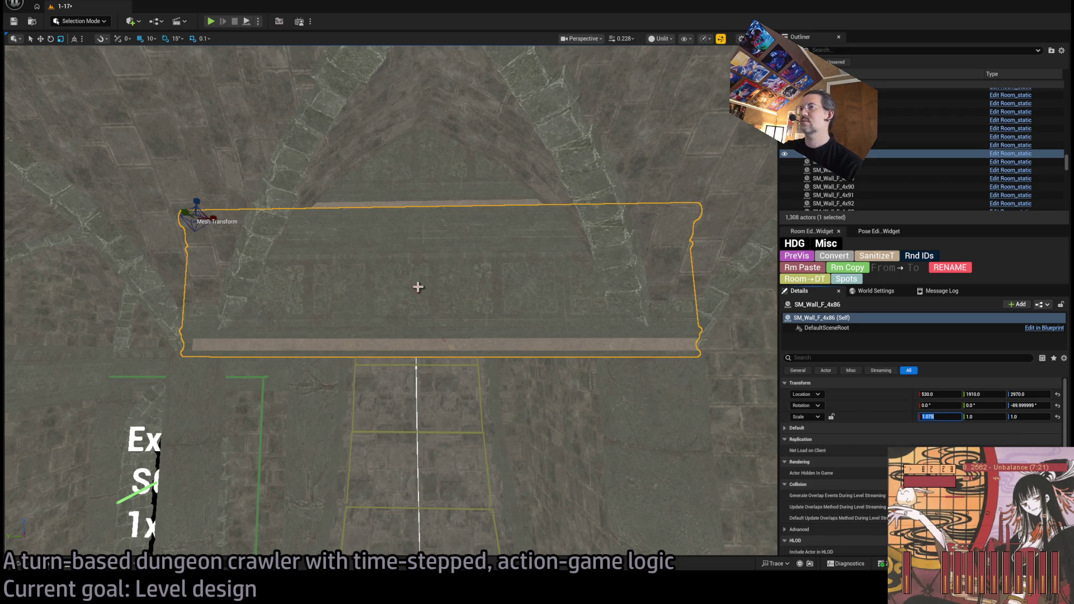
pyautogui.scroll(-3, 417, 287)
# - Lower the wall slightly so it fits beside the Exit S0 arch
pyautogui.moveTo(418, 287)
pyautogui.mouseDown()
pyautogui.moveTo(324, 242)
pyautogui.moveTo(373, 230)
pyautogui.mouseUp()
pyautogui.scroll(5, 374, 229)
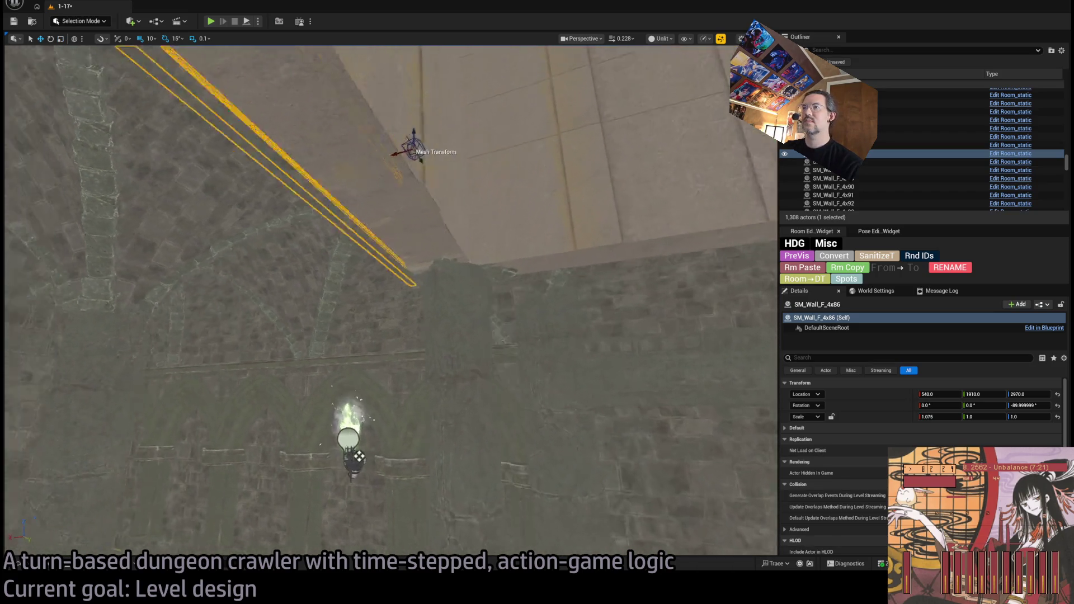
pyautogui.moveTo(454, 449)
pyautogui.mouseDown()
pyautogui.moveTo(354, 235)
pyautogui.moveTo(258, 149)
pyautogui.moveTo(250, 164)
pyautogui.mouseUp()
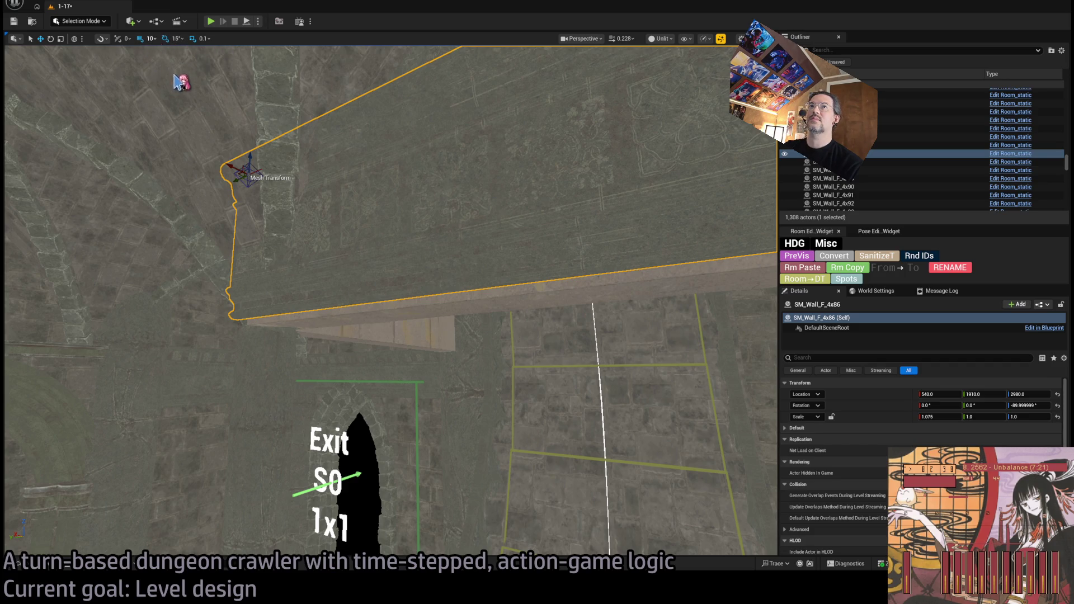
pyautogui.moveTo(251, 157)
pyautogui.mouseDown()
pyautogui.moveTo(237, 172)
pyautogui.moveTo(263, 201)
pyautogui.moveTo(246, 202)
pyautogui.moveTo(293, 208)
pyautogui.mouseUp()
# - Select neighbouring wall SM_Wall_F_4x88 and fly down the lit corridor to the lamp
pyautogui.click(480, 310)
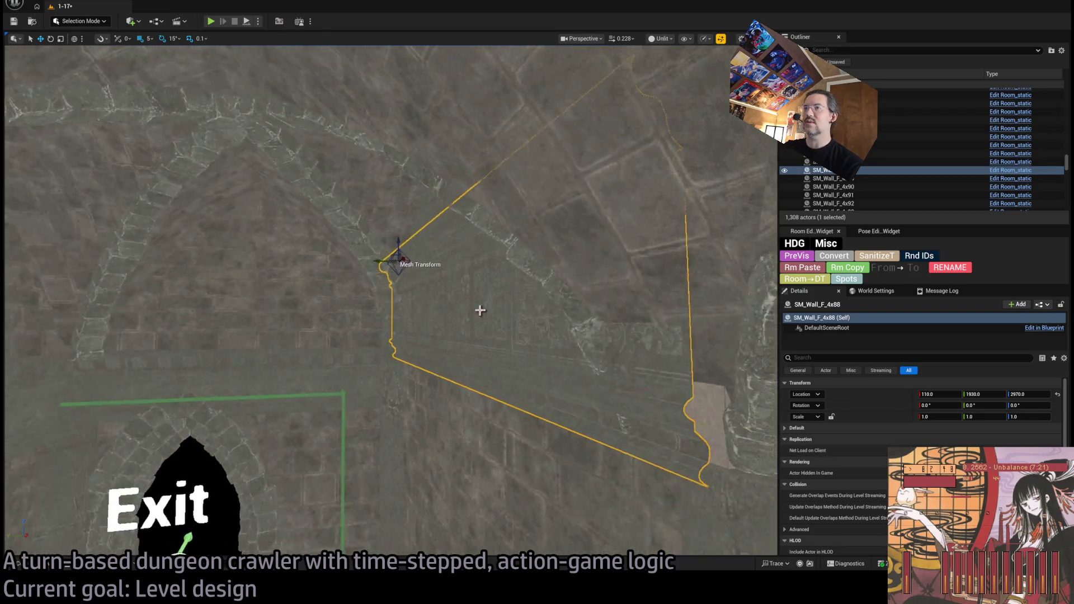
pyautogui.press('Right')
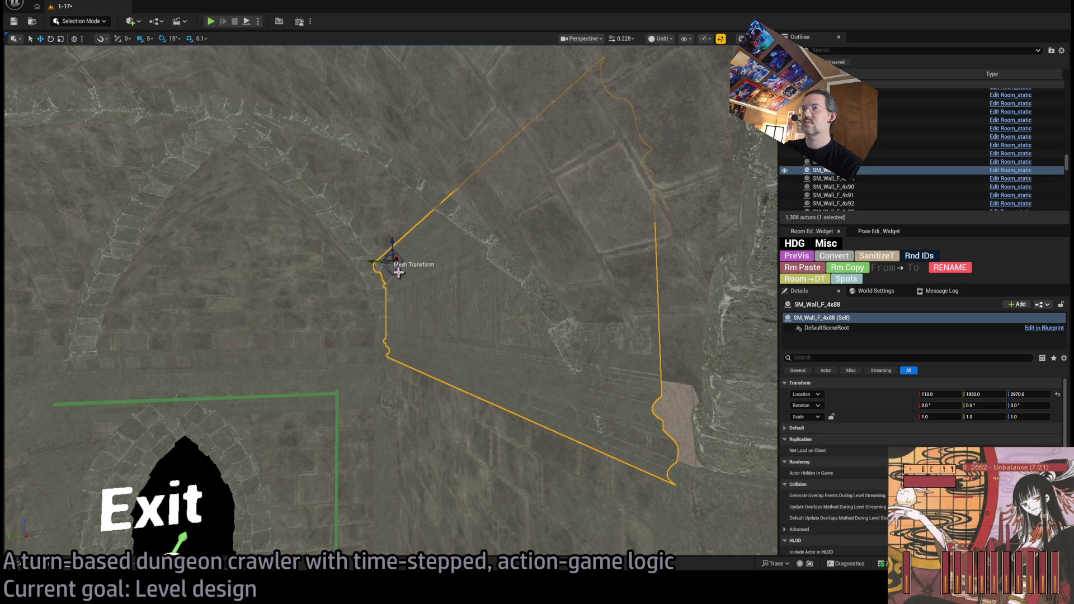
pyautogui.press('Up')
pyautogui.press('Up')
pyautogui.press('Up')
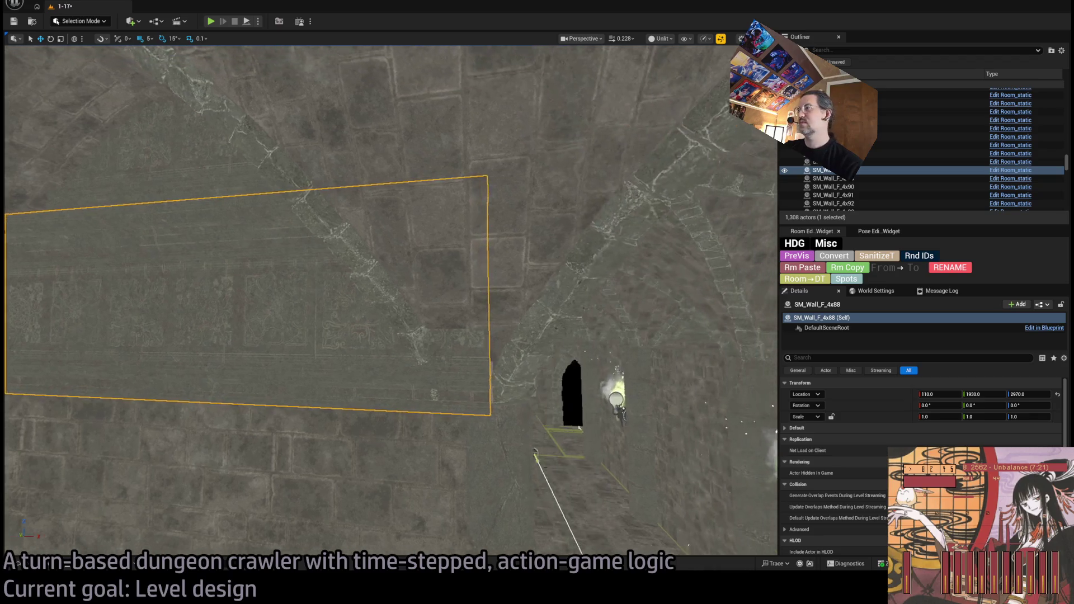
pyautogui.press('Up')
pyautogui.press('Up')
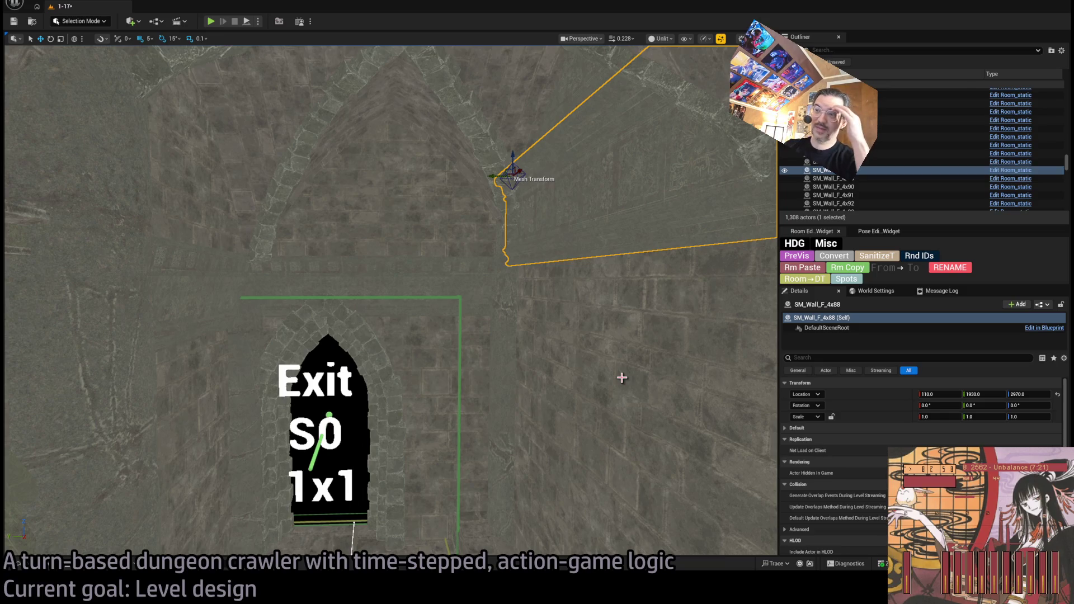
pyautogui.scroll(2, 622, 378)
pyautogui.press('Up')
pyautogui.press('Up')
pyautogui.press('Up')
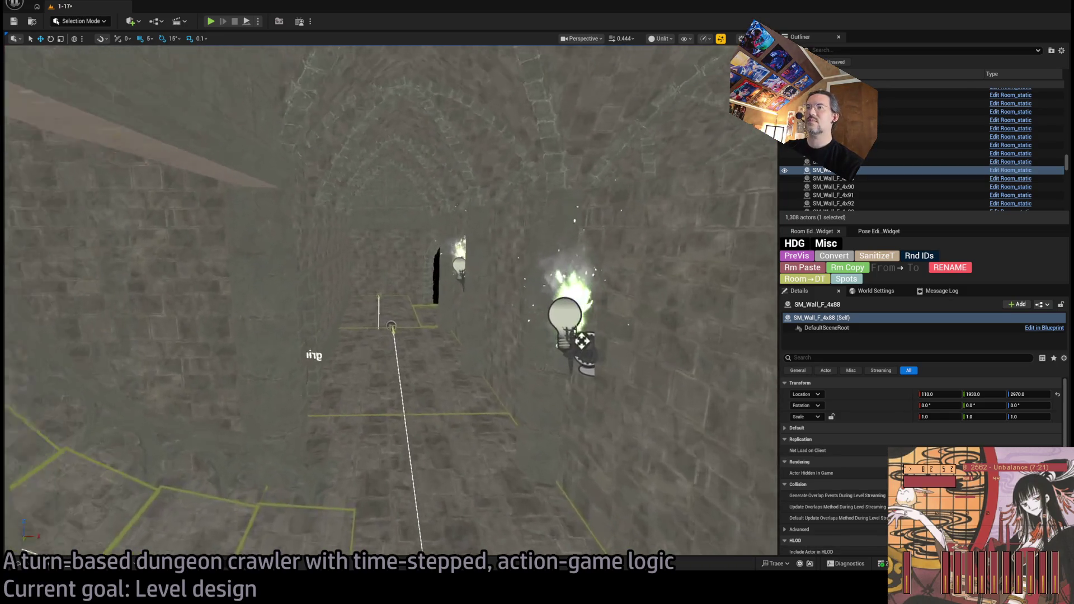
pyautogui.scroll(2, 456, 271)
pyautogui.press('Up')
pyautogui.press('Up')
pyautogui.press('Up')
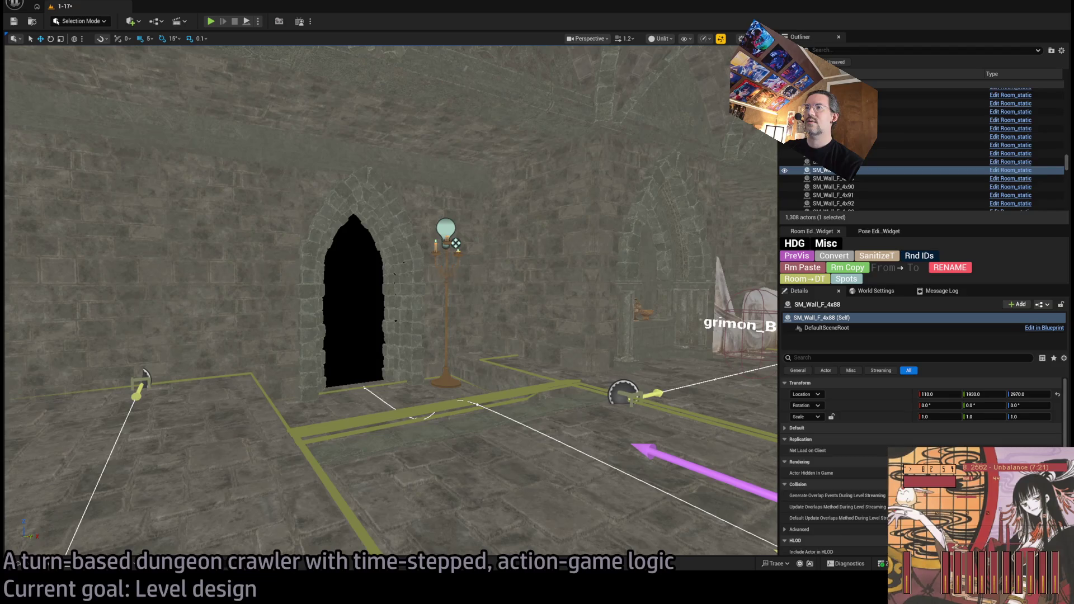
# - Copy the standing candelabra with its point light onto the stairs beside the Exit S0 archway
pyautogui.click(455, 243)
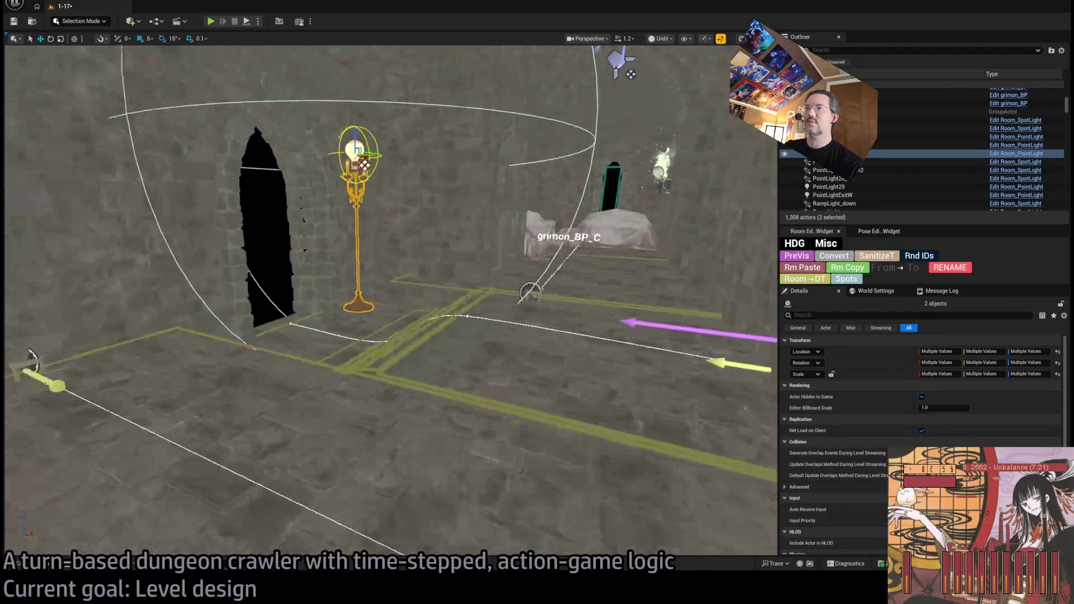
pyautogui.moveTo(316, 308)
pyautogui.mouseDown()
pyautogui.moveTo(521, 312)
pyautogui.moveTo(530, 341)
pyautogui.moveTo(503, 313)
pyautogui.moveTo(523, 323)
pyautogui.mouseUp()
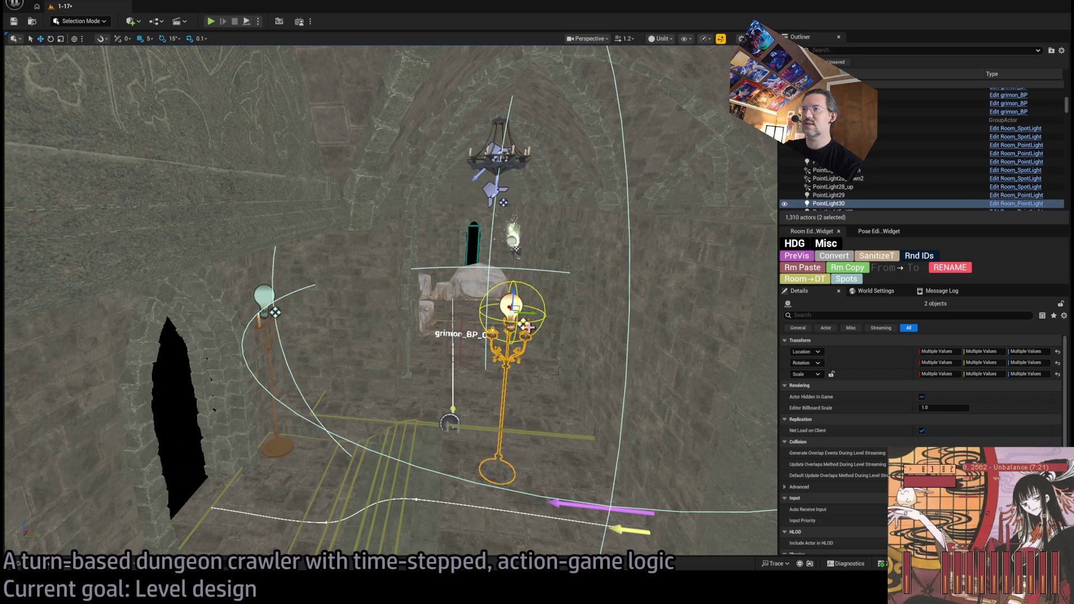
pyautogui.press('f')
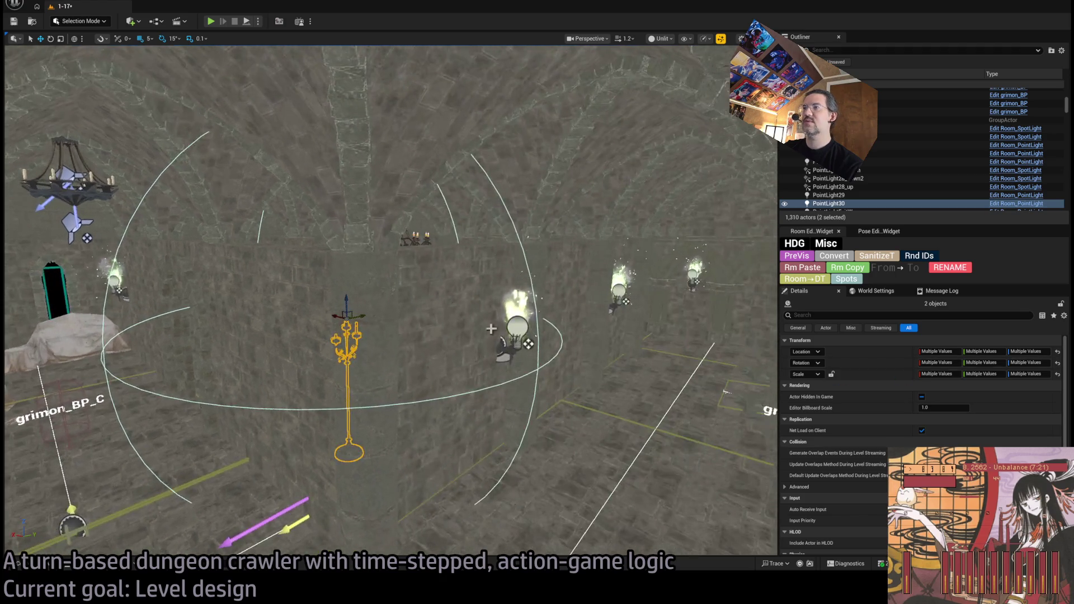
pyautogui.moveTo(366, 316); pyautogui.dragTo(660, 259)
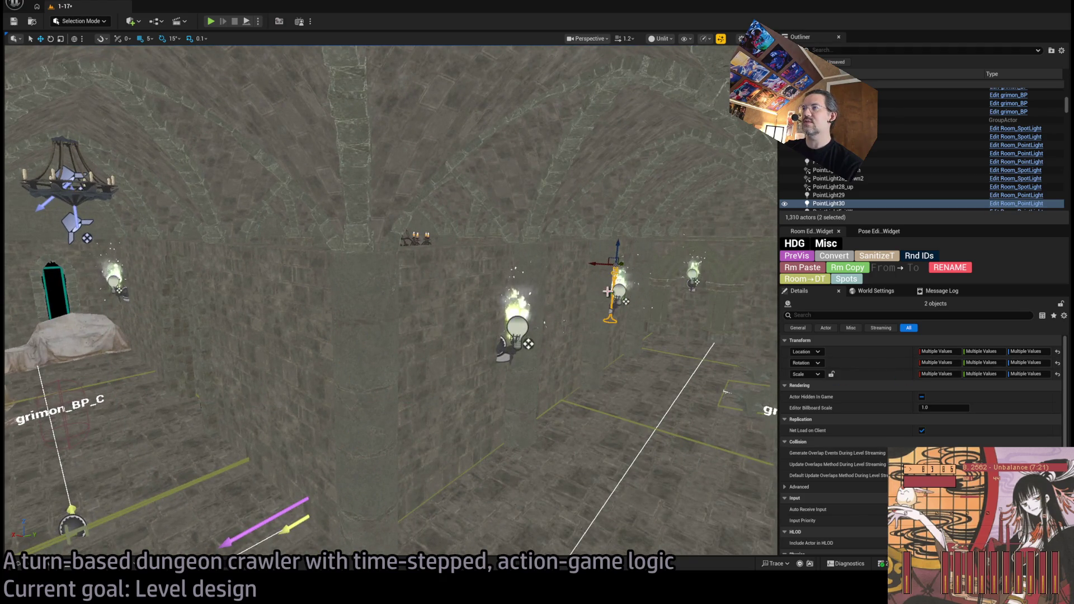
pyautogui.press('f')
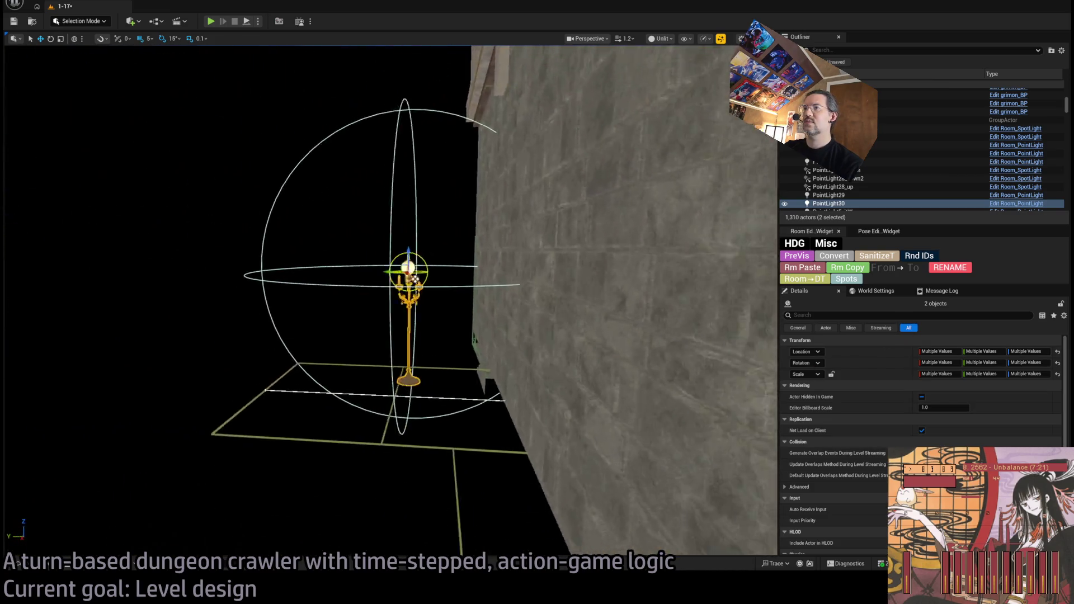
pyautogui.moveTo(416, 278); pyautogui.dragTo(90, 309)
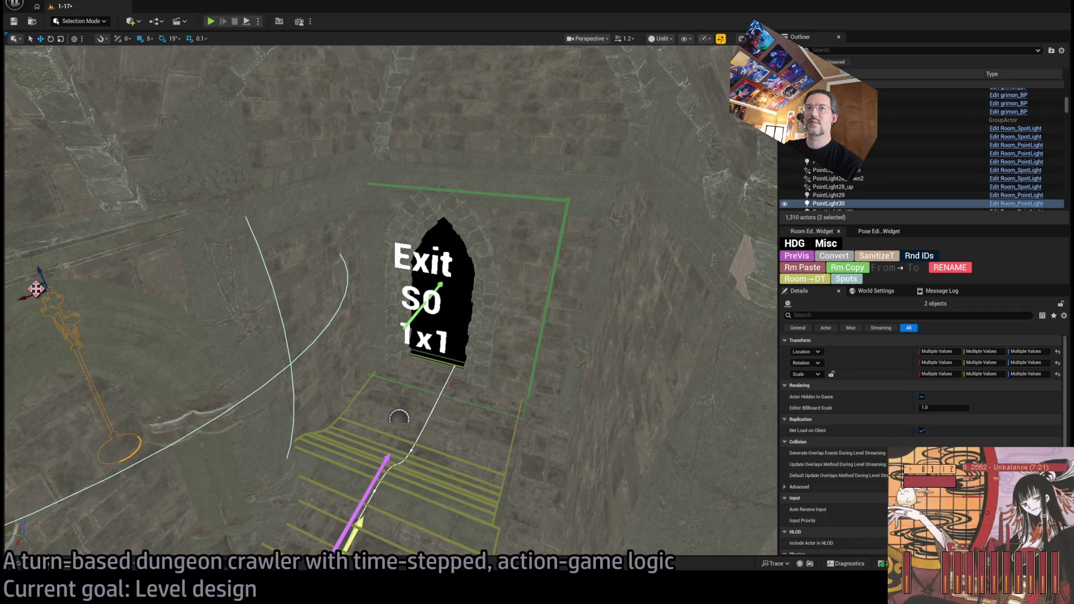
pyautogui.moveTo(36, 289); pyautogui.dragTo(413, 414)
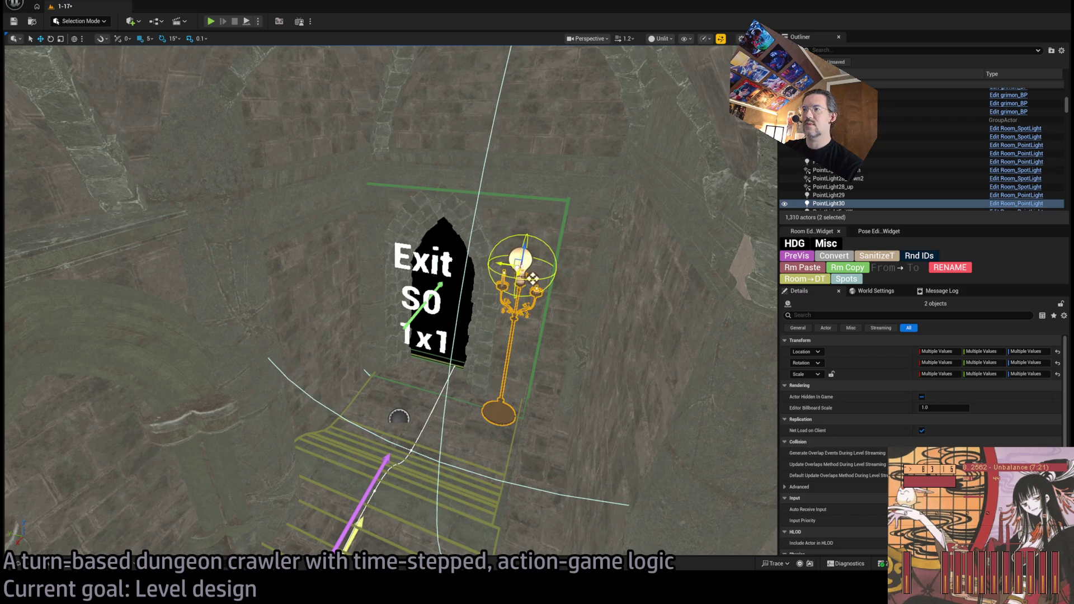
pyautogui.press('f')
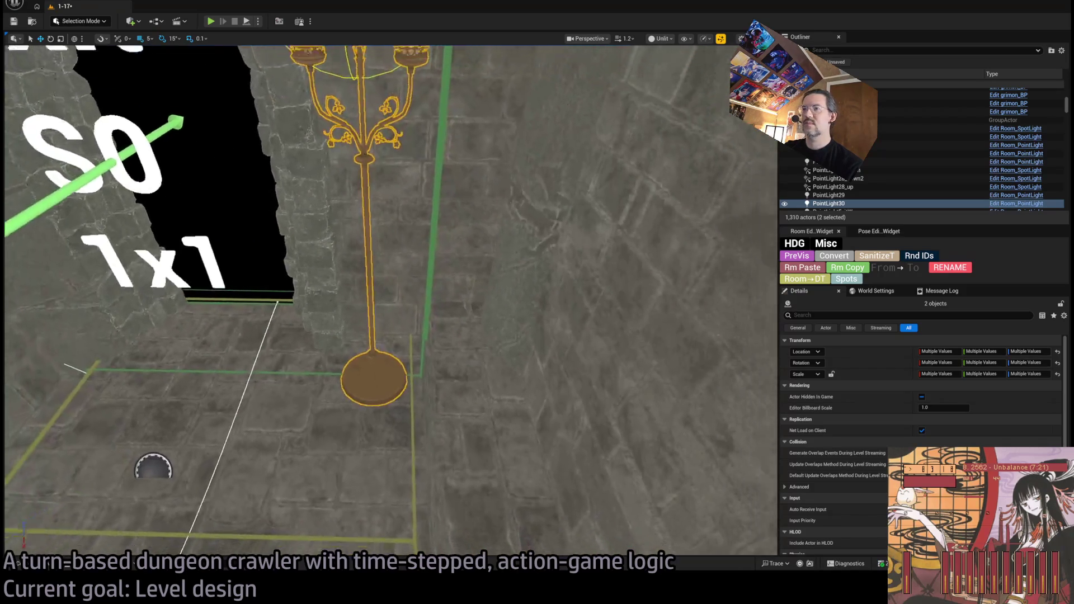
pyautogui.scroll(-10, 529, 272)
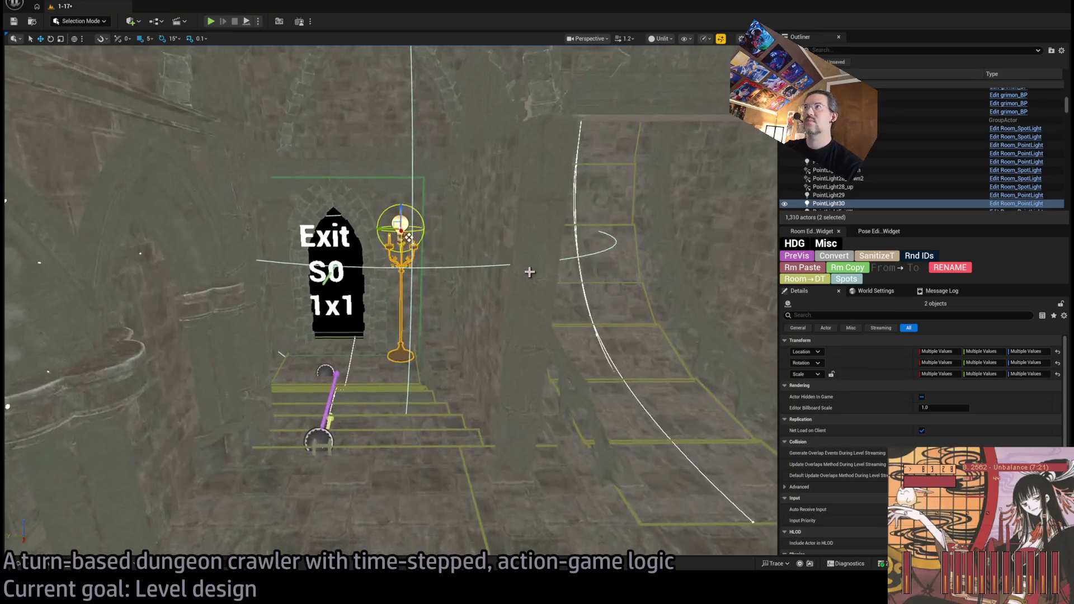
pyautogui.hotkey('alt', '4')
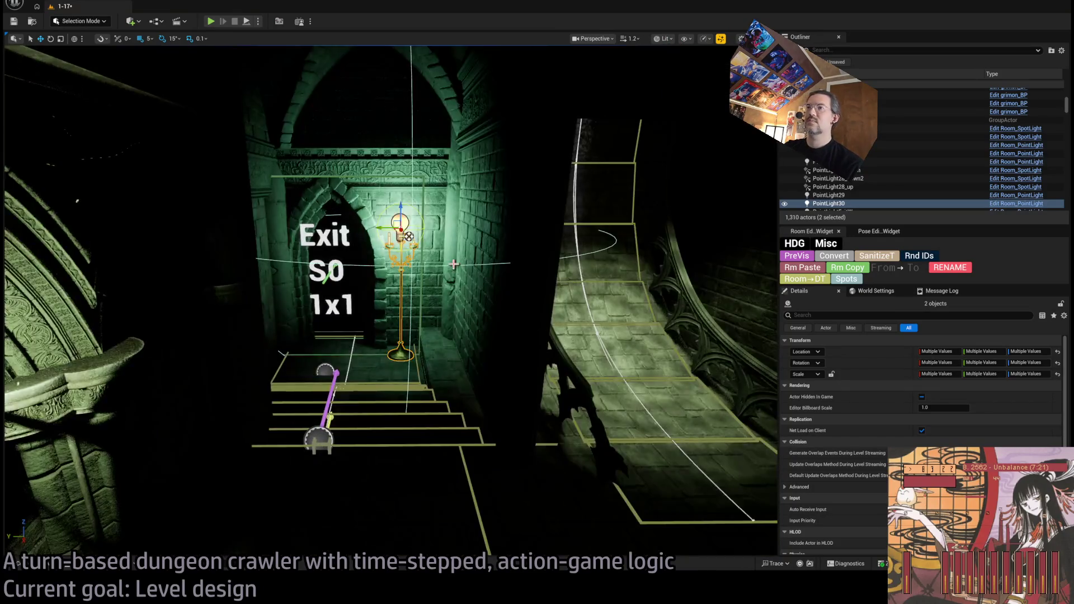
pyautogui.moveTo(392, 302); pyautogui.dragTo(476, 302)
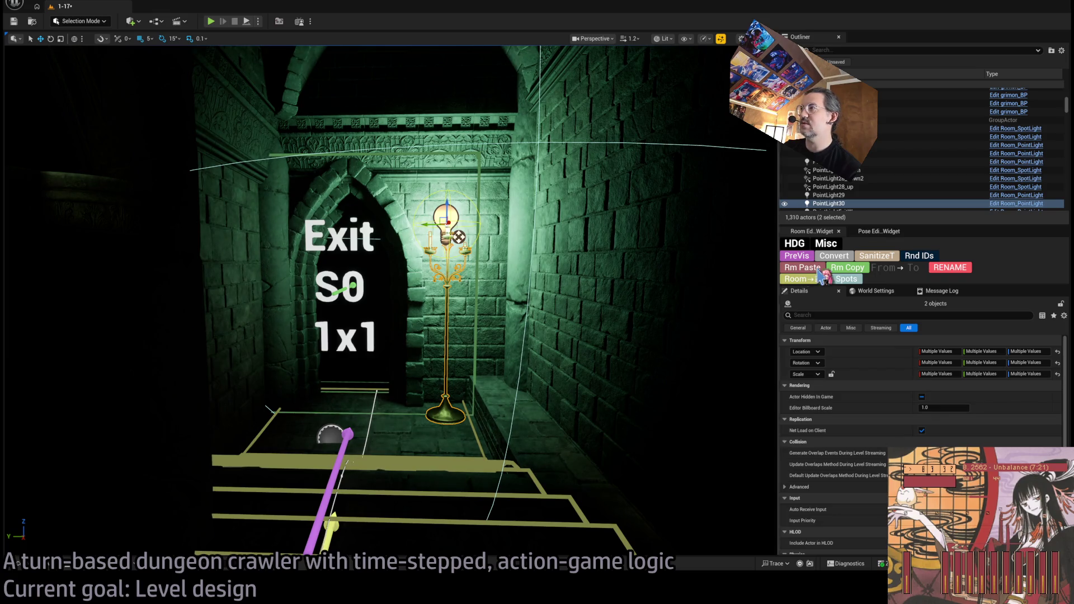
pyautogui.scroll(-5, 870, 453)
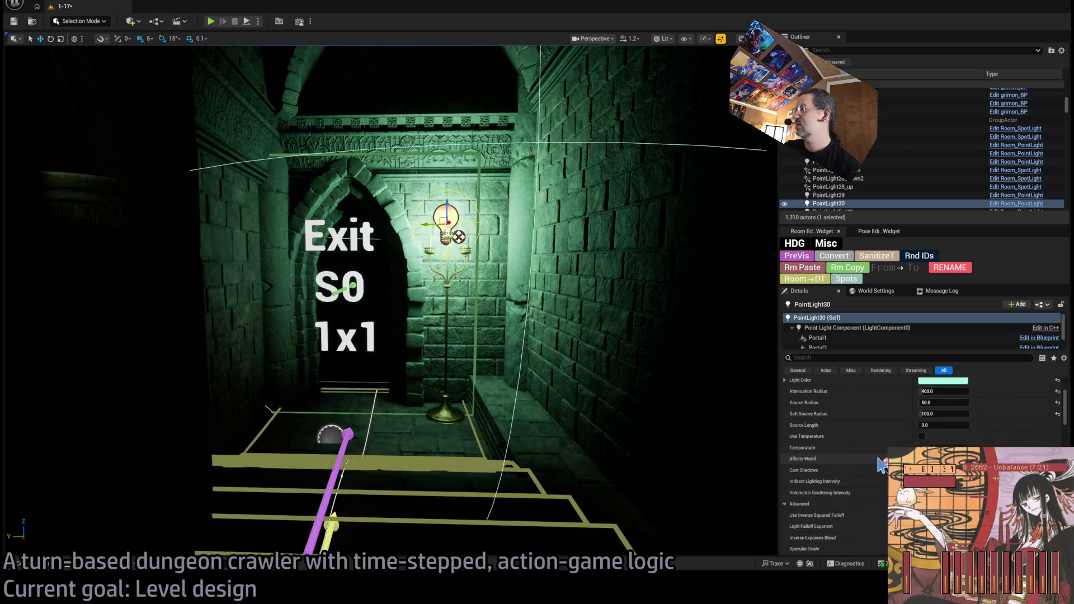
pyautogui.scroll(-4, 870, 453)
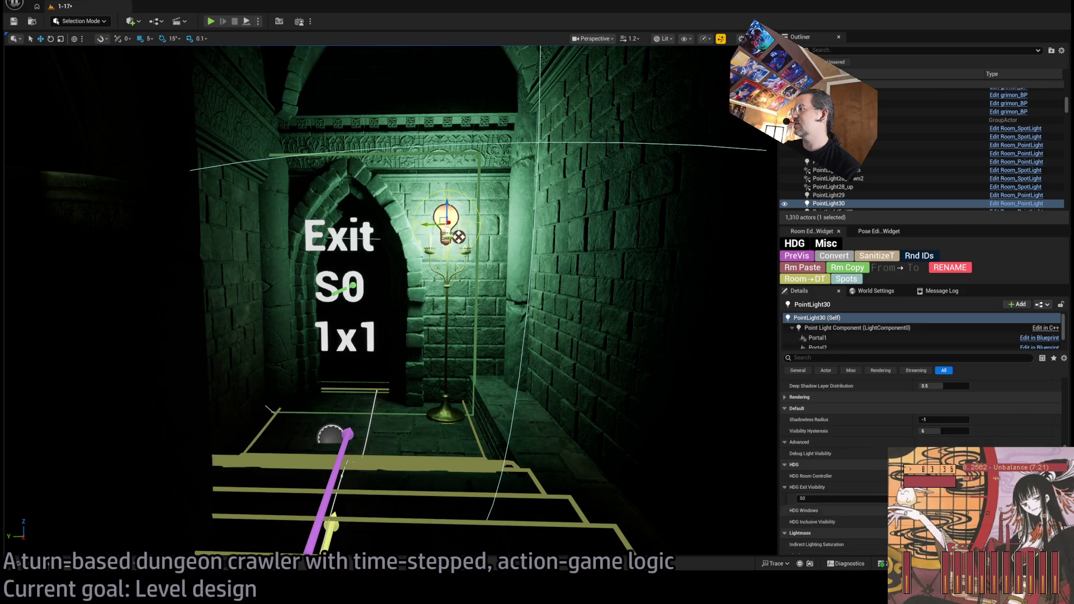
pyautogui.click(453, 405)
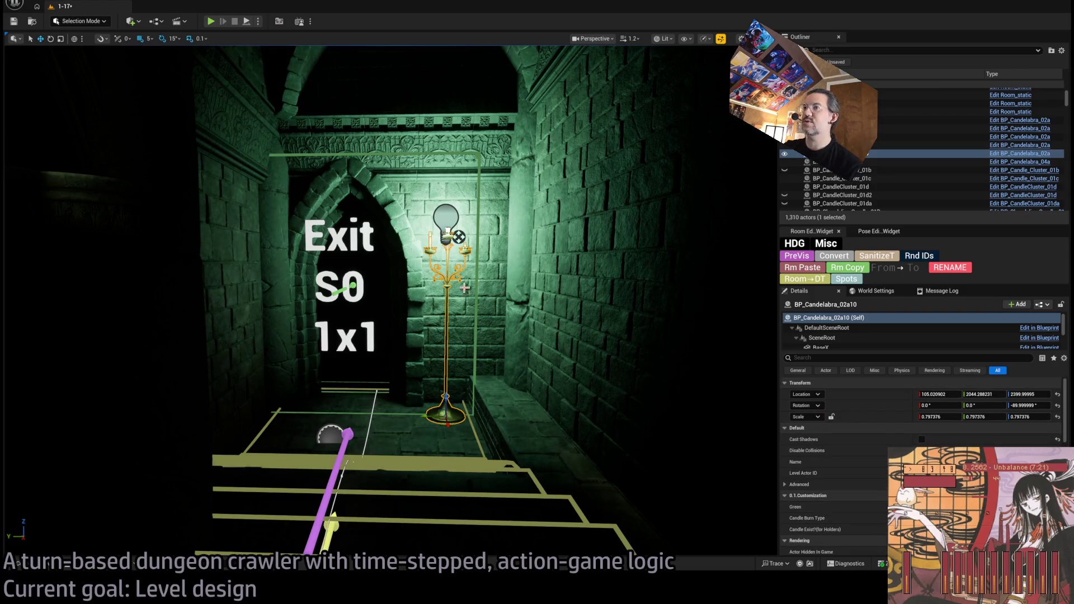
pyautogui.click(484, 463)
pyautogui.scroll(-5, 881, 491)
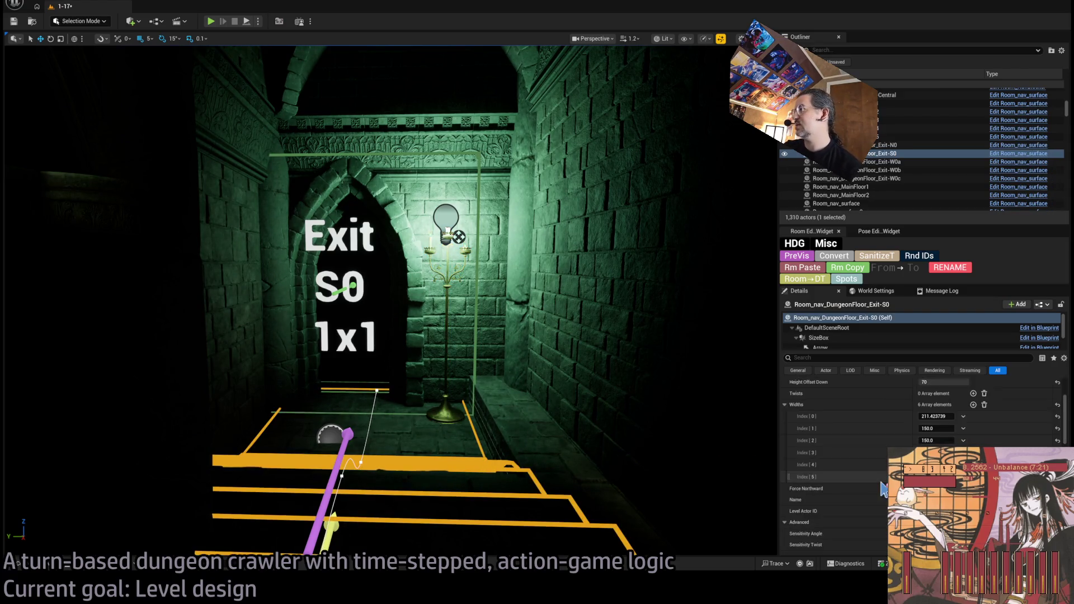
pyautogui.scroll(5, 879, 491)
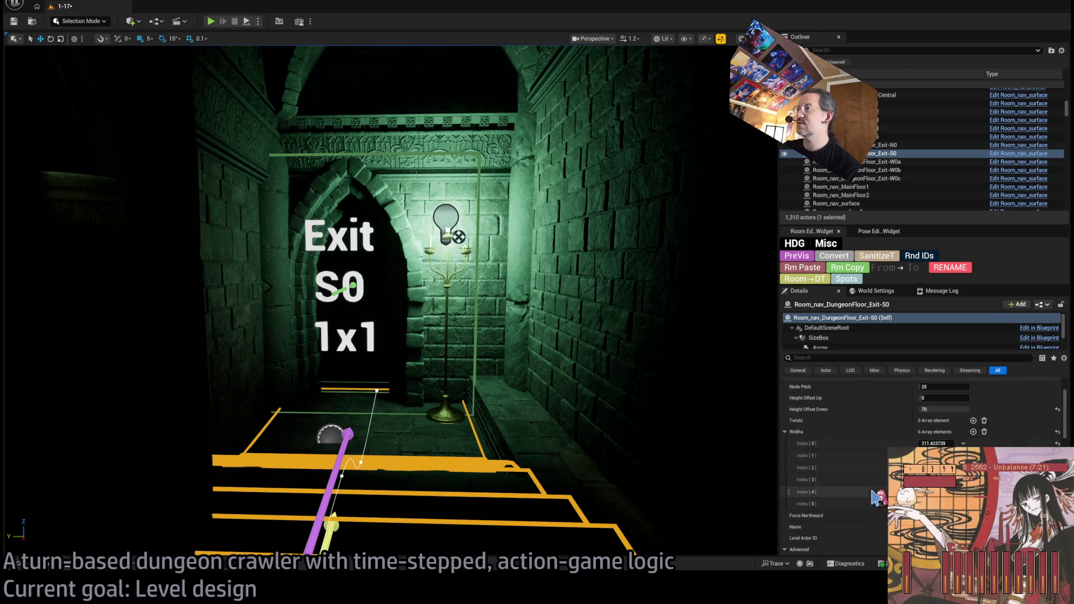
pyautogui.moveTo(524, 276)
pyautogui.mouseDown()
pyautogui.moveTo(610, 307)
pyautogui.moveTo(615, 252)
pyautogui.moveTo(412, 307)
pyautogui.moveTo(353, 350)
pyautogui.mouseUp()
pyautogui.click(352, 350)
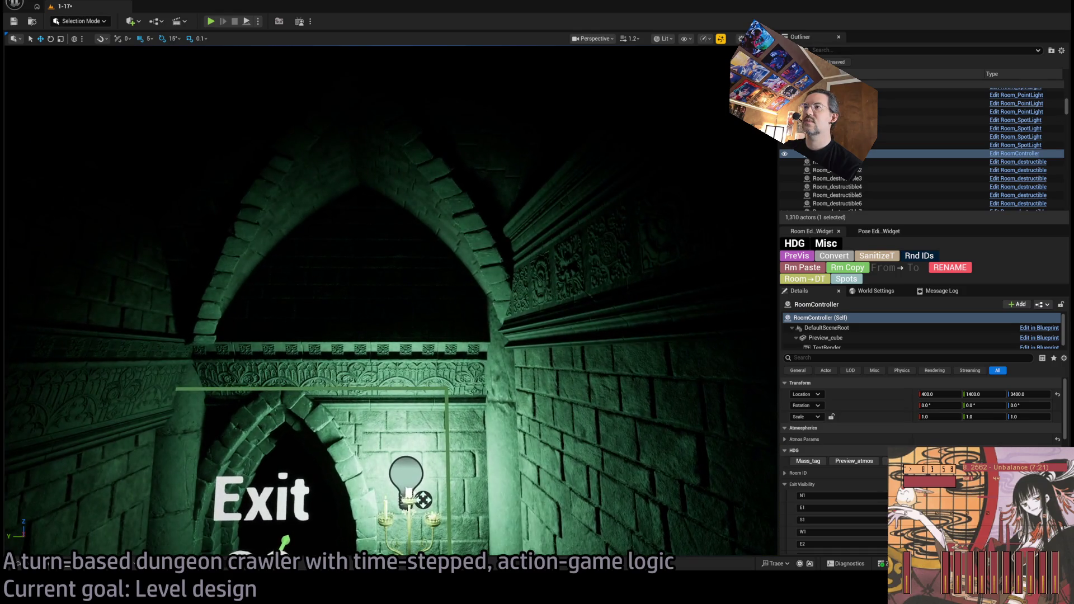
pyautogui.click(492, 269)
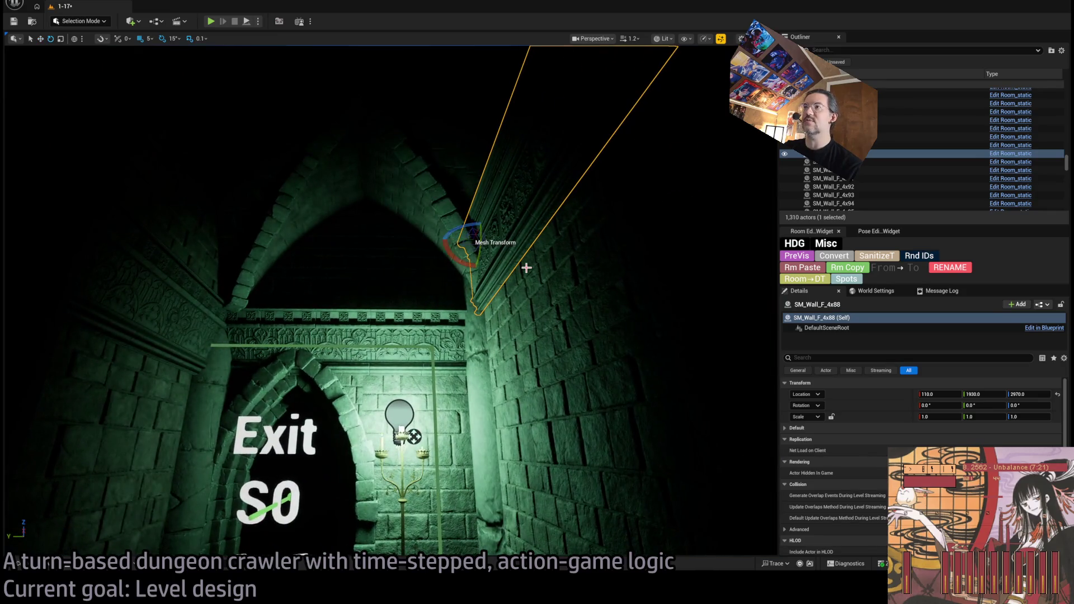
# - Duplicate the wall piece turned 90°, add an exit visibility entry, and move it over the archway
pyautogui.scroll(-5, 886, 441)
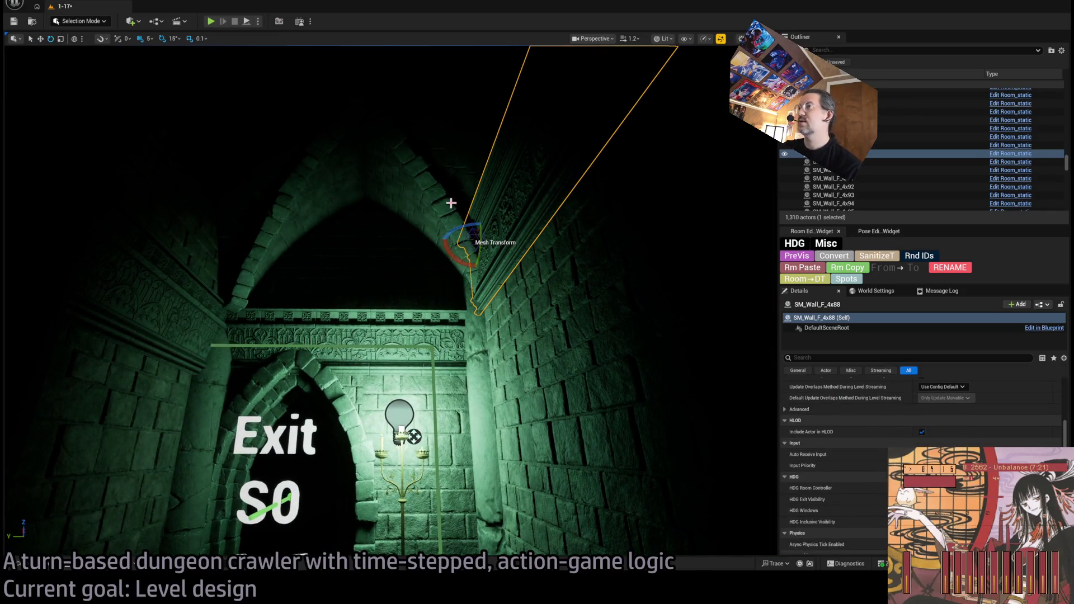
pyautogui.moveTo(459, 230); pyautogui.dragTo(492, 235)
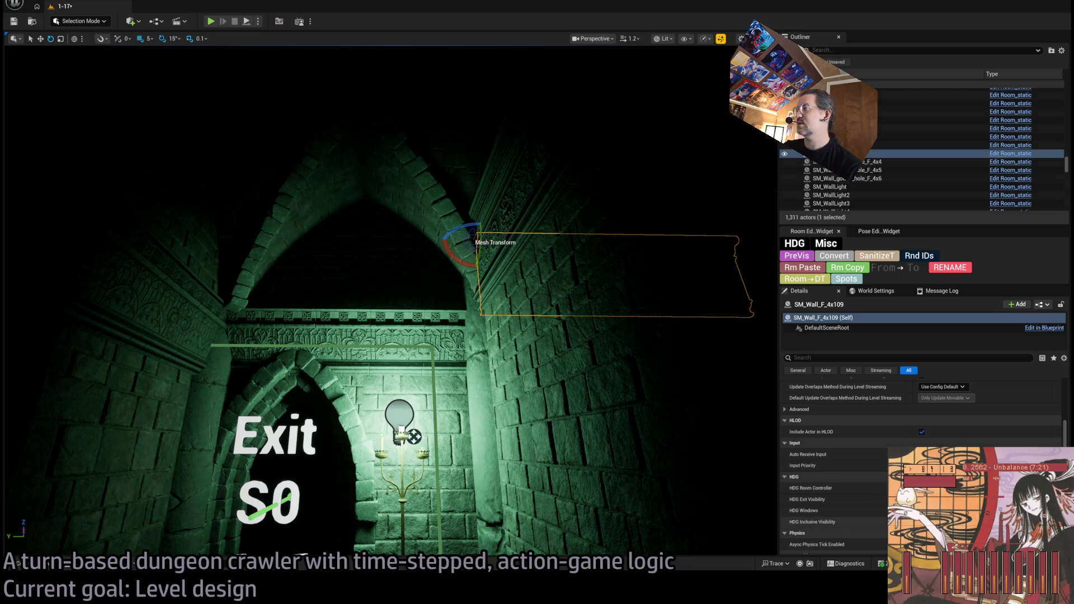
pyautogui.click(784, 499)
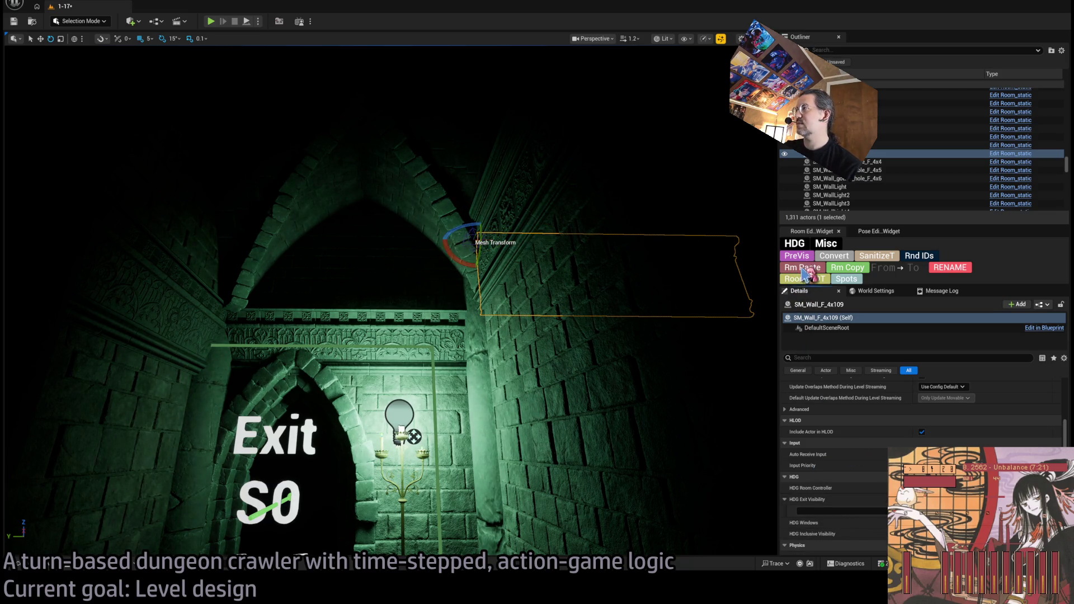
pyautogui.moveTo(463, 240)
pyautogui.mouseDown()
pyautogui.moveTo(183, 235)
pyautogui.moveTo(223, 233)
pyautogui.mouseUp()
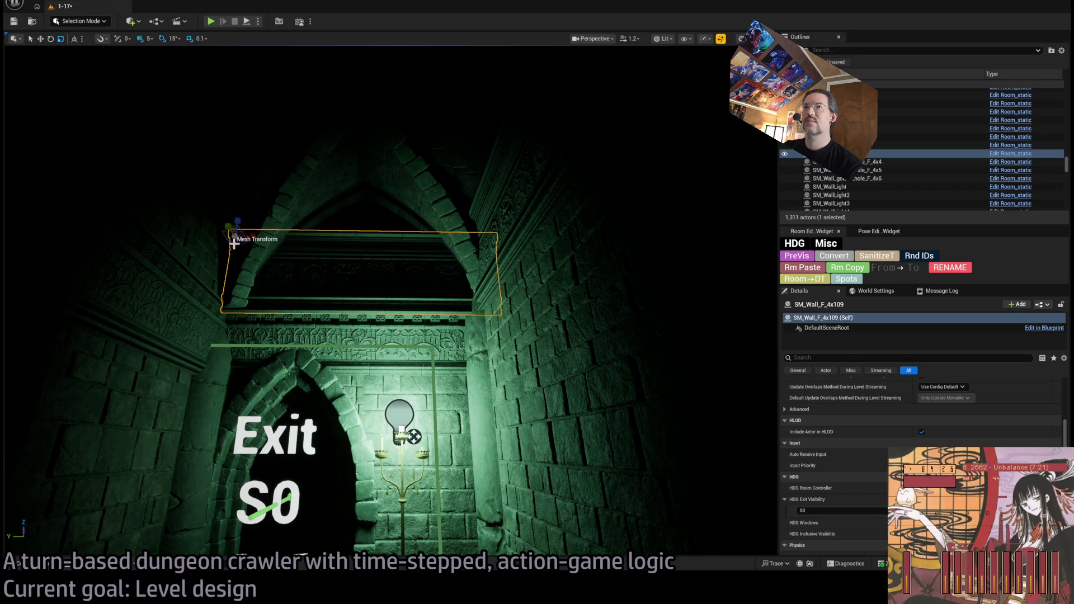
# - Check the new wall's placement in unlit and lit shading, then select the twisted column
pyautogui.moveTo(244, 247); pyautogui.dragTo(238, 240)
pyautogui.press('f')
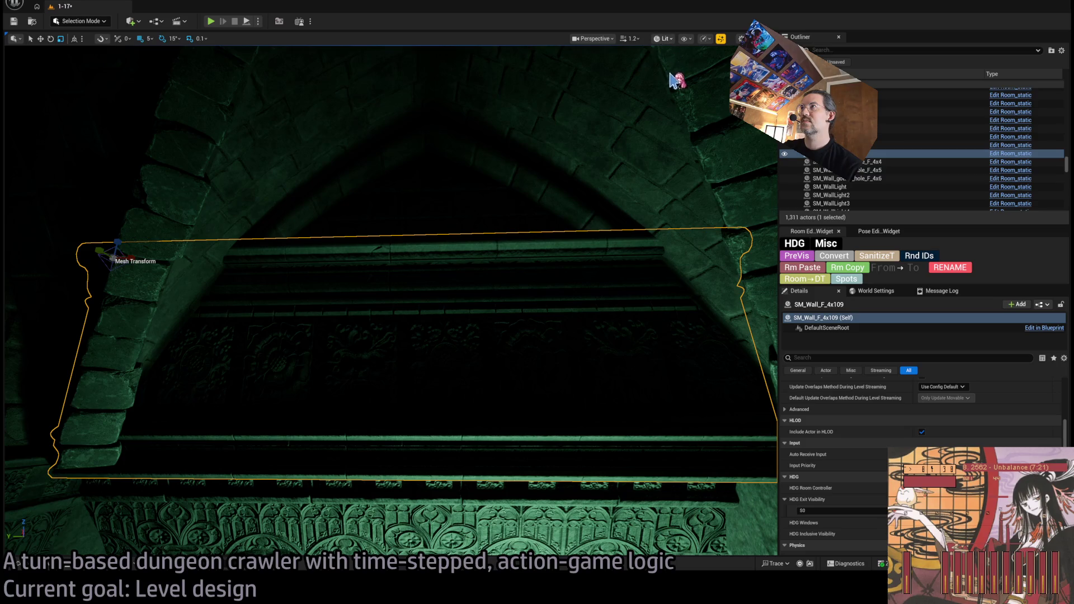
pyautogui.hotkey('alt', '3')
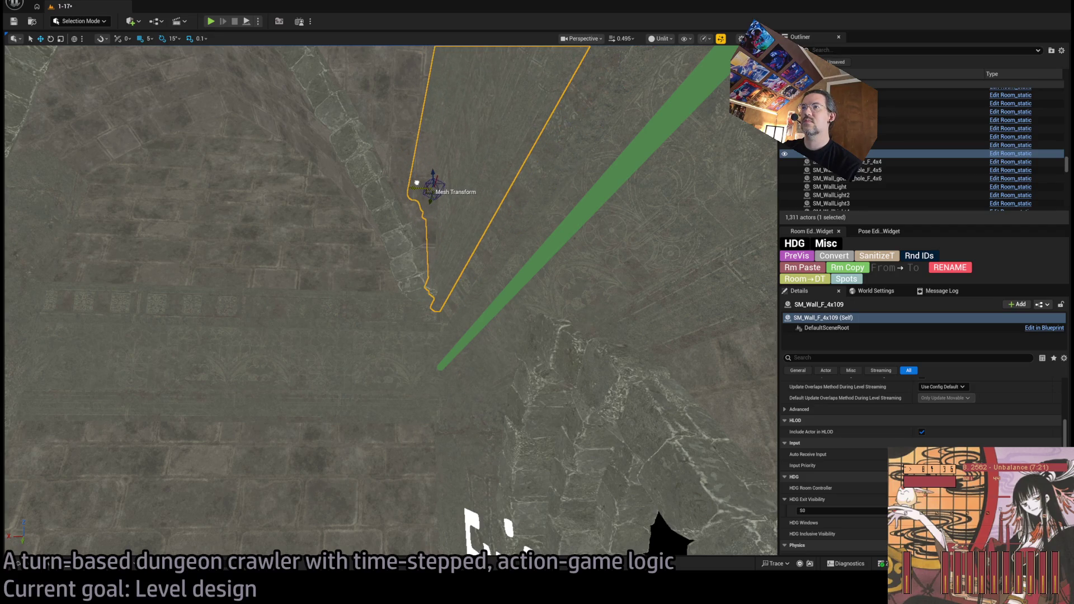
pyautogui.moveTo(413, 181); pyautogui.dragTo(405, 176)
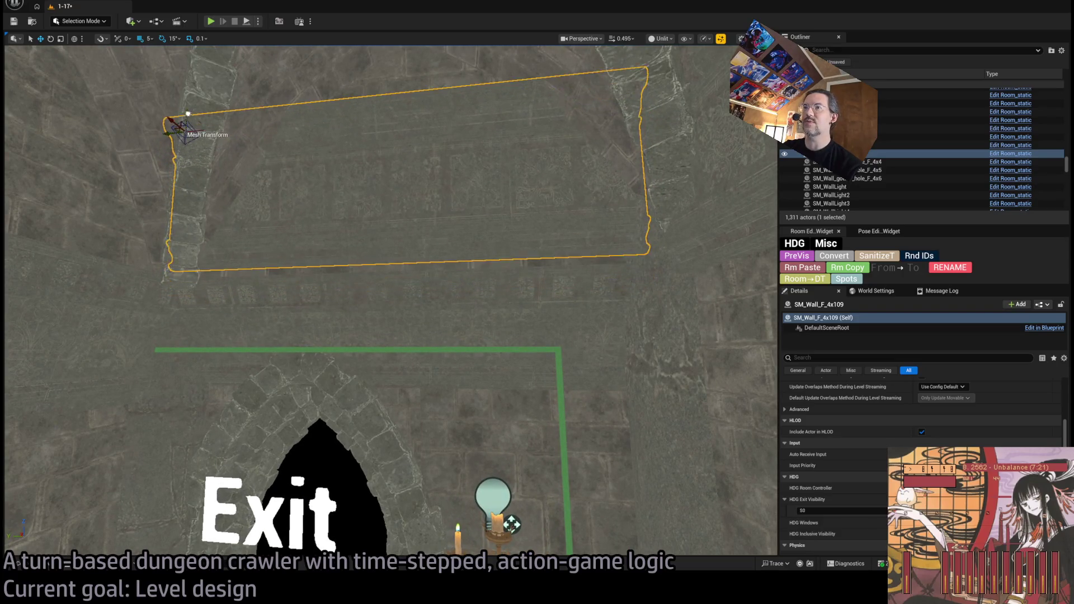
pyautogui.moveTo(405, 176); pyautogui.dragTo(387, 167)
pyautogui.moveTo(609, 127); pyautogui.dragTo(609, 127)
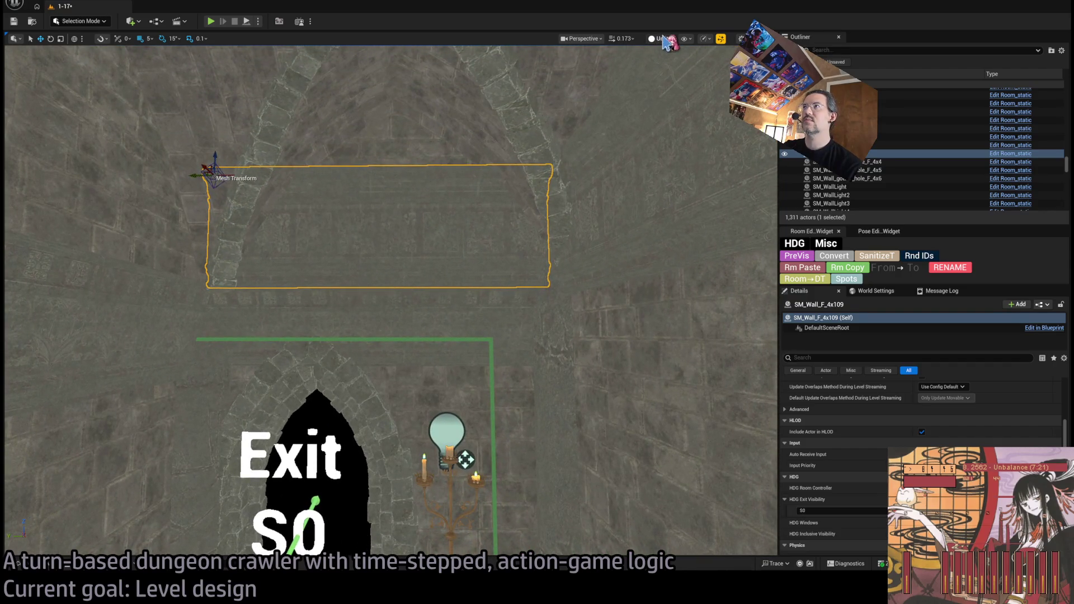
pyautogui.hotkey('alt', '4')
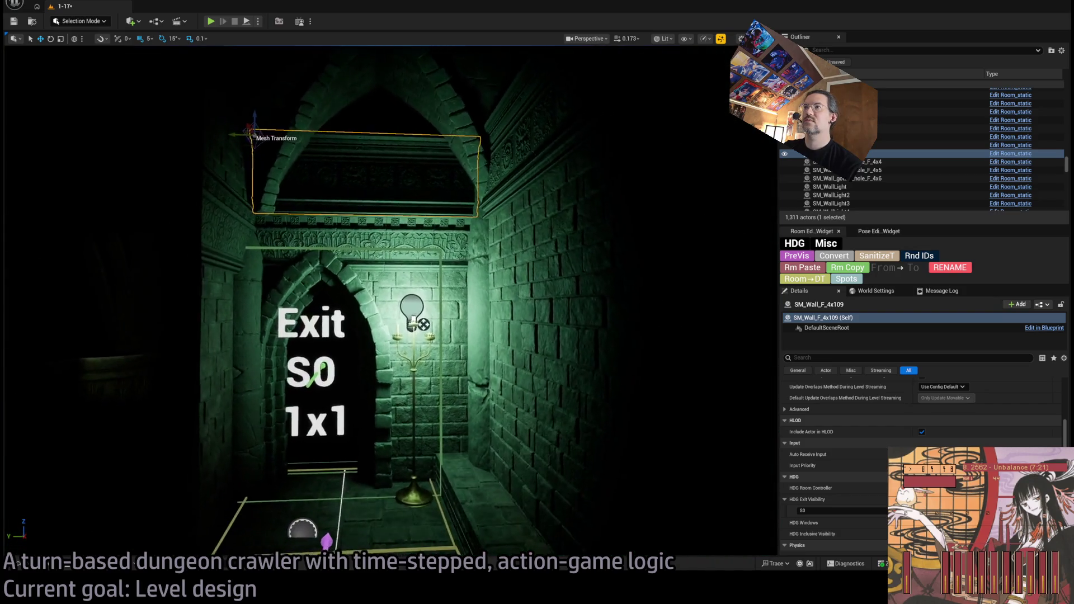
pyautogui.moveTo(319, 281); pyautogui.dragTo(308, 309)
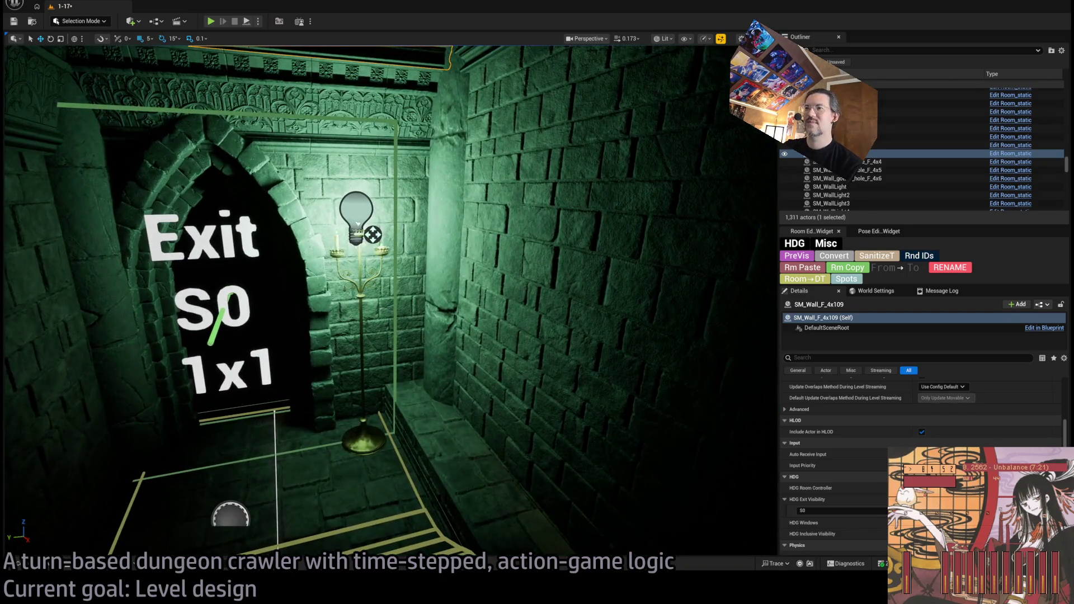
pyautogui.click(445, 280)
pyautogui.moveTo(467, 445); pyautogui.dragTo(467, 445)
pyautogui.click(336, 307)
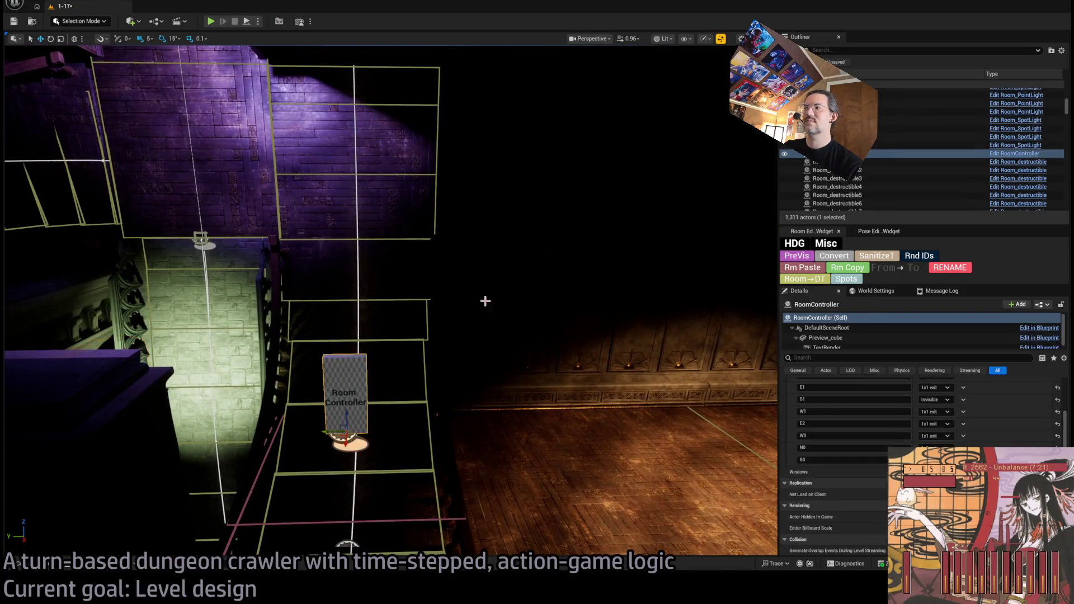
pyautogui.moveTo(487, 300); pyautogui.dragTo(487, 300)
pyautogui.moveTo(727, 256); pyautogui.dragTo(727, 256)
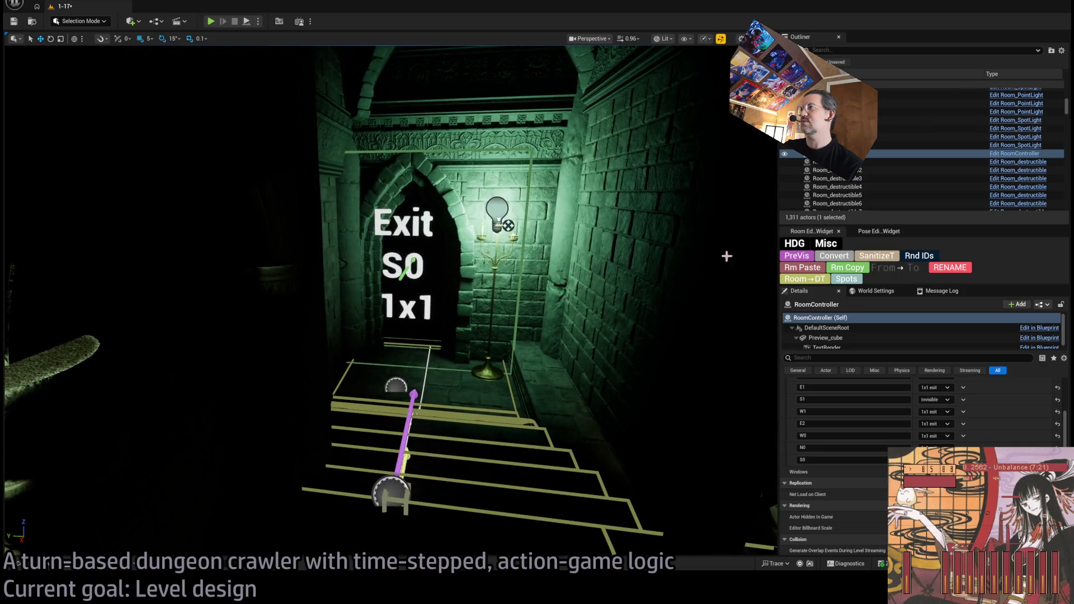
pyautogui.moveTo(623, 274); pyautogui.dragTo(689, 304)
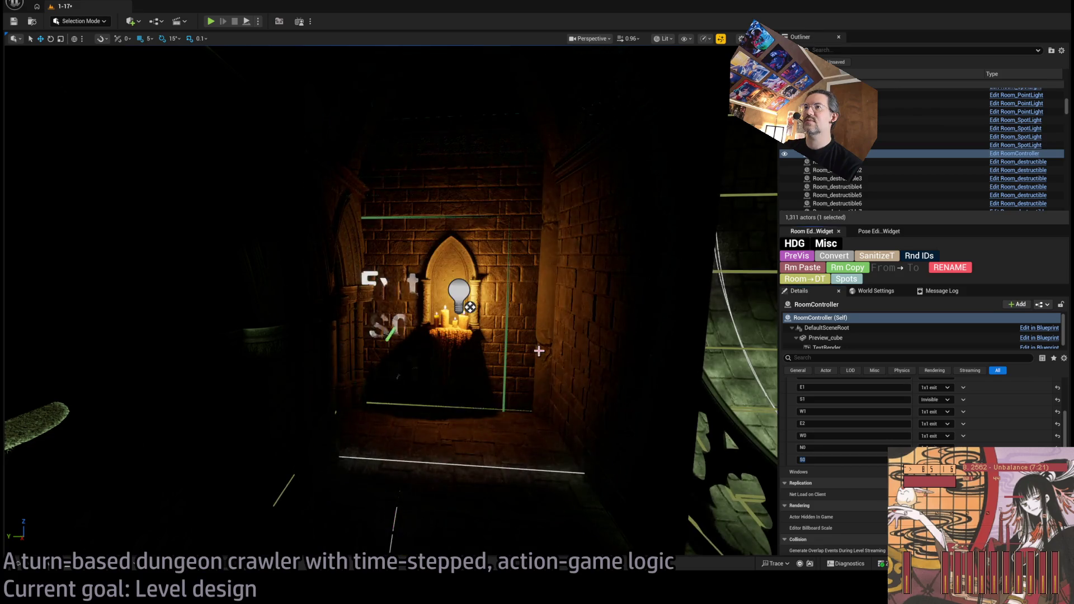
pyautogui.moveTo(539, 352); pyautogui.dragTo(537, 408)
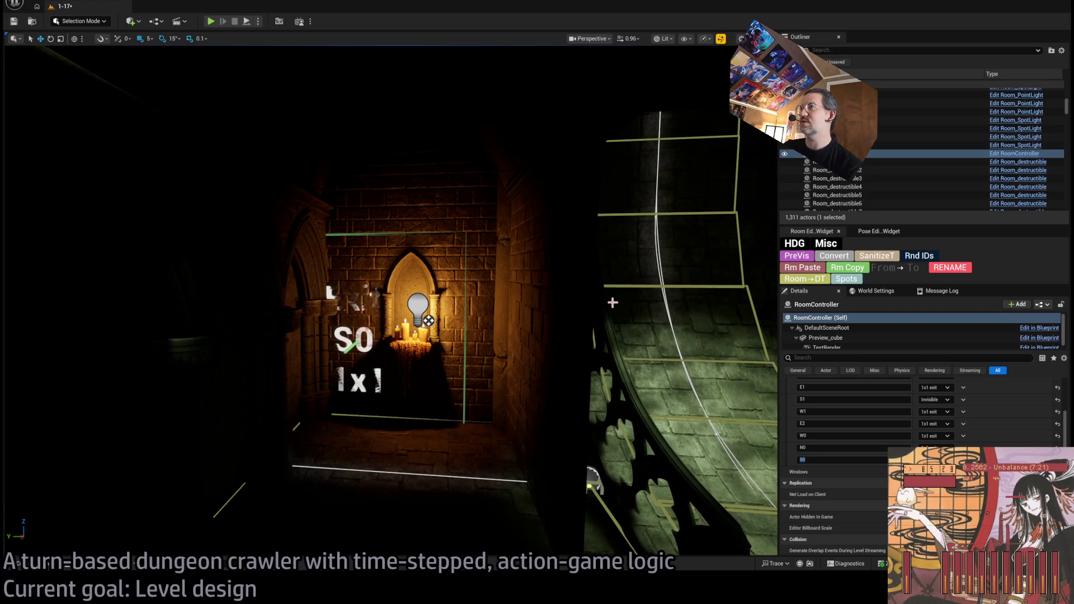
pyautogui.moveTo(612, 303); pyautogui.dragTo(612, 303)
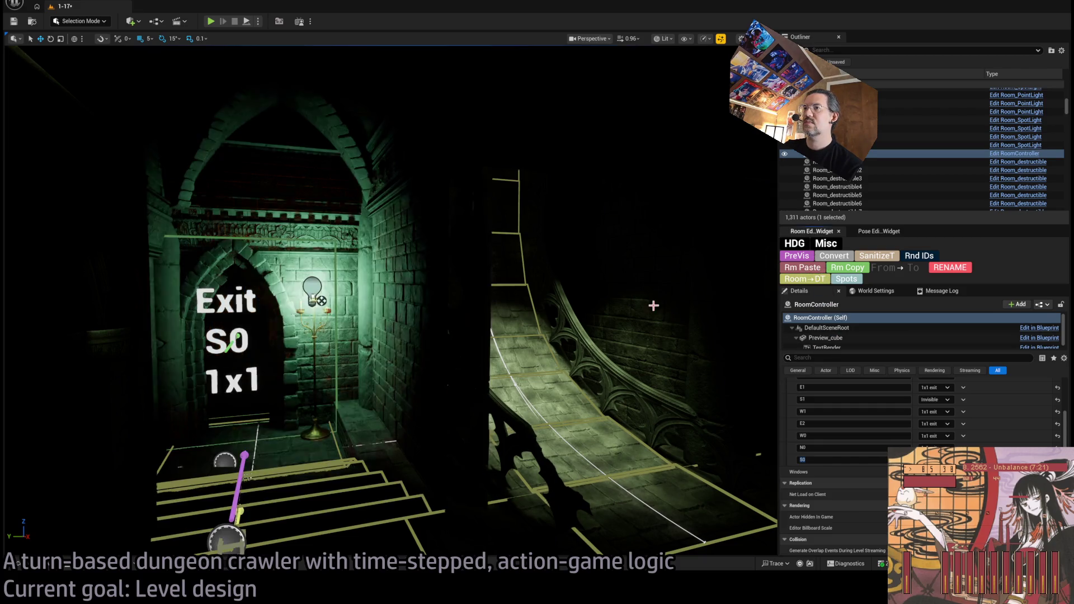
# - Paste a wall copy, turn it 45°, and set it beside the Exit S0 doorway
pyautogui.hotkey('alt', '3')
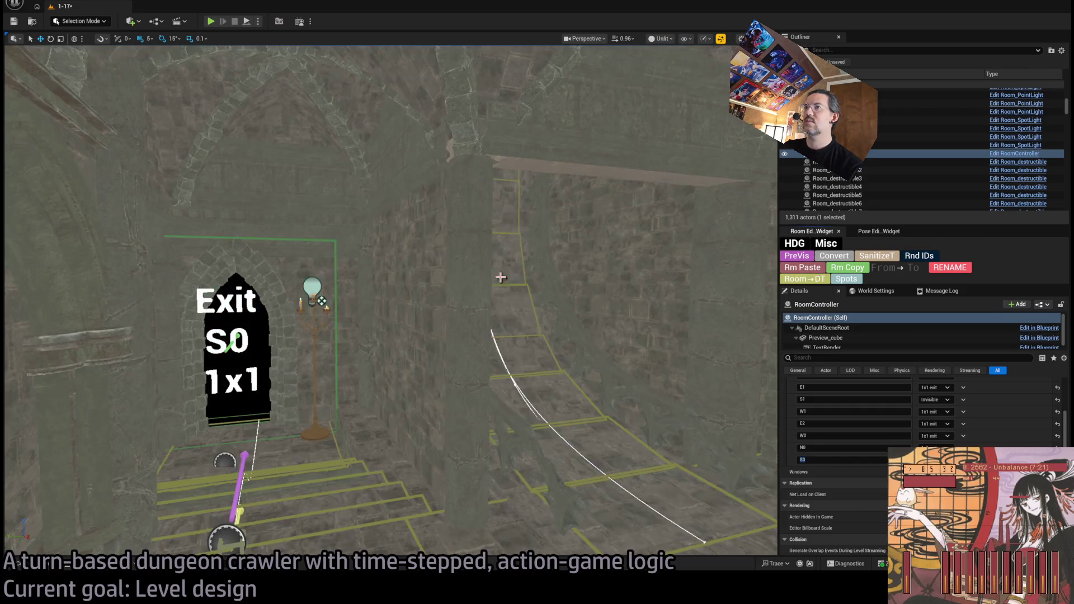
pyautogui.click(495, 274)
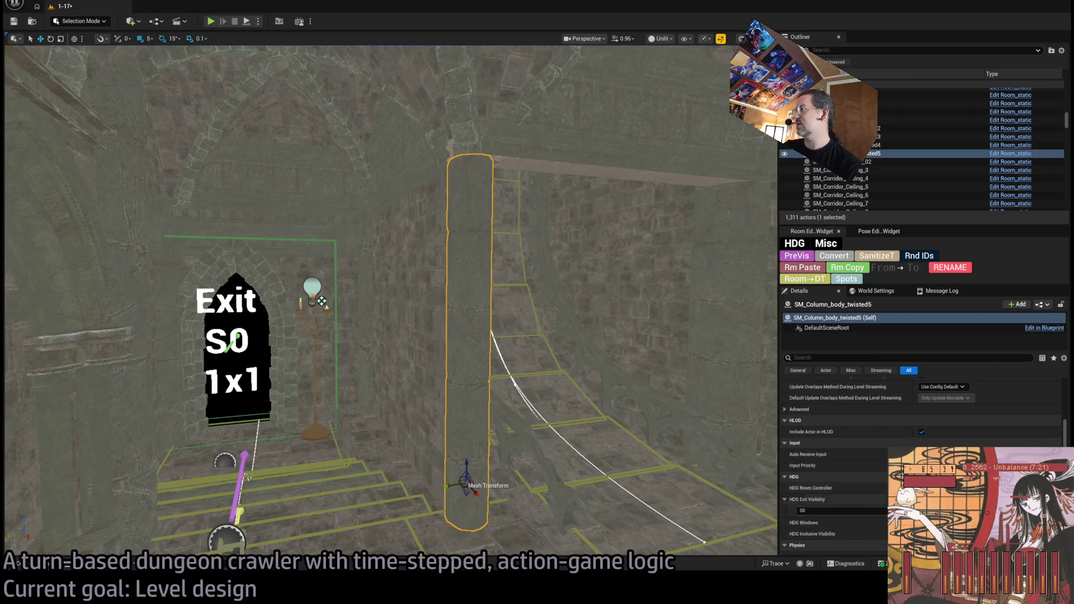
pyautogui.moveTo(544, 371); pyautogui.dragTo(543, 371)
pyautogui.hotkey('ctrl', 'v')
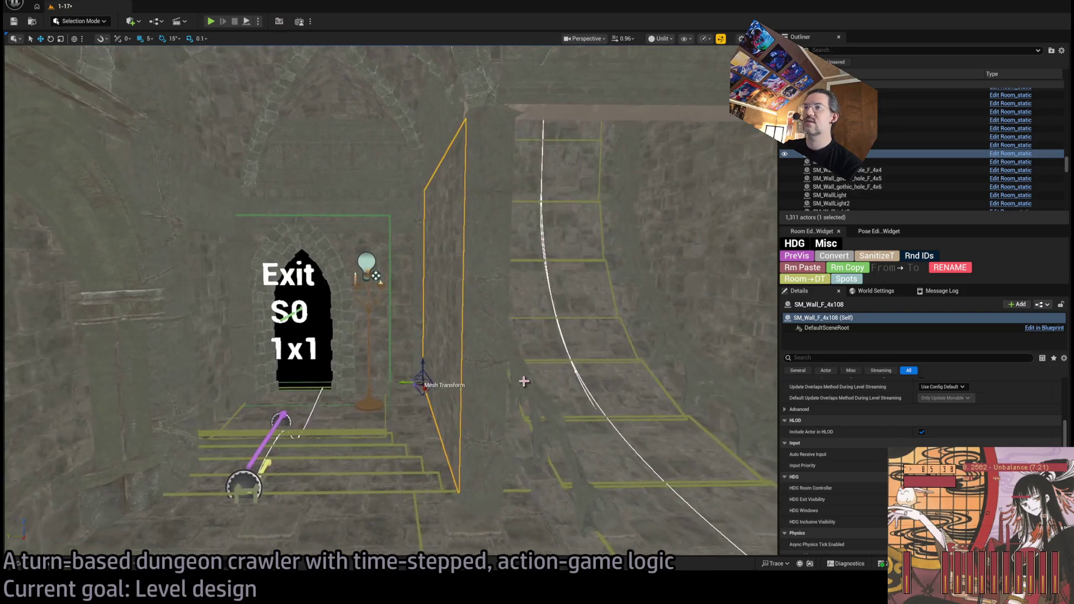
pyautogui.press('e')
pyautogui.moveTo(412, 389)
pyautogui.mouseDown()
pyautogui.moveTo(423, 392)
pyautogui.moveTo(416, 373)
pyautogui.mouseUp()
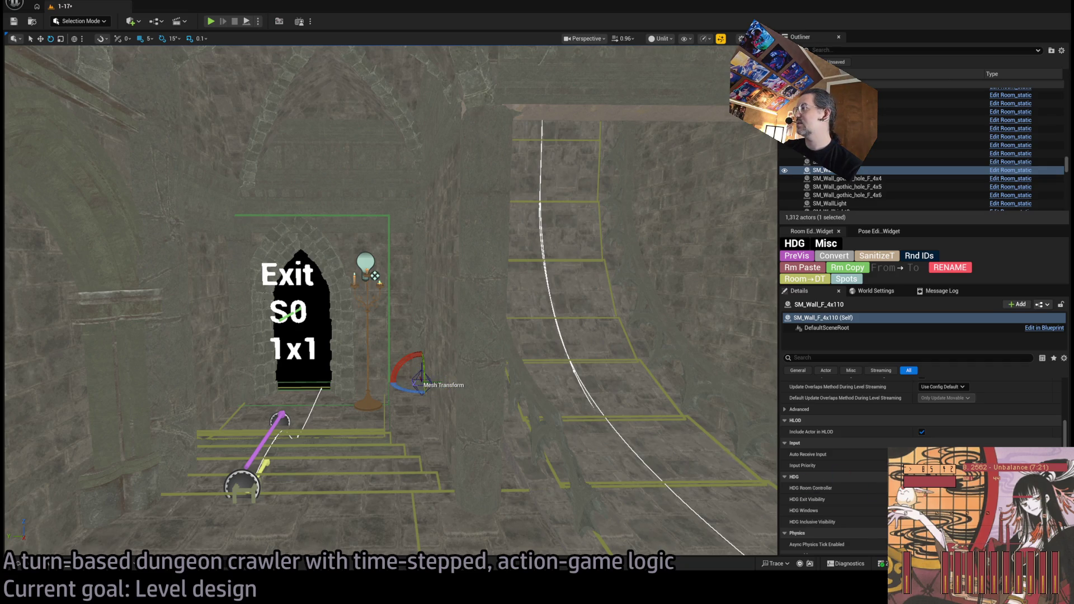
pyautogui.moveTo(617, 374); pyautogui.dragTo(617, 374)
pyautogui.moveTo(543, 321)
pyautogui.mouseDown()
pyautogui.moveTo(188, 359)
pyautogui.moveTo(225, 349)
pyautogui.mouseUp()
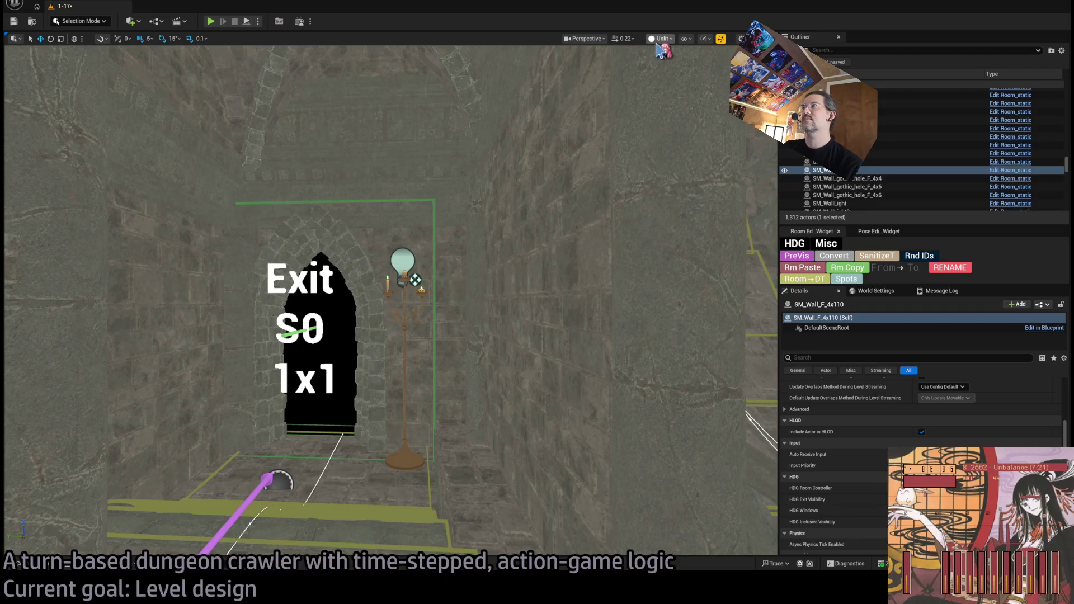
pyautogui.hotkey('alt', '4')
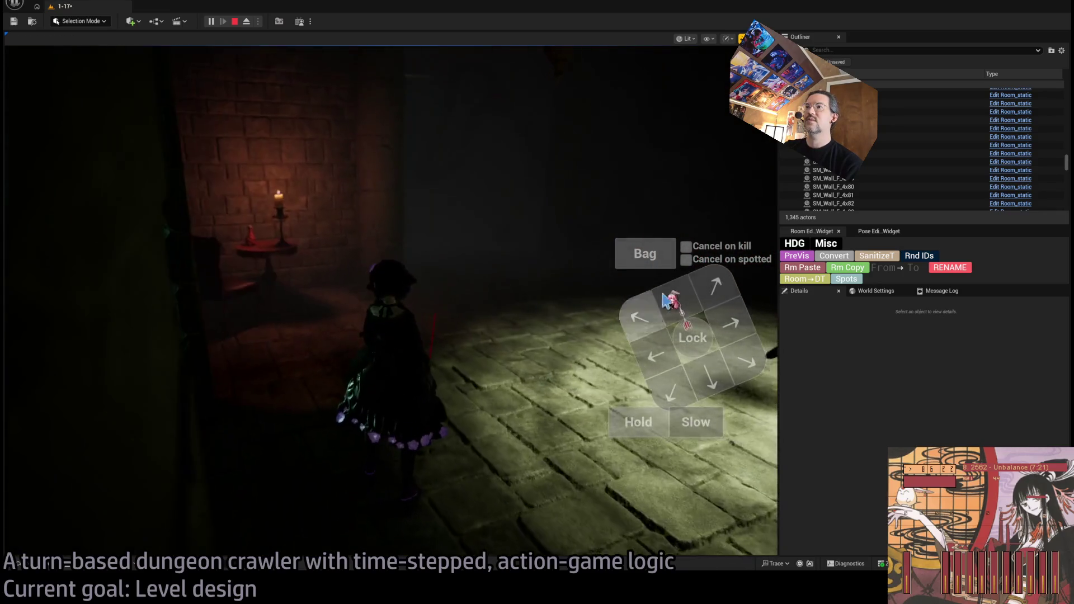
# - Queue moves and the visibility-boosting skill on the HUD and play three turns
pyautogui.click(718, 291)
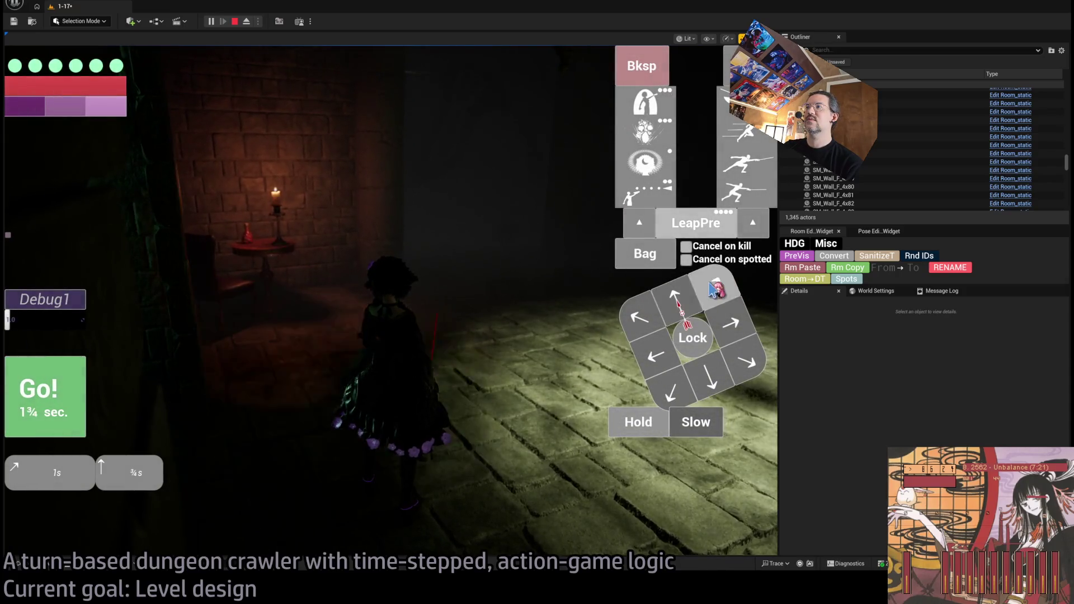
pyautogui.click(731, 330)
pyautogui.click(731, 333)
pyautogui.click(45, 391)
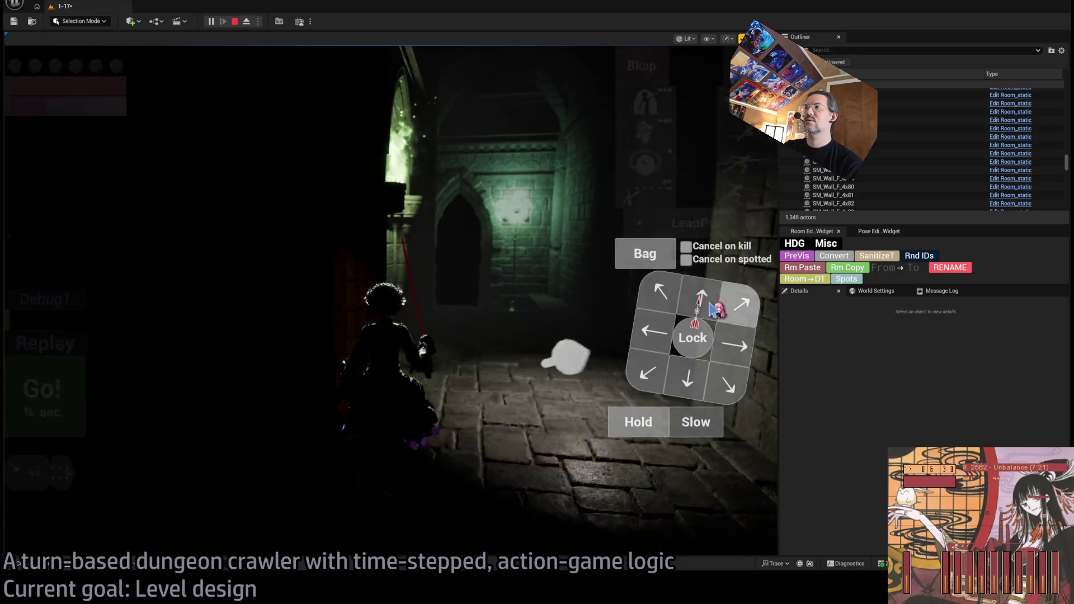
pyautogui.click(644, 162)
pyautogui.click(56, 392)
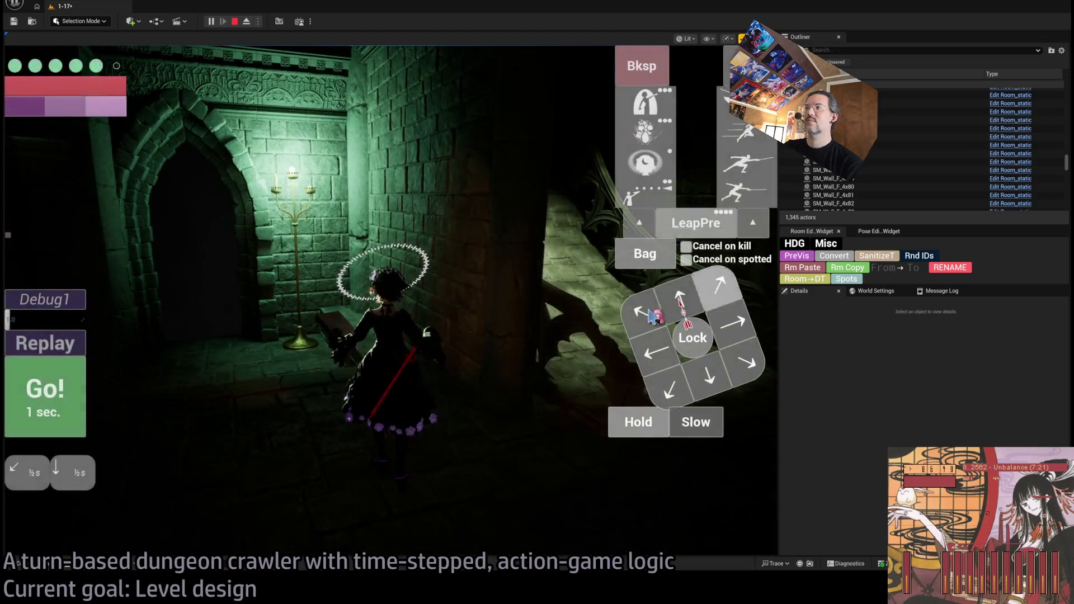
pyautogui.click(67, 390)
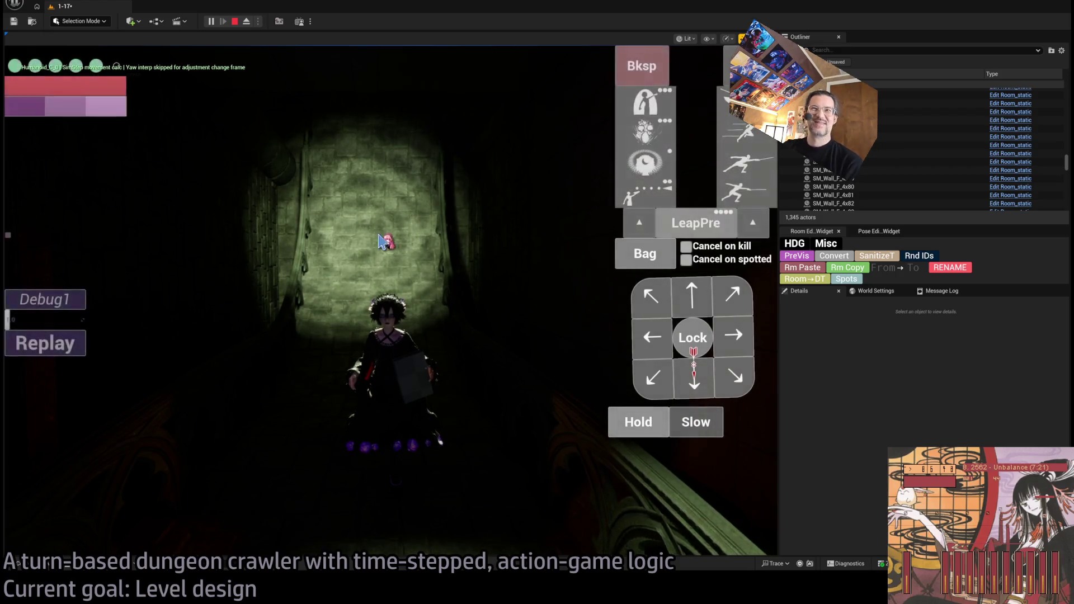
# - Turn the character toward the corridor, release control, and stop the playtest
pyautogui.click(363, 203)
pyautogui.hotkey('shift', 'F1')
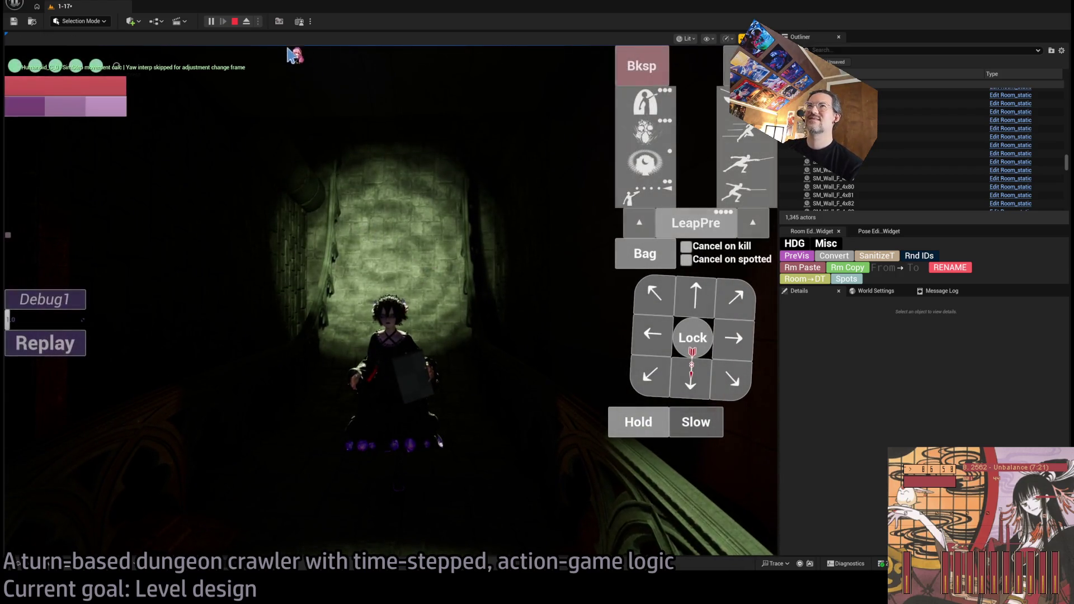
pyautogui.click(236, 22)
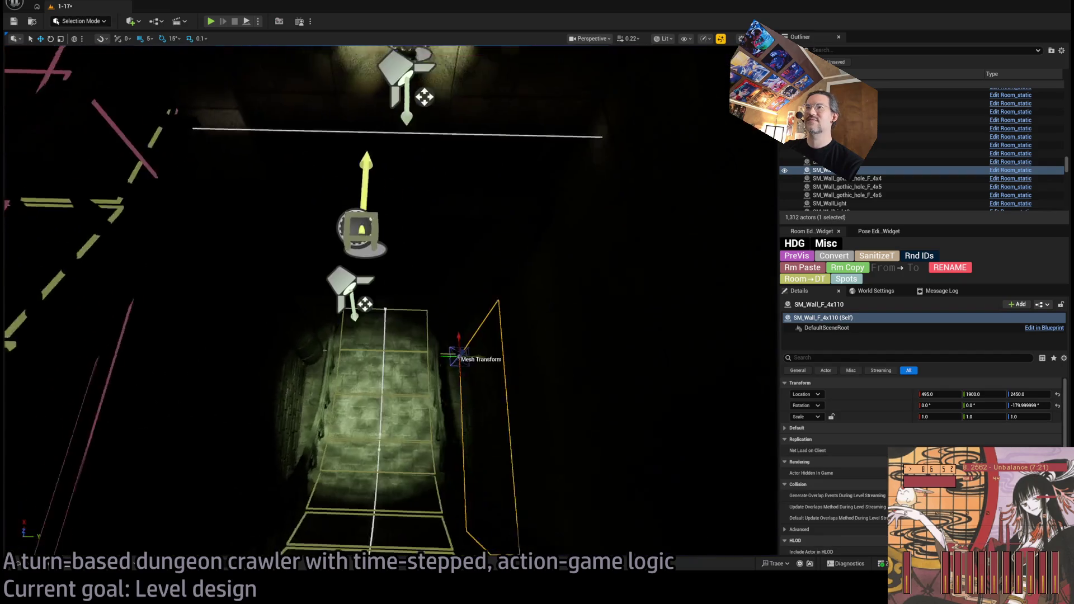
# - Save the 1-17 level with the torch spotlight selected, then view the corridor in unlit shading
pyautogui.click(362, 274)
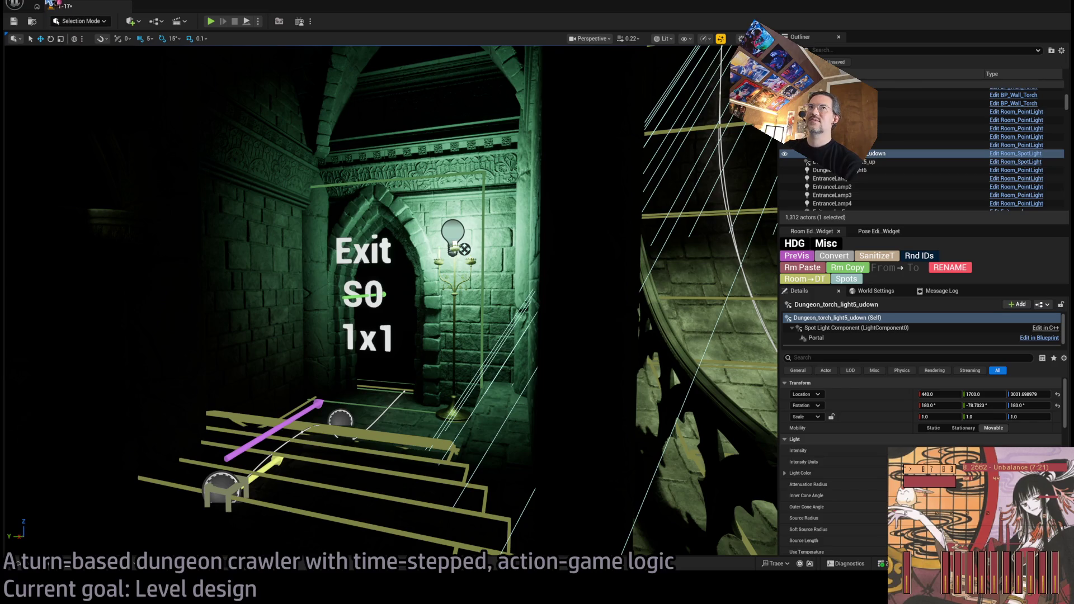
pyautogui.hotkey('ctrl', 's')
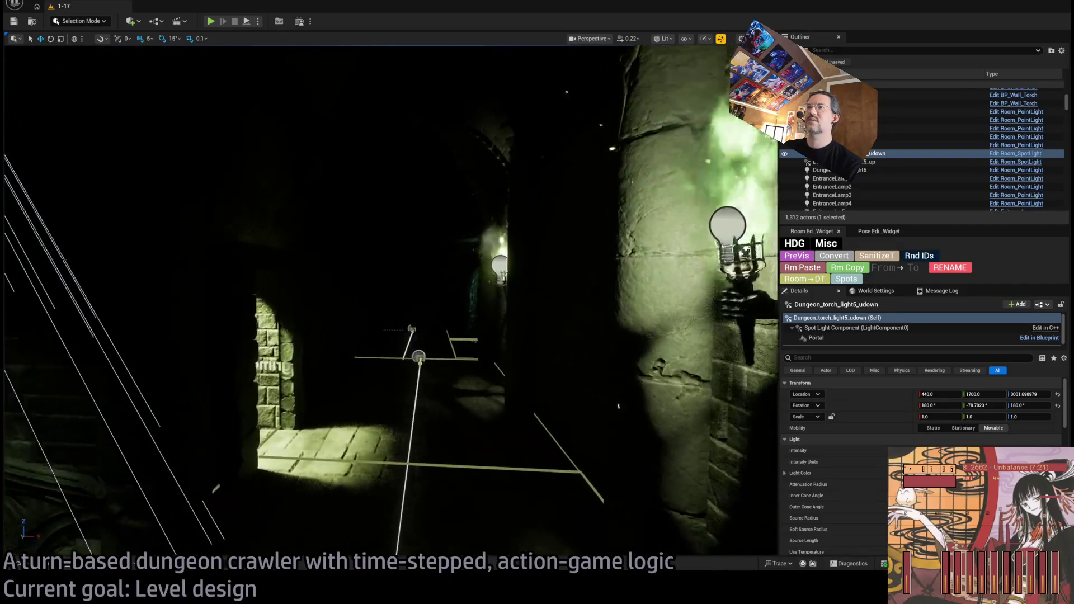
pyautogui.scroll(1, 389, 299)
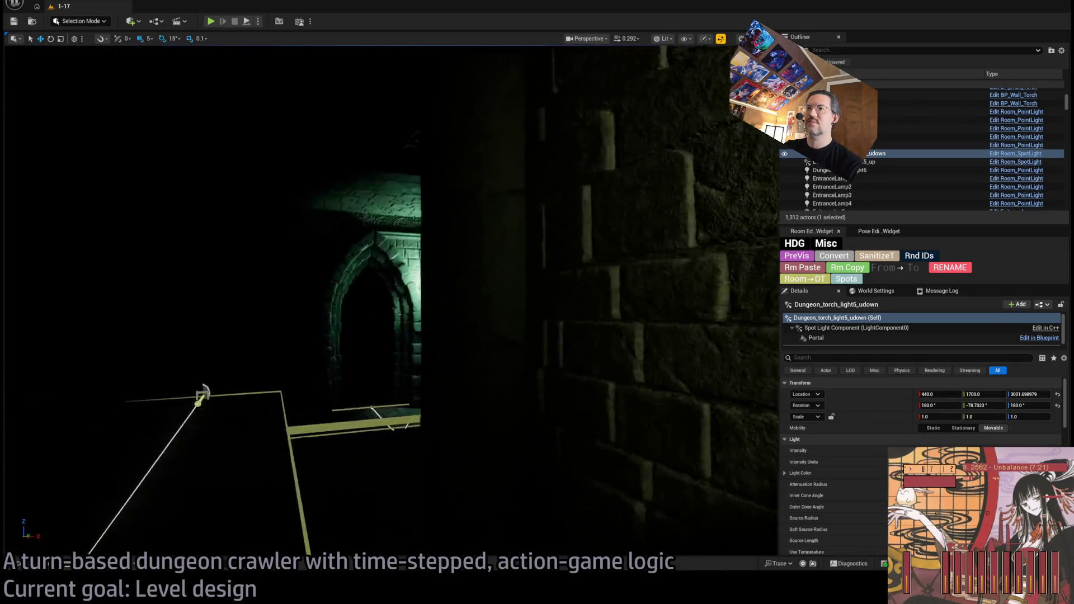
pyautogui.scroll(2, 388, 299)
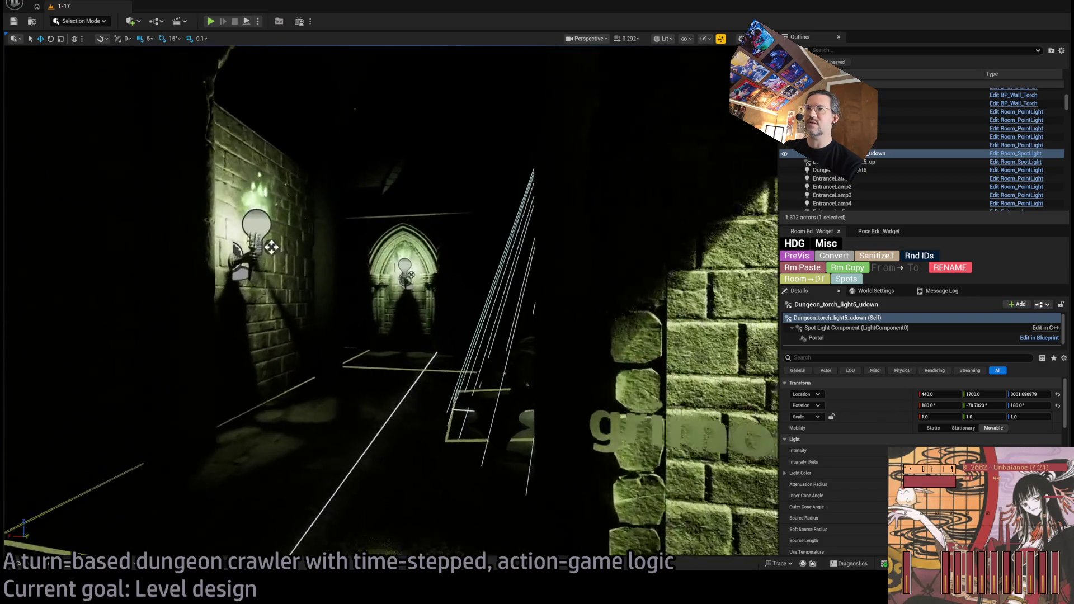
pyautogui.scroll(1, 389, 299)
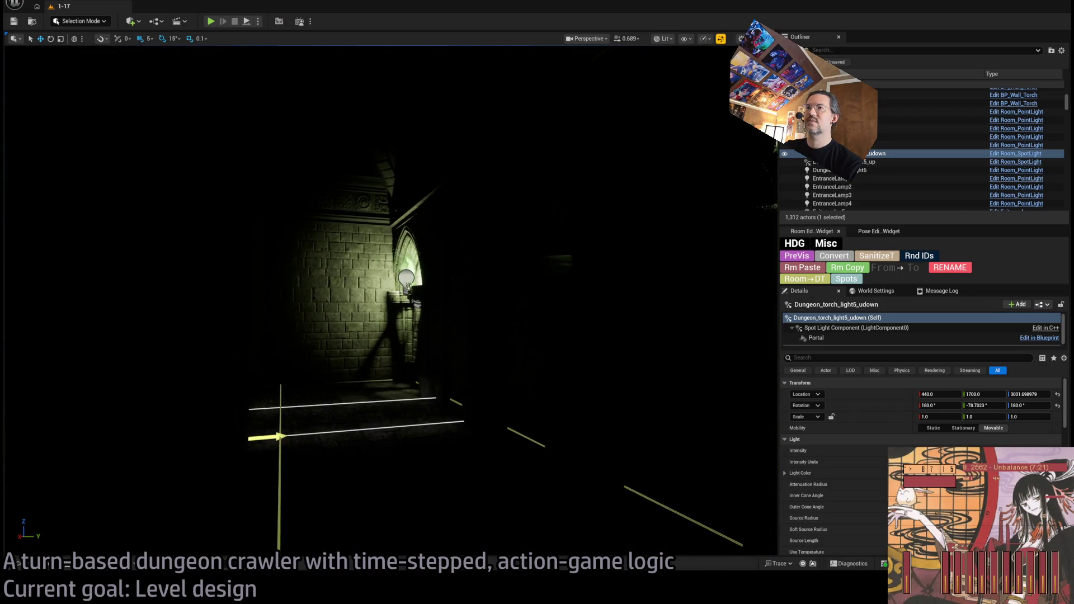
pyautogui.hotkey('alt', '3')
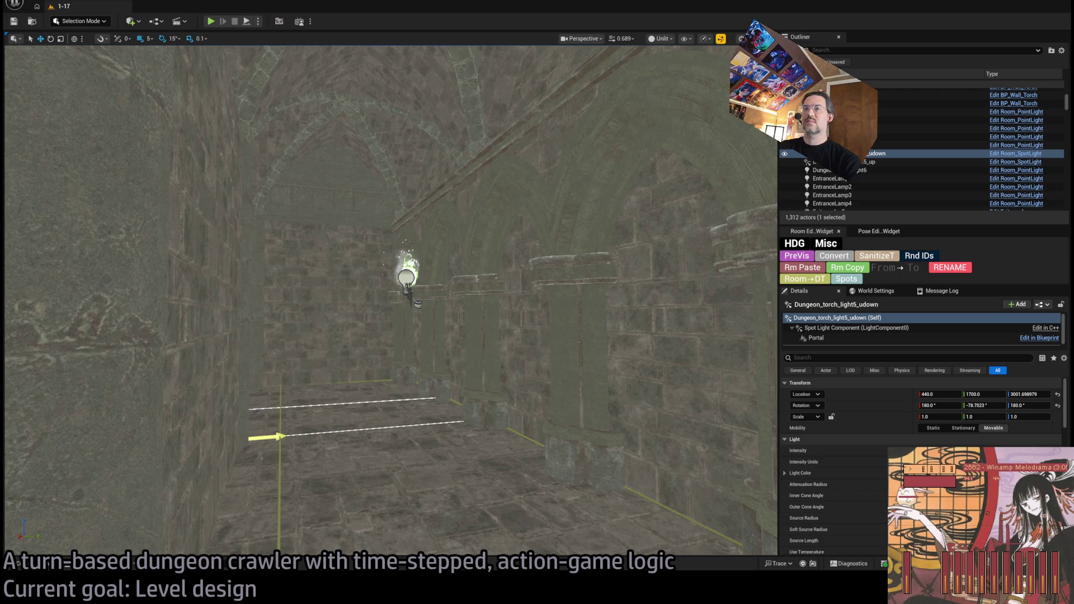
# - Duplicate the Exit S0 marker turned 90° and move the copy to X 900
pyautogui.press('w')
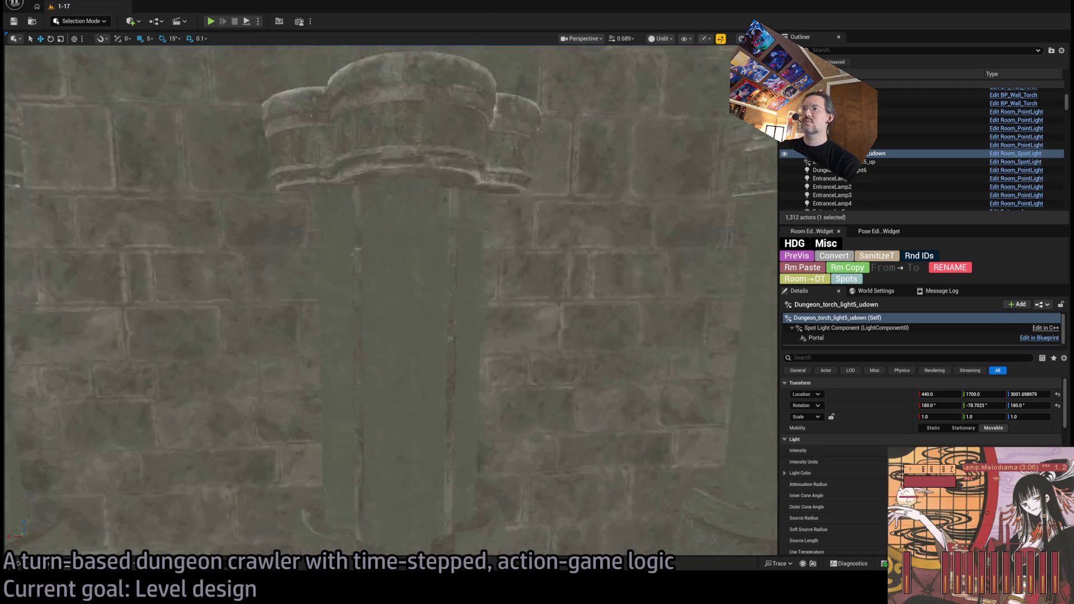
pyautogui.press('s')
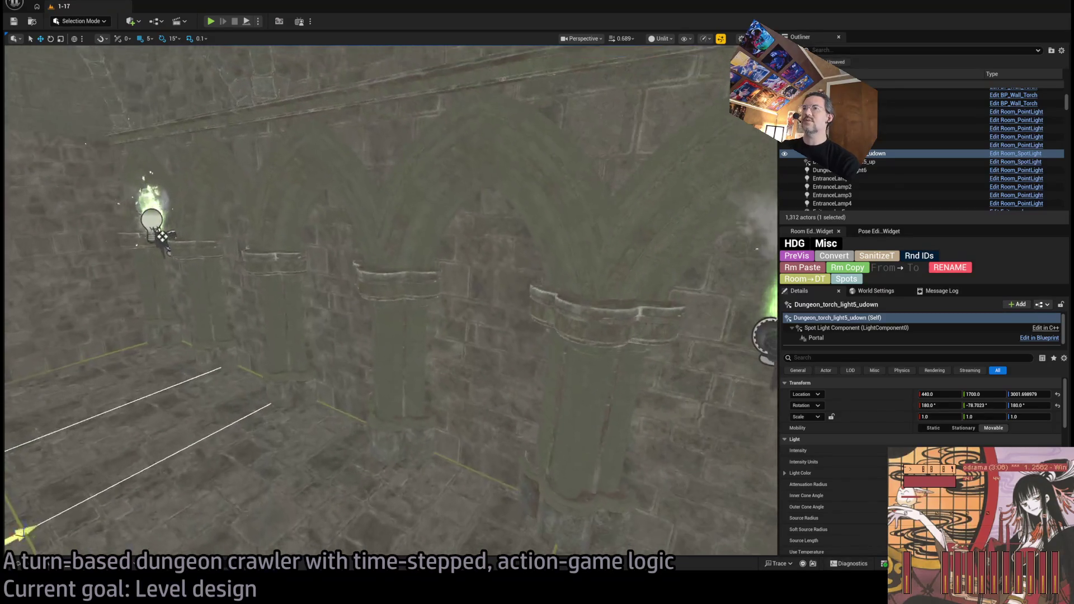
pyautogui.click(392, 168)
pyautogui.press('w')
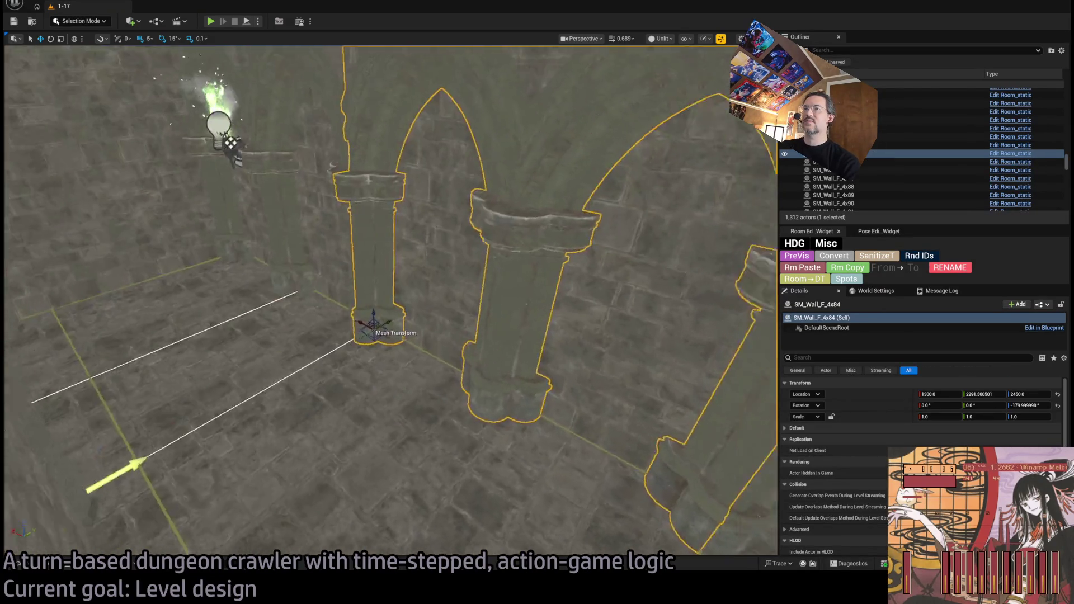
pyautogui.click(554, 256)
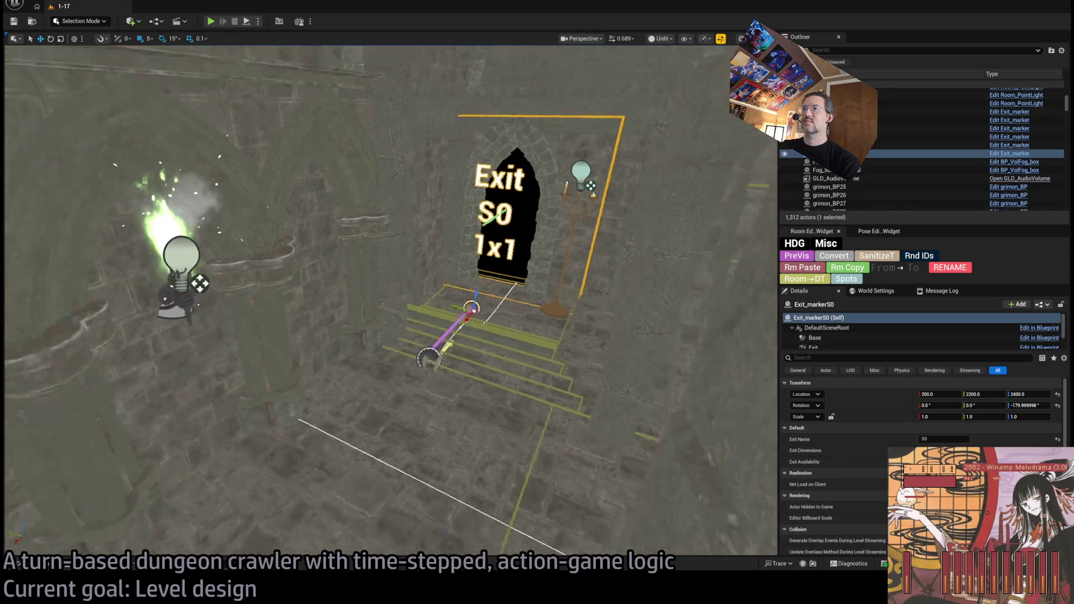
pyautogui.press('e')
pyautogui.moveTo(536, 314)
pyautogui.keyDown('alt'); pyautogui.mouseDown()
pyautogui.moveTo(581, 329)
pyautogui.moveTo(495, 315)
pyautogui.mouseUp(); pyautogui.keyUp('alt')
pyautogui.press('f')
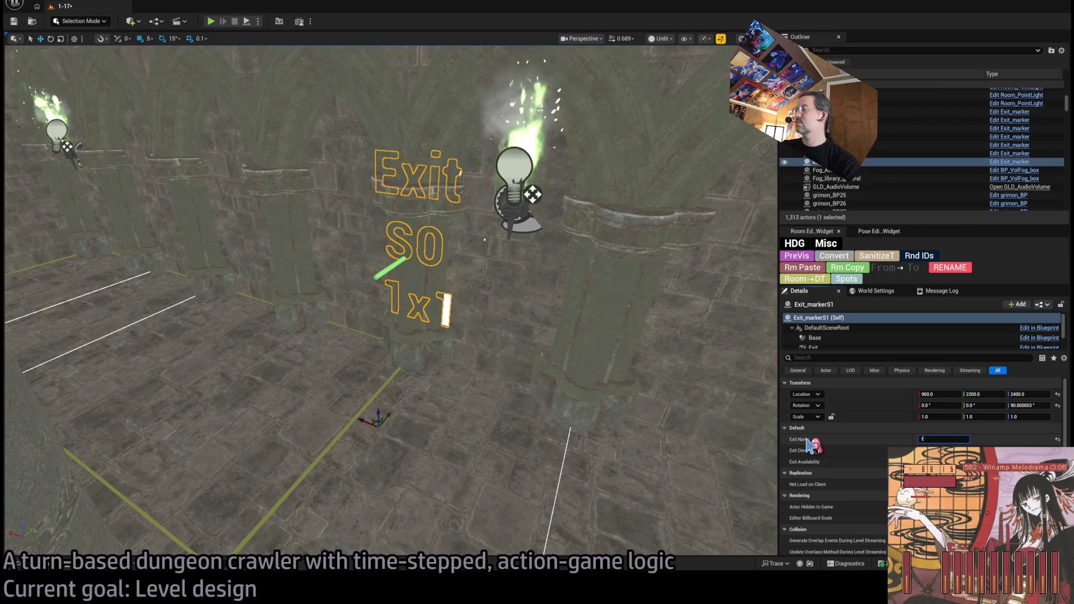
pyautogui.write('0')
# - Rename the new marker to Exit_markerE0 and frame it in the view
pyautogui.moveTo(736, 410); pyautogui.dragTo(648, 298)
pyautogui.click(828, 162)
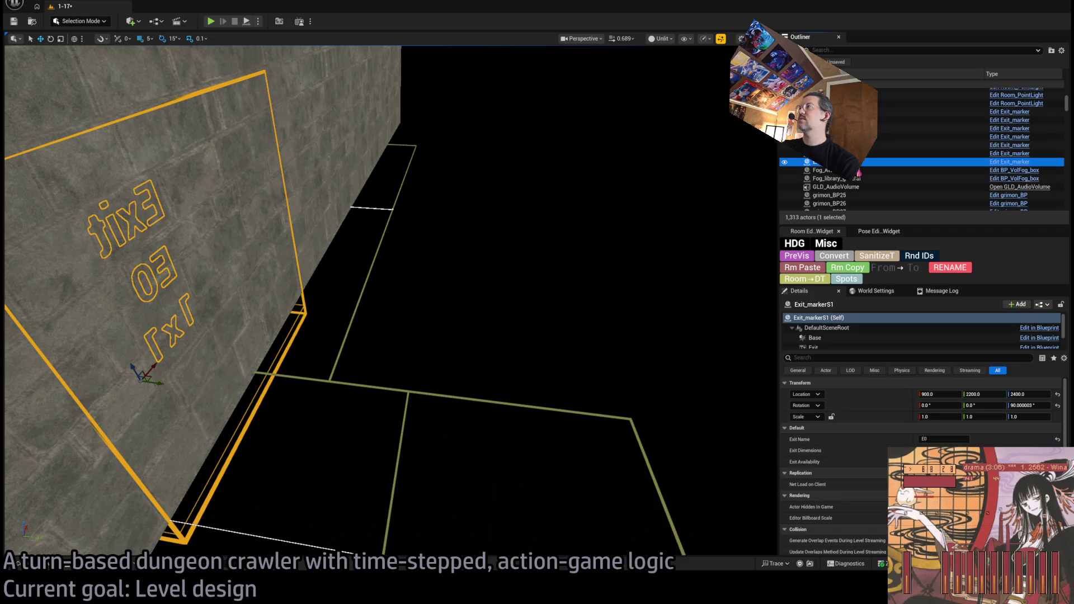
pyautogui.press('F2')
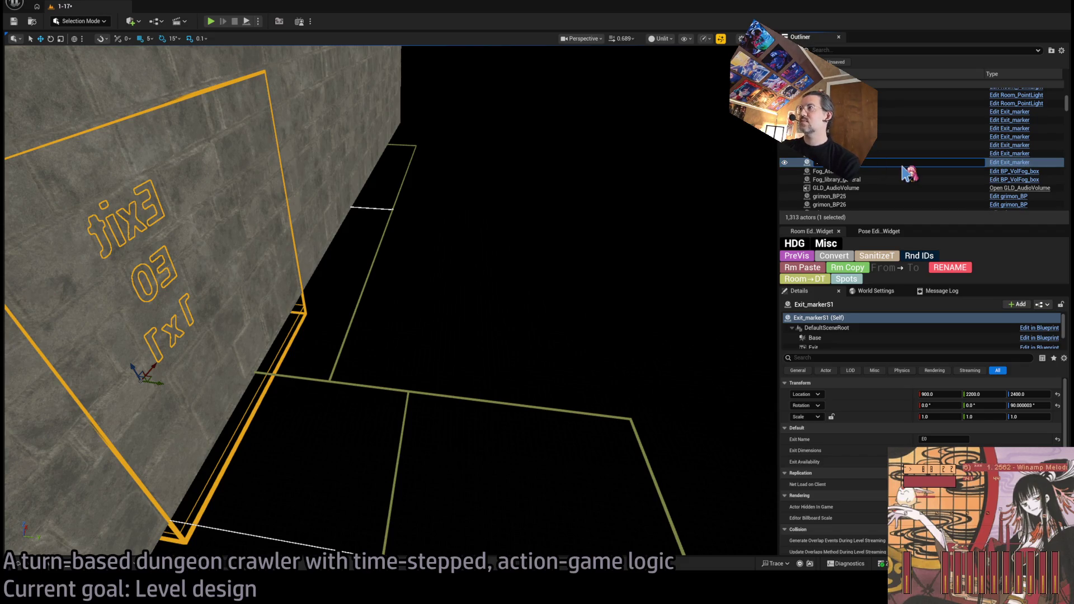
pyautogui.press('Return')
pyautogui.press('f')
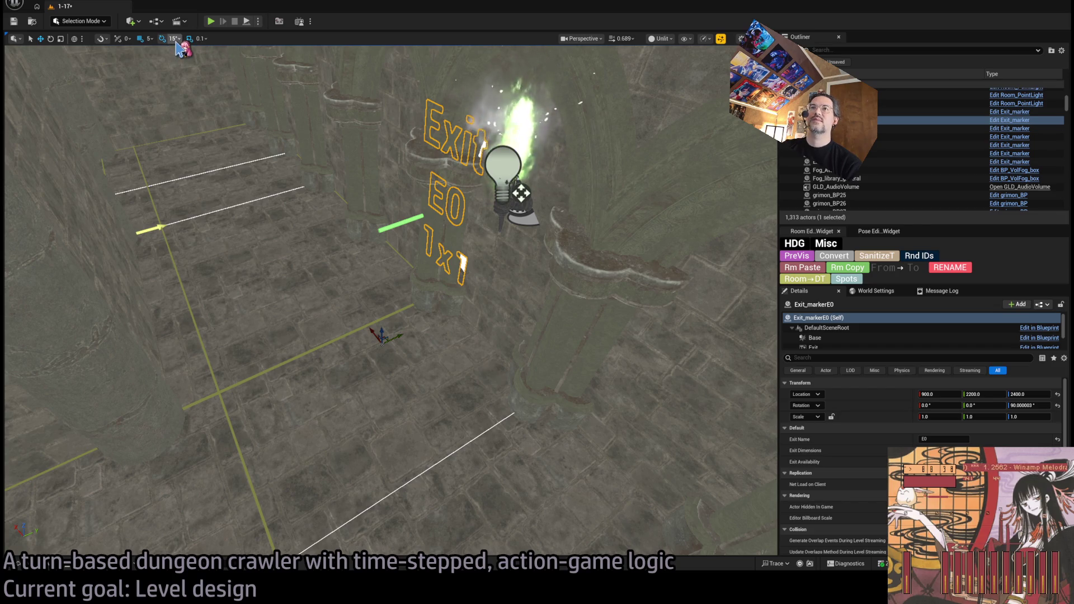
# - Reselect the Exit E0 marker and change its X location to 1000
pyautogui.click(161, 221)
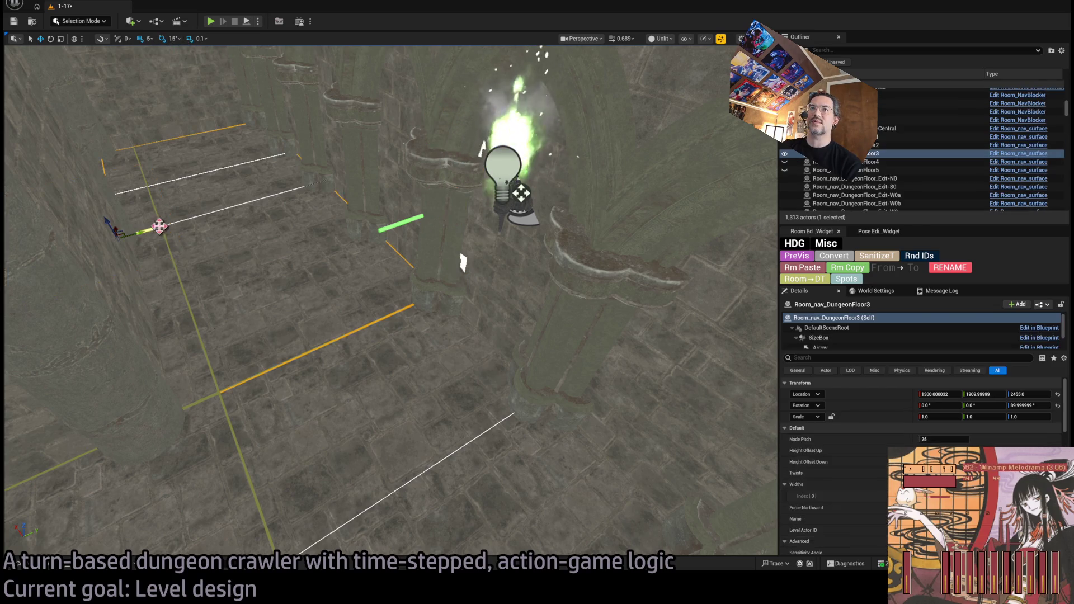
pyautogui.press('f')
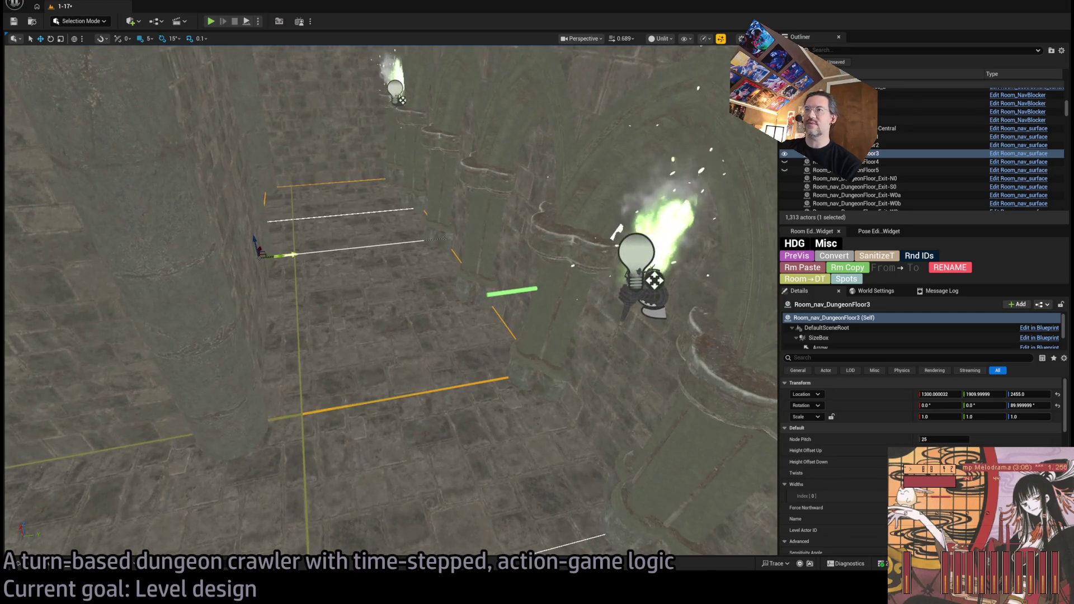
pyautogui.moveTo(503, 289)
pyautogui.mouseDown()
pyautogui.moveTo(333, 354)
pyautogui.moveTo(313, 335)
pyautogui.moveTo(460, 341)
pyautogui.mouseUp()
pyautogui.click(473, 336)
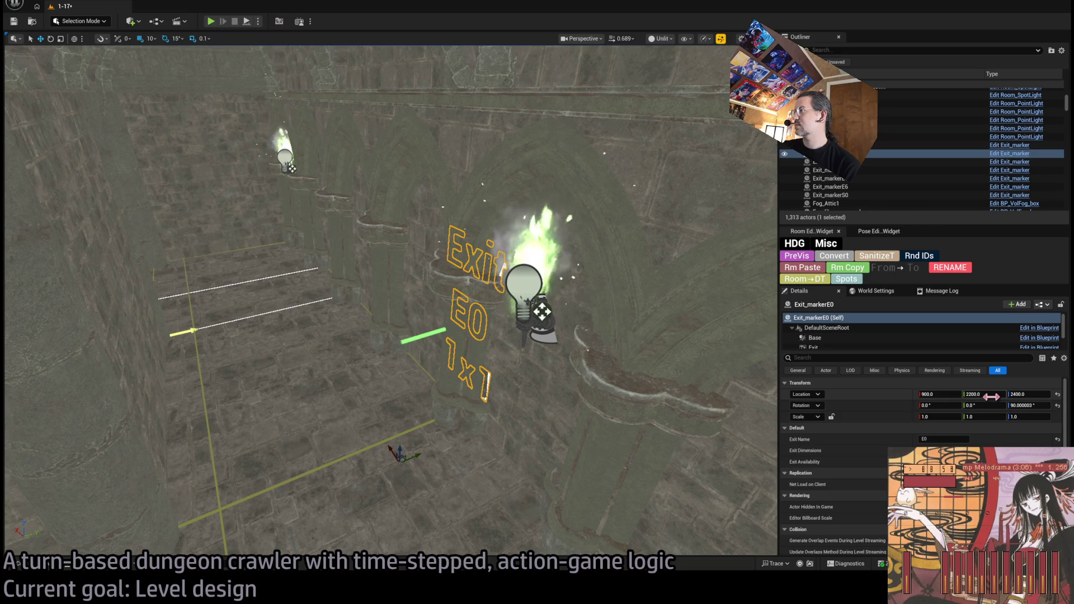
pyautogui.moveTo(991, 397)
pyautogui.mouseDown()
pyautogui.moveTo(943, 397)
pyautogui.moveTo(955, 397)
pyautogui.mouseUp()
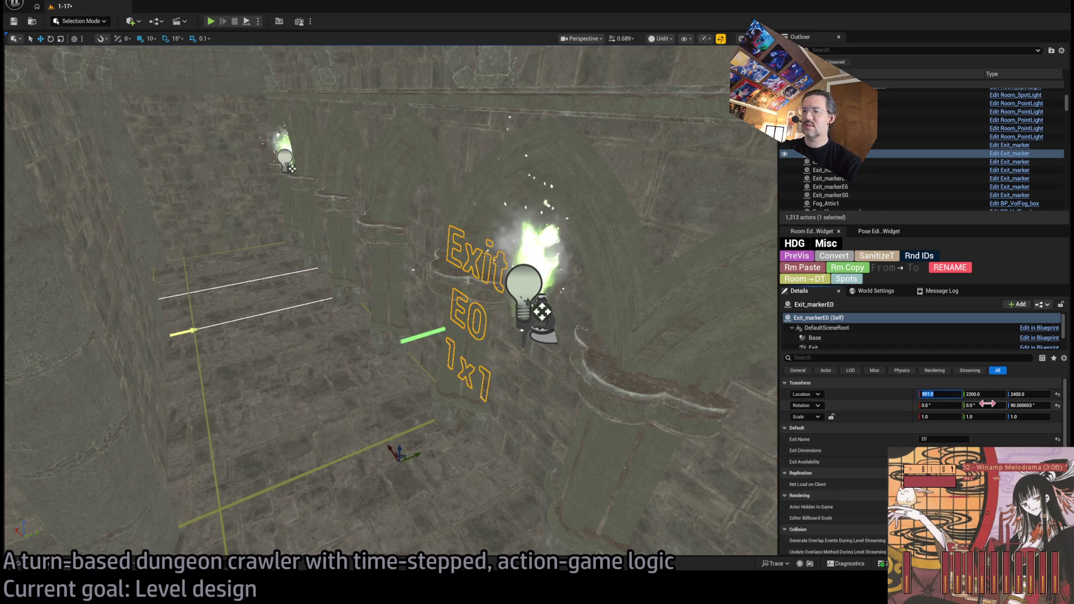
pyautogui.write('800')
pyautogui.write('1000')
pyautogui.press('Return')
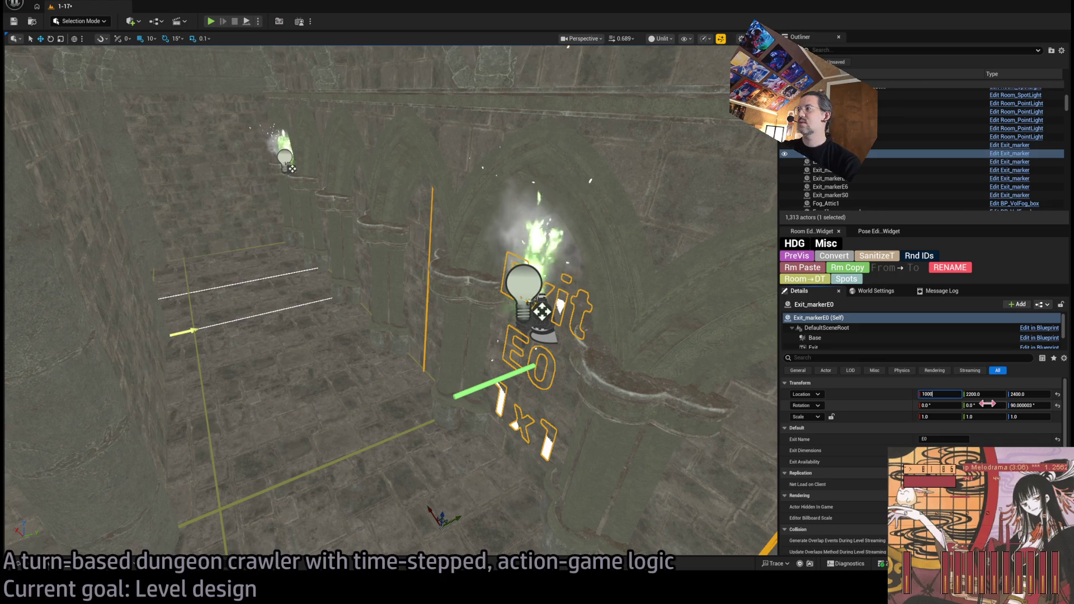
pyautogui.press('Return')
# - Inspect around the E0 marker and fly to Room_nav_DungeonFloor1 and DungeonFloor-Central
pyautogui.press('w')
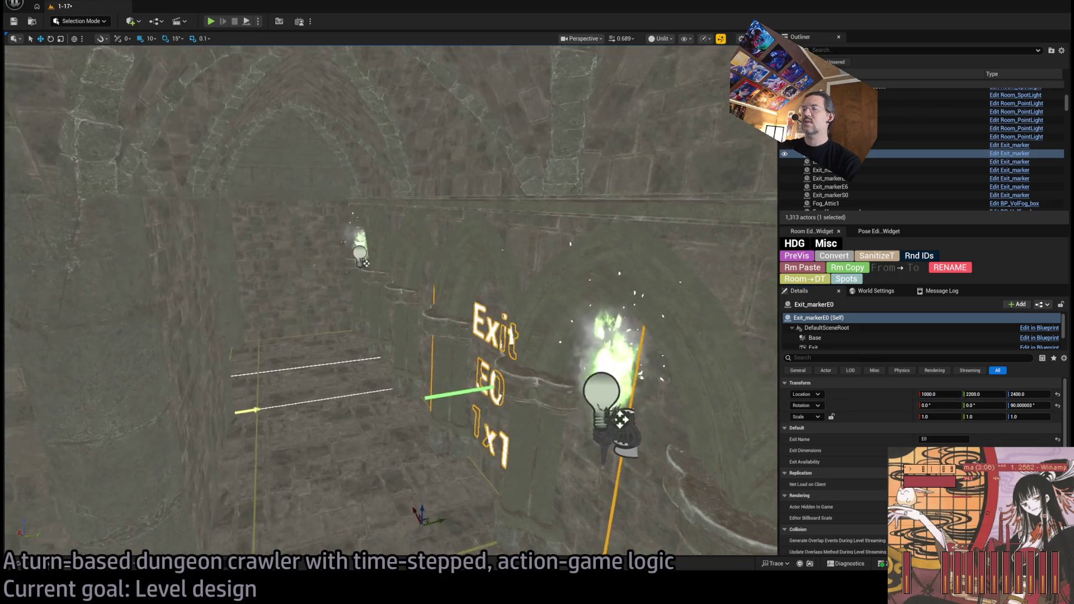
pyautogui.press('s')
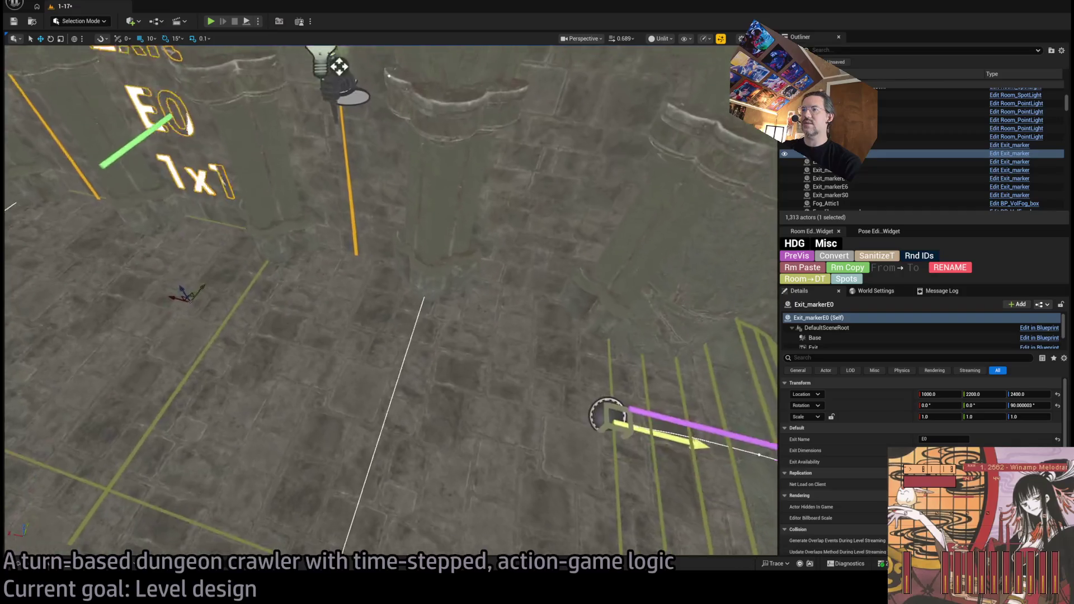
pyautogui.press('f')
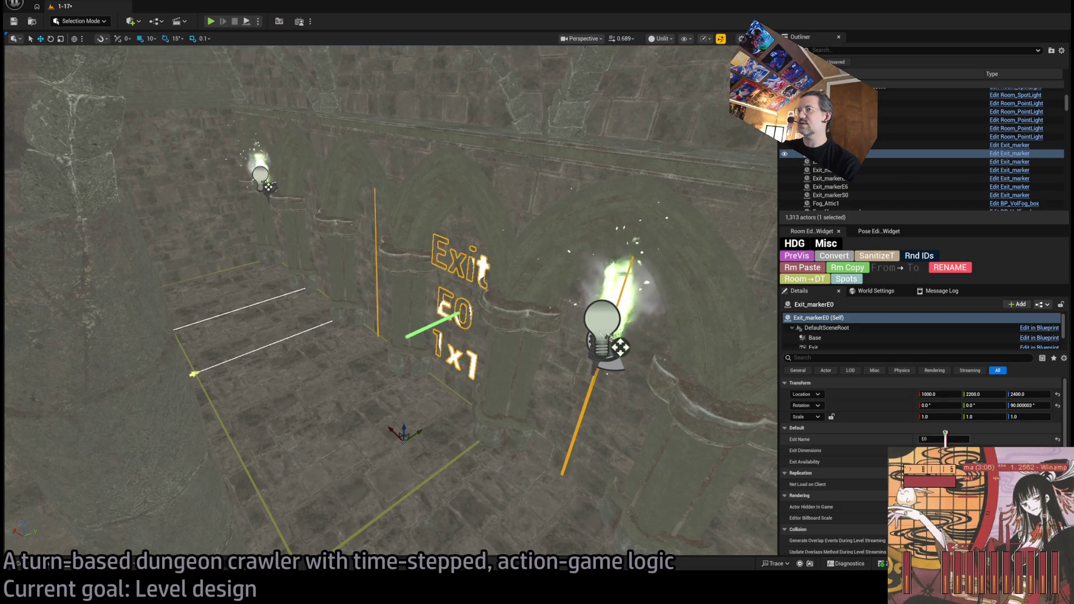
pyautogui.press('w')
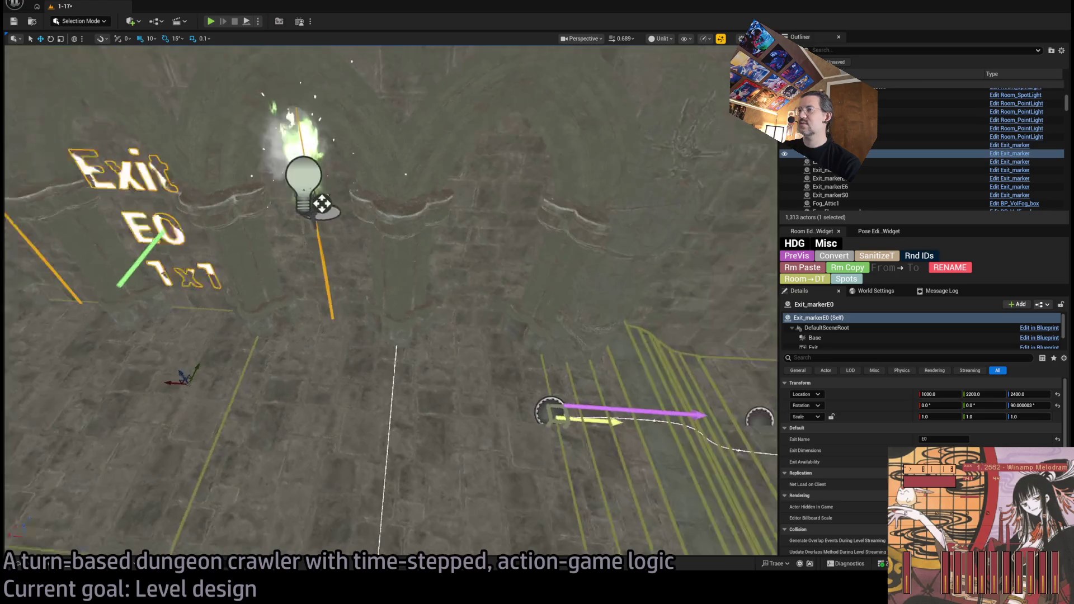
pyautogui.press('s')
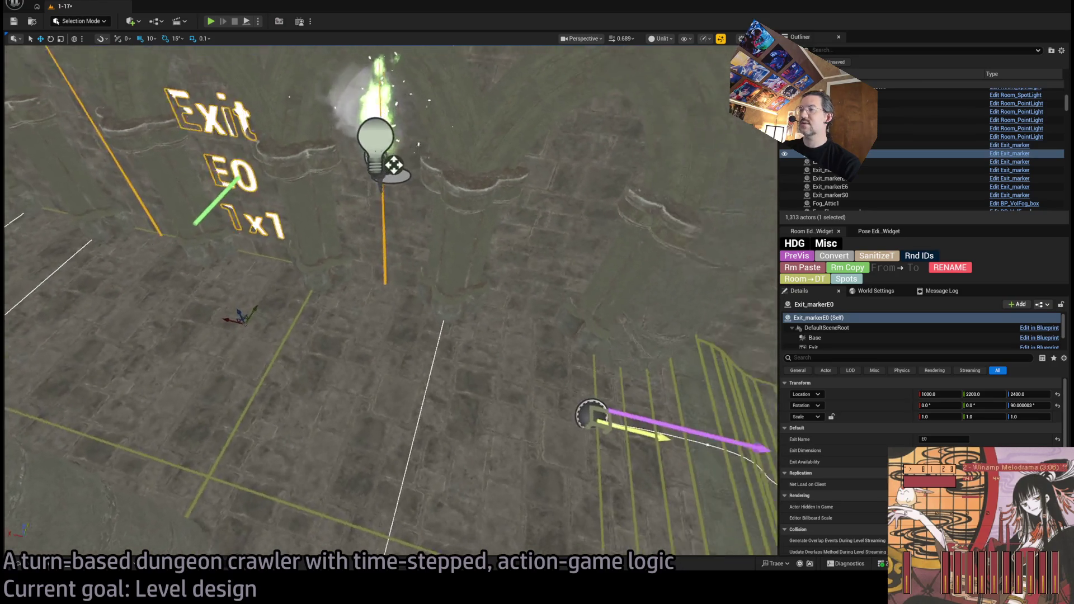
pyautogui.press('a')
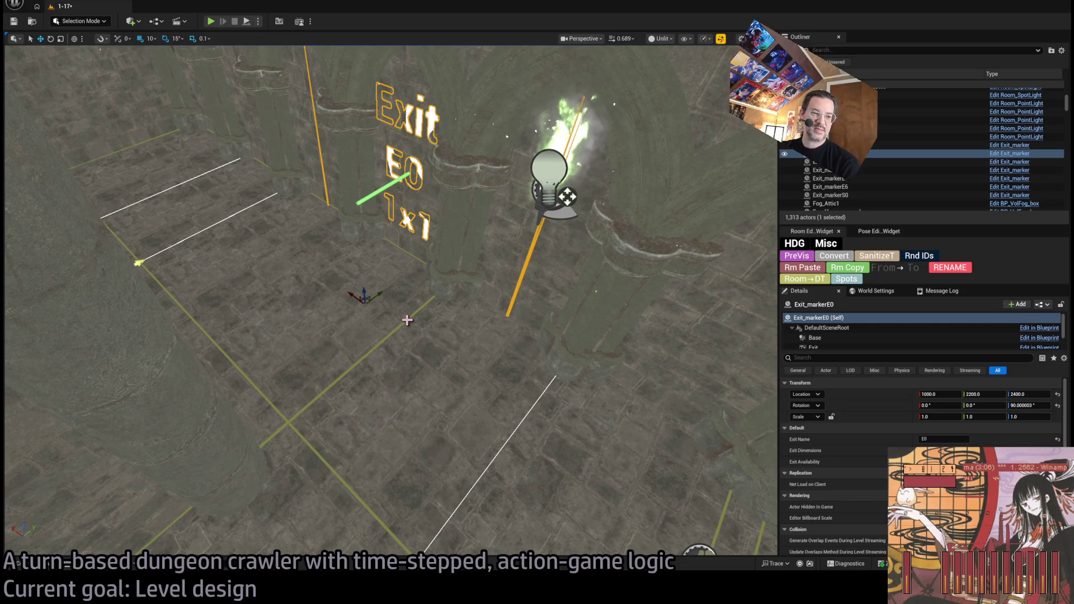
pyautogui.click(475, 340)
pyautogui.press('f')
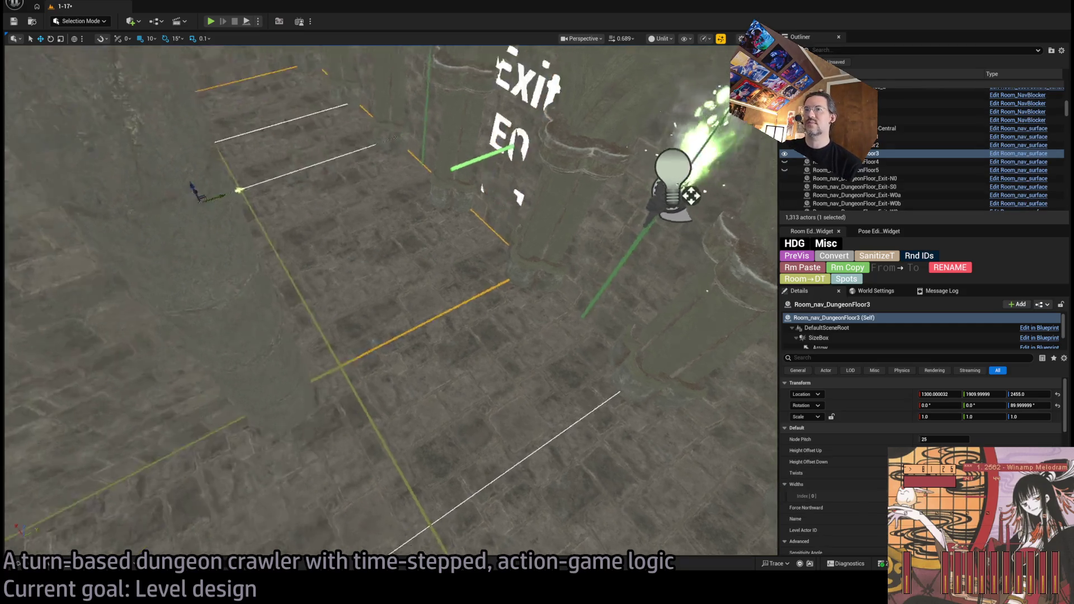
pyautogui.doubleClick(827, 136)
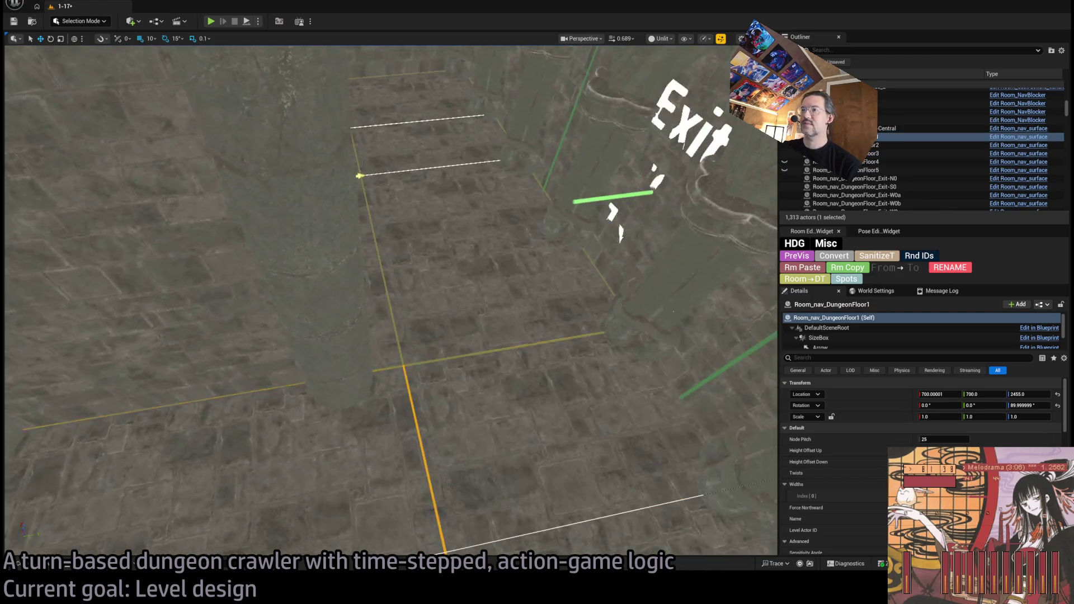
pyautogui.doubleClick(828, 128)
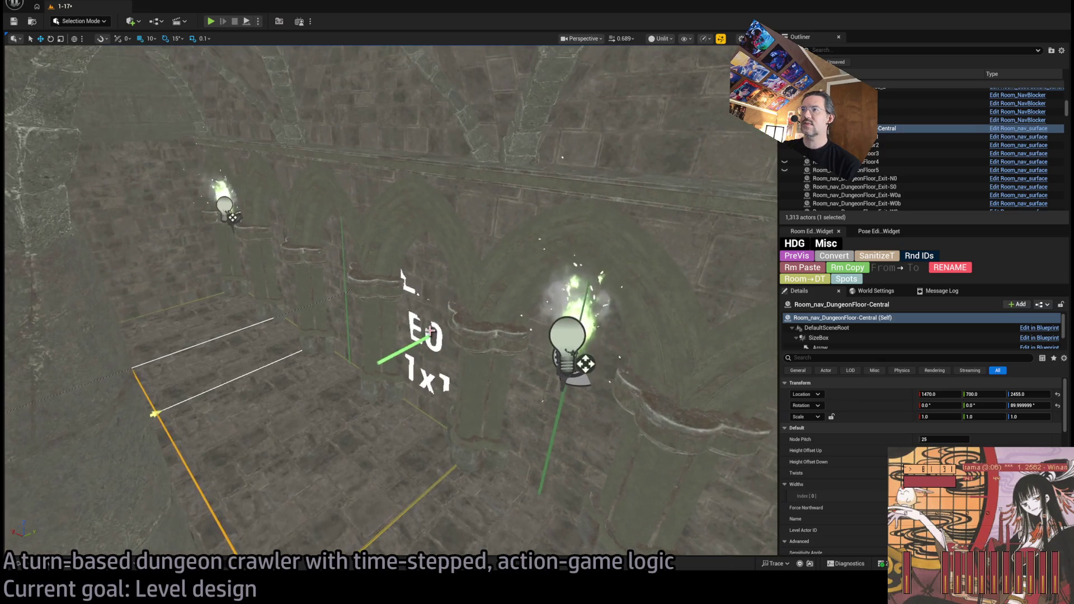
# - Set the E0 marker's X location to 1400 and select the arched wall pieces behind it
pyautogui.click(402, 345)
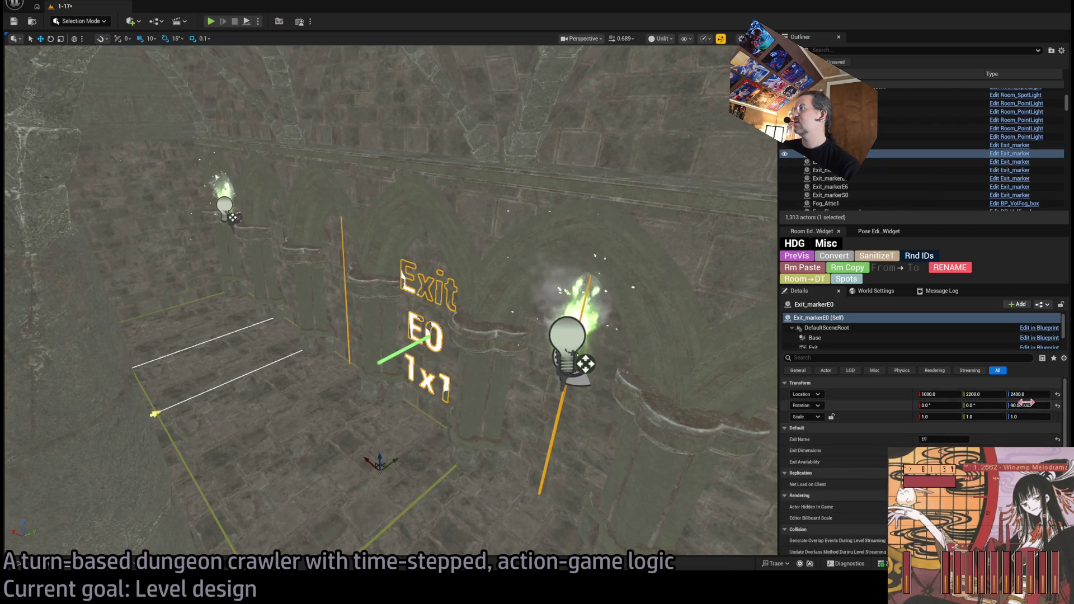
pyautogui.click(939, 394)
pyautogui.write('1400')
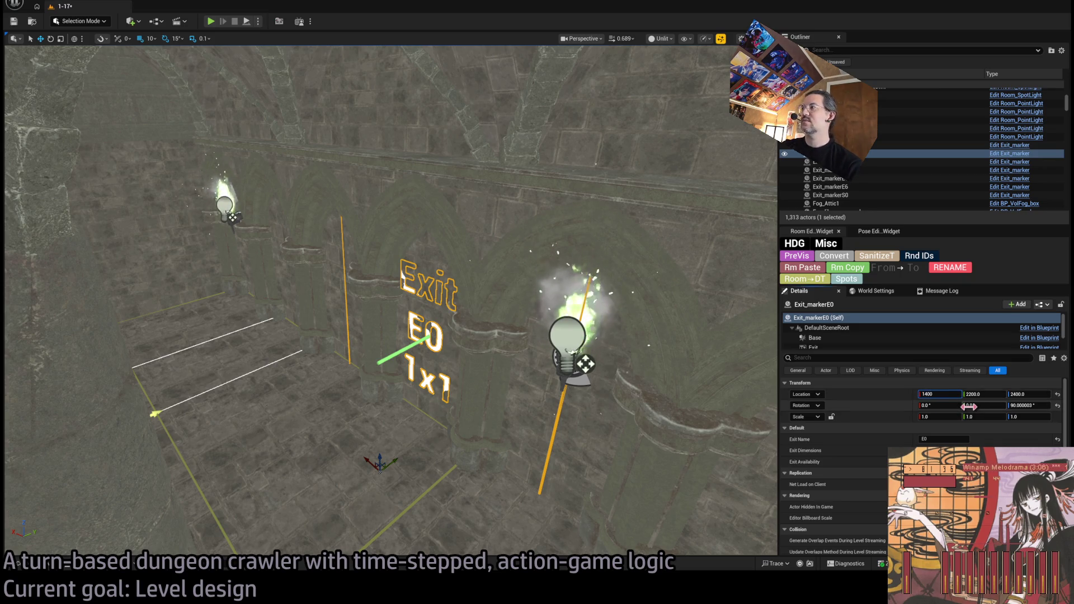
pyautogui.press('Return')
pyautogui.press('f')
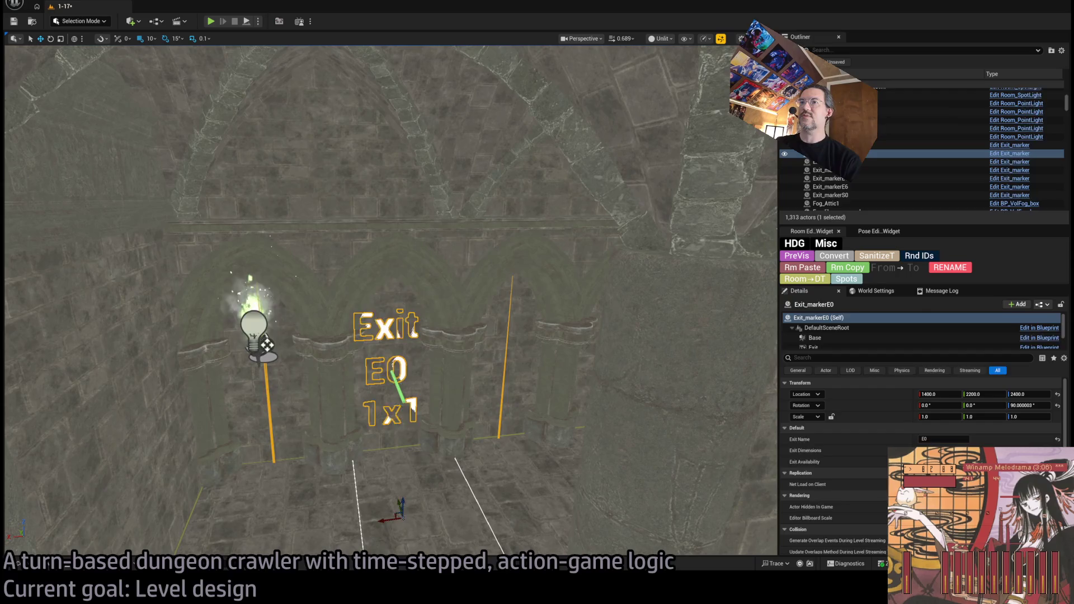
pyautogui.click(476, 291)
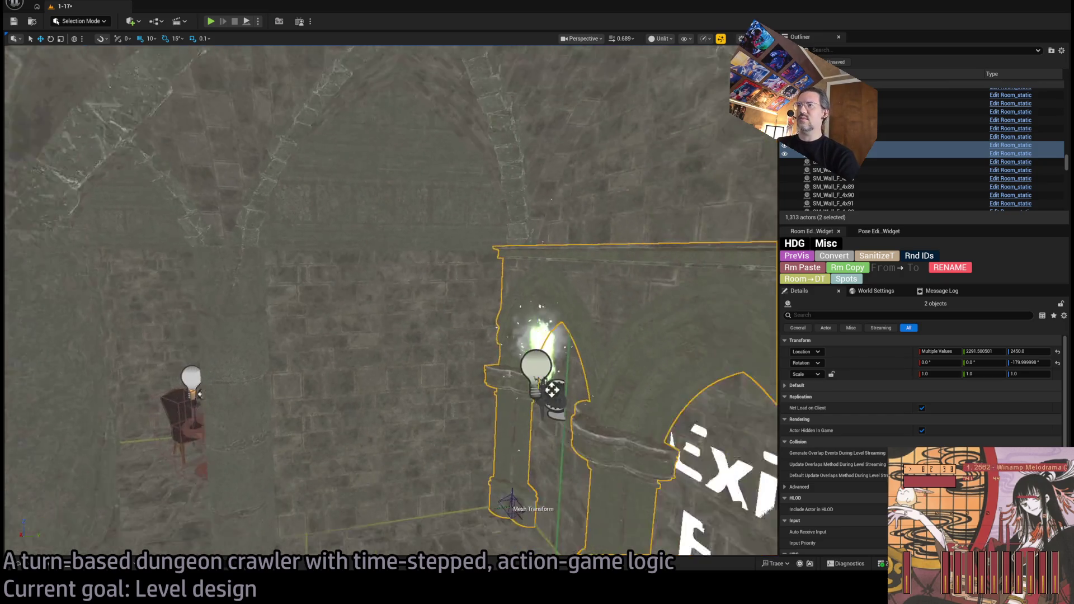
# - Delete the wall piece in front of the exit, undo it, and select centre wall SM_Wall_F_4x40
pyautogui.click(427, 328)
pyautogui.press('Delete')
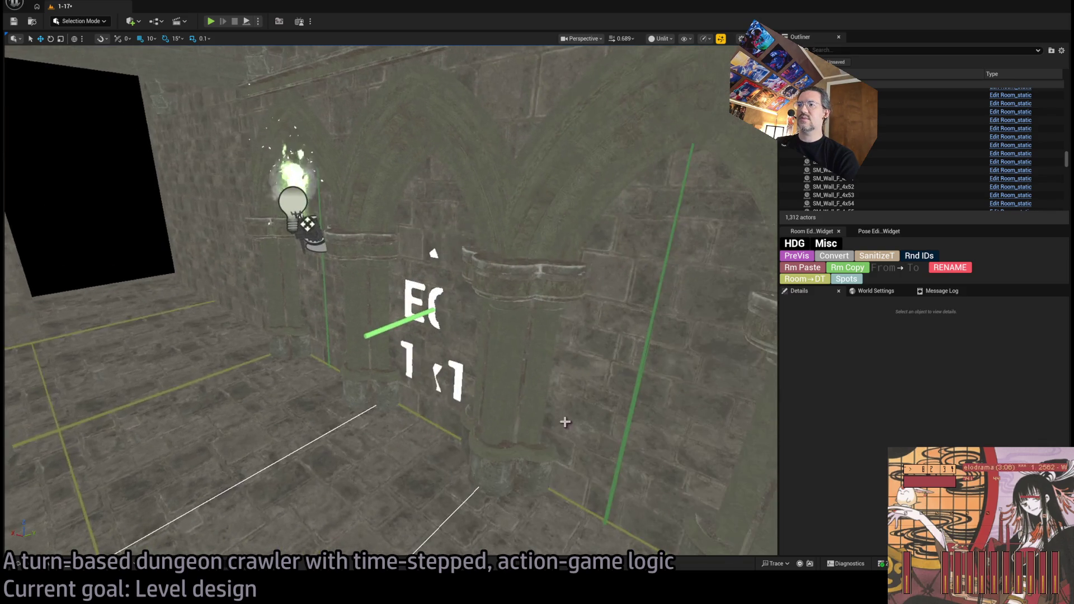
pyautogui.hotkey('ctrl', 'z')
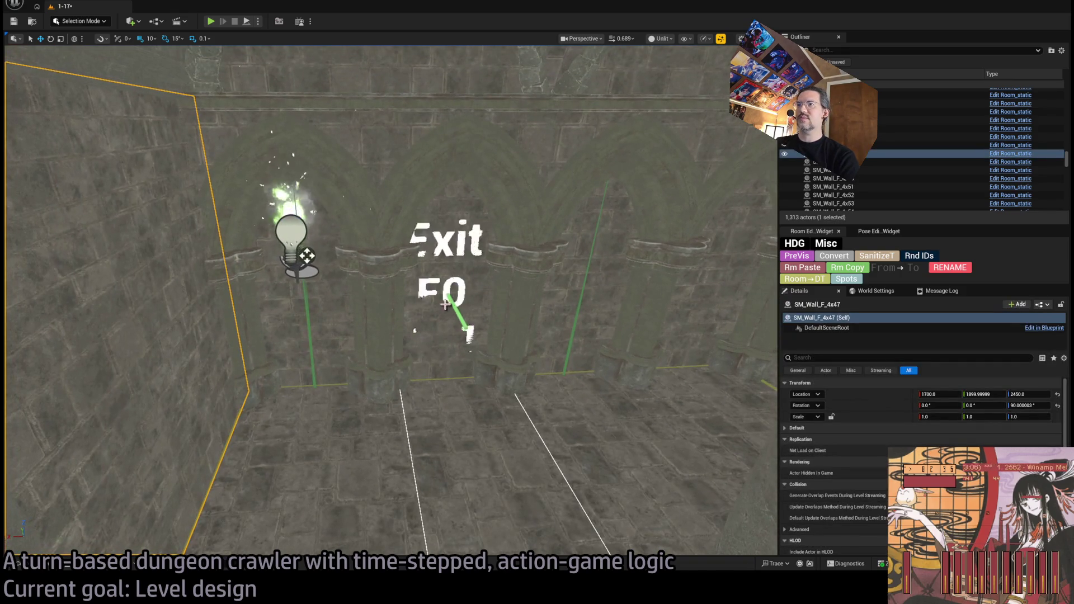
pyautogui.click(460, 303)
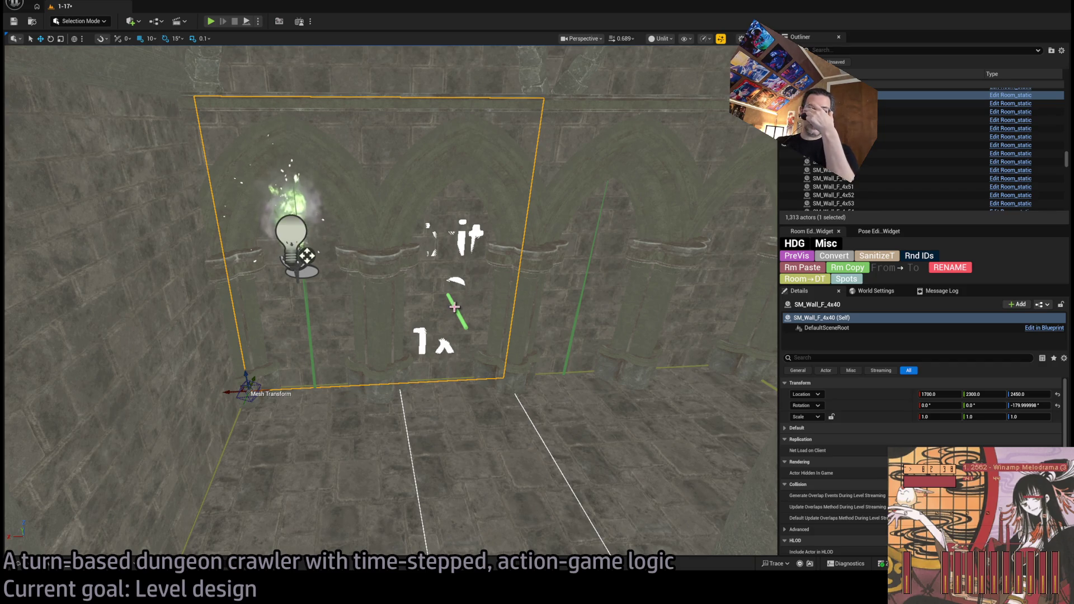
# - Move the E0 marker +800 along X to 2200 and fly to its corridor wall
pyautogui.click(454, 307)
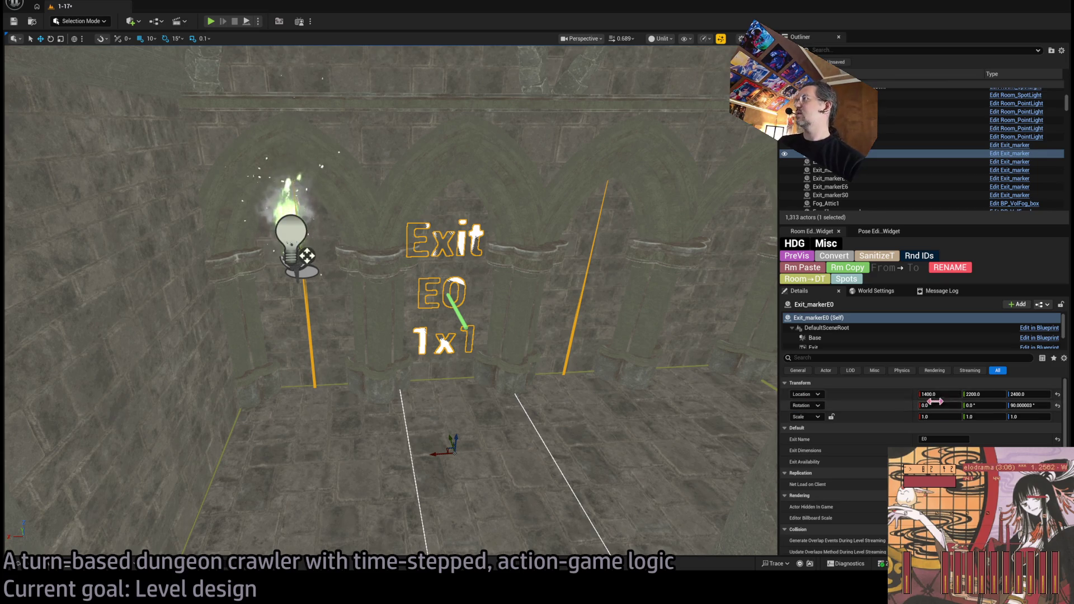
pyautogui.click(983, 394)
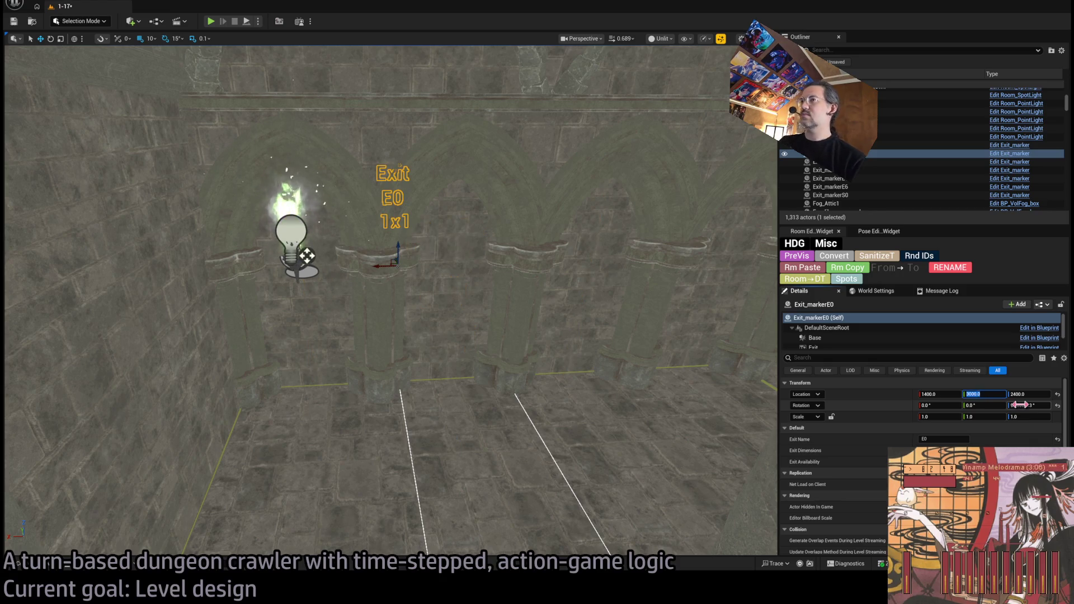
pyautogui.press('Escape')
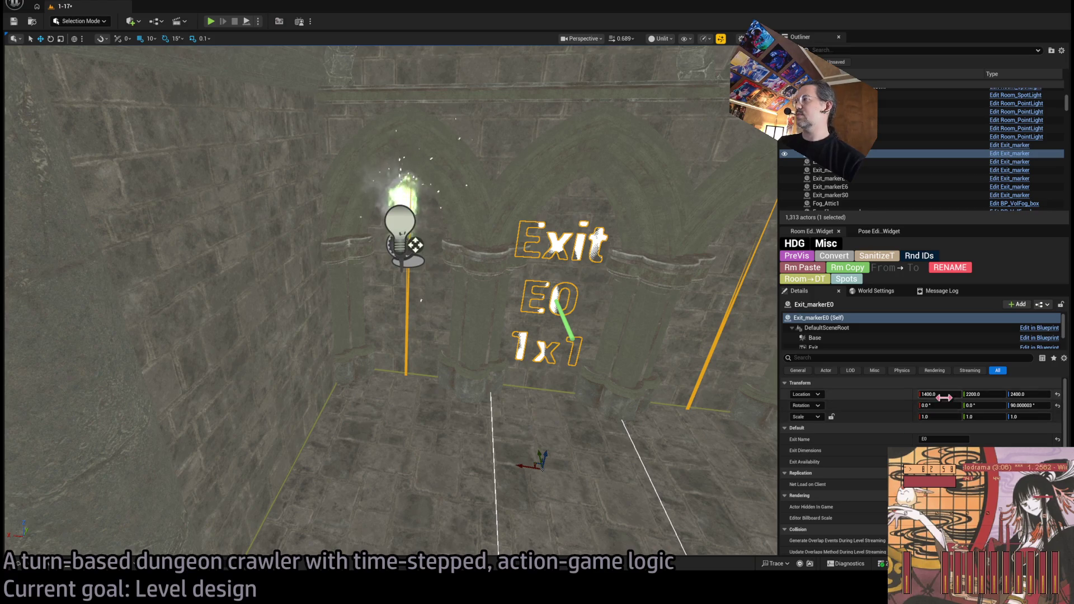
pyautogui.click(953, 395)
pyautogui.write('+800')
pyautogui.press('Return')
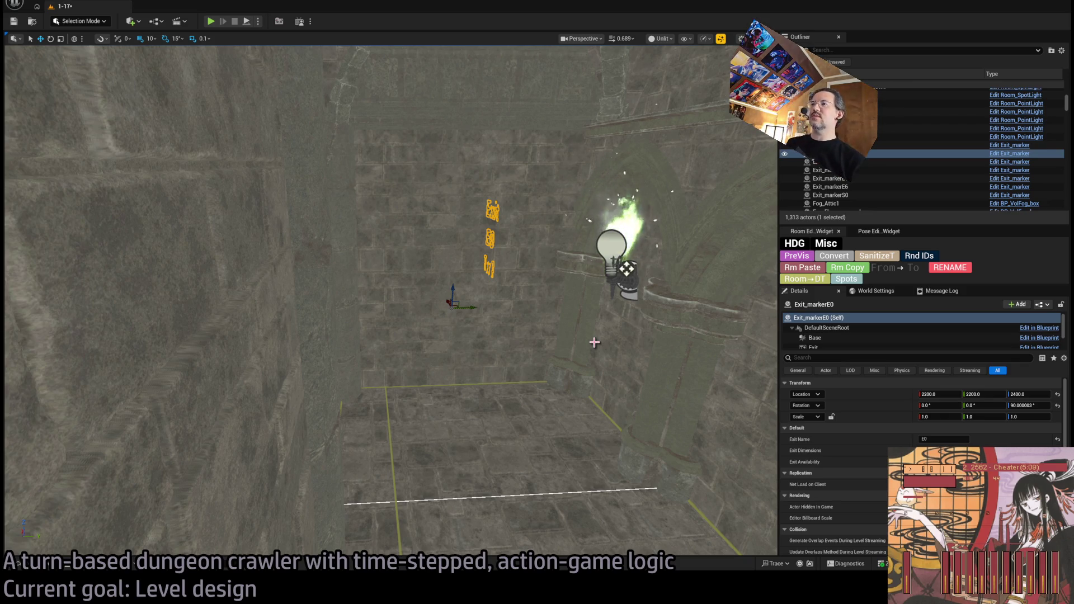
pyautogui.moveTo(520, 303)
pyautogui.mouseDown()
pyautogui.moveTo(470, 257)
pyautogui.moveTo(506, 285)
pyautogui.moveTo(481, 252)
pyautogui.moveTo(461, 252)
pyautogui.mouseUp()
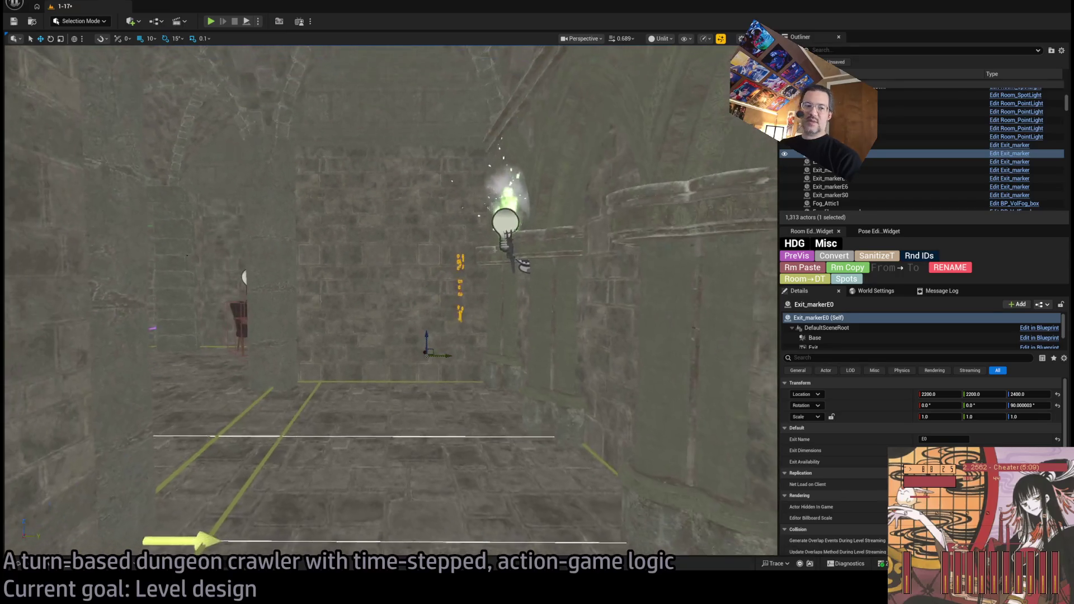
pyautogui.moveTo(461, 252); pyautogui.dragTo(520, 305)
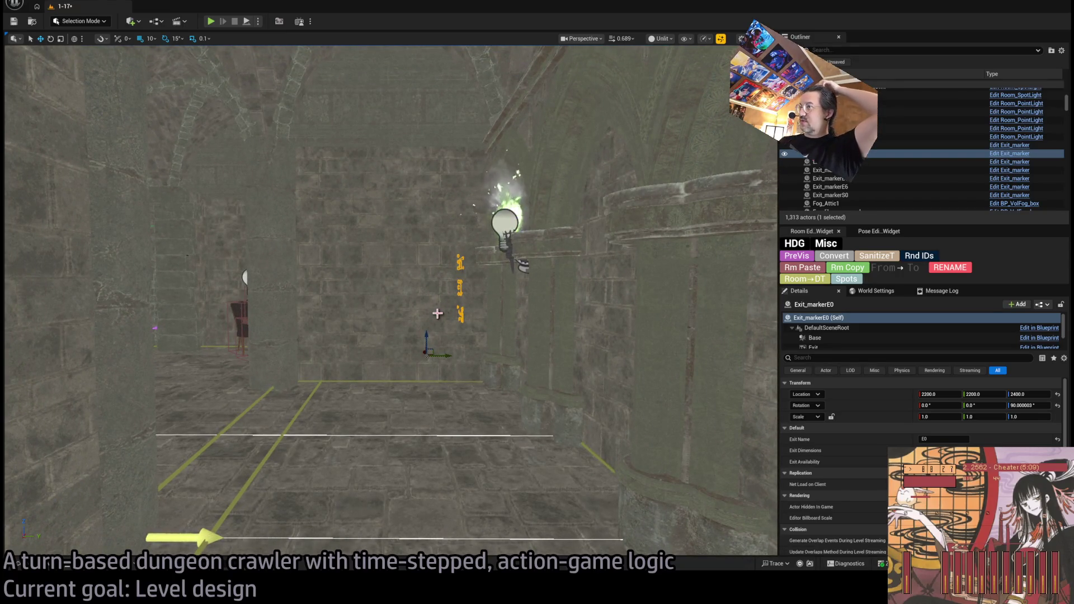
pyautogui.press('Delete')
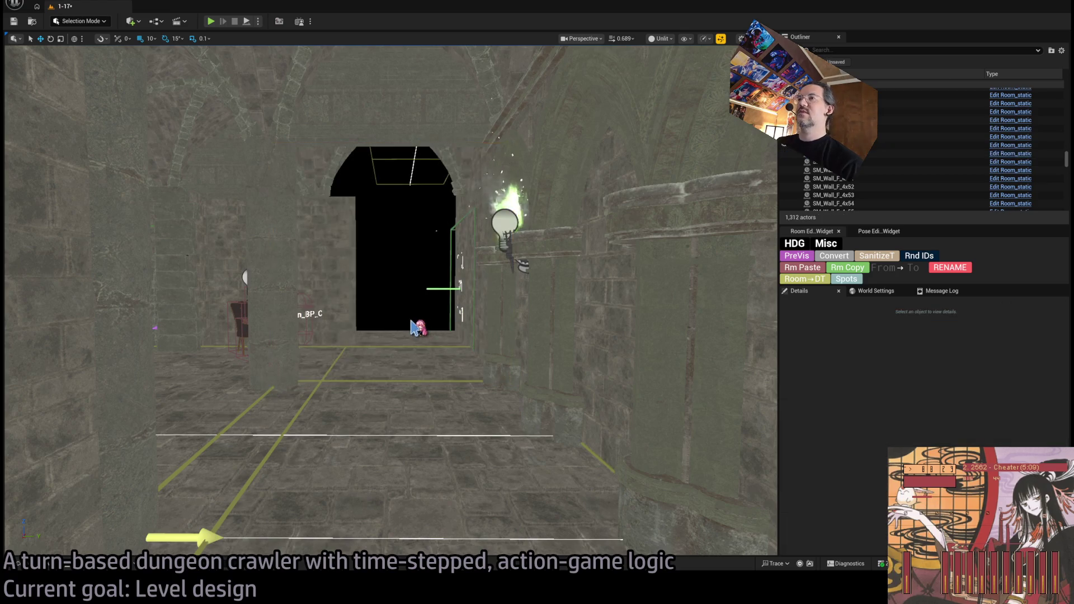
pyautogui.scroll(3, 426, 318)
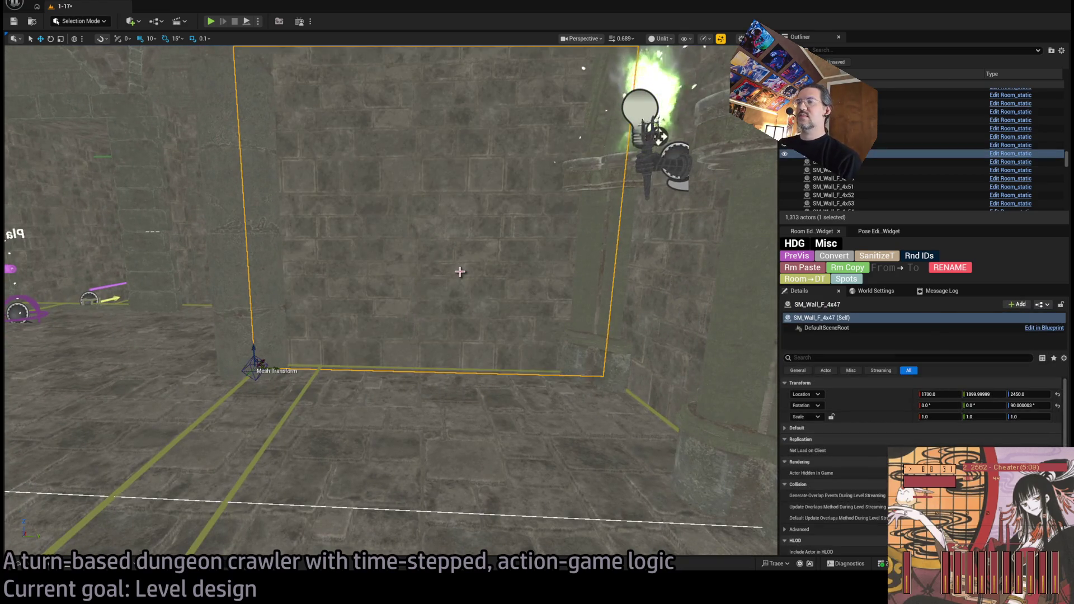
pyautogui.scroll(-5, 521, 249)
pyautogui.scroll(-8, 391, 302)
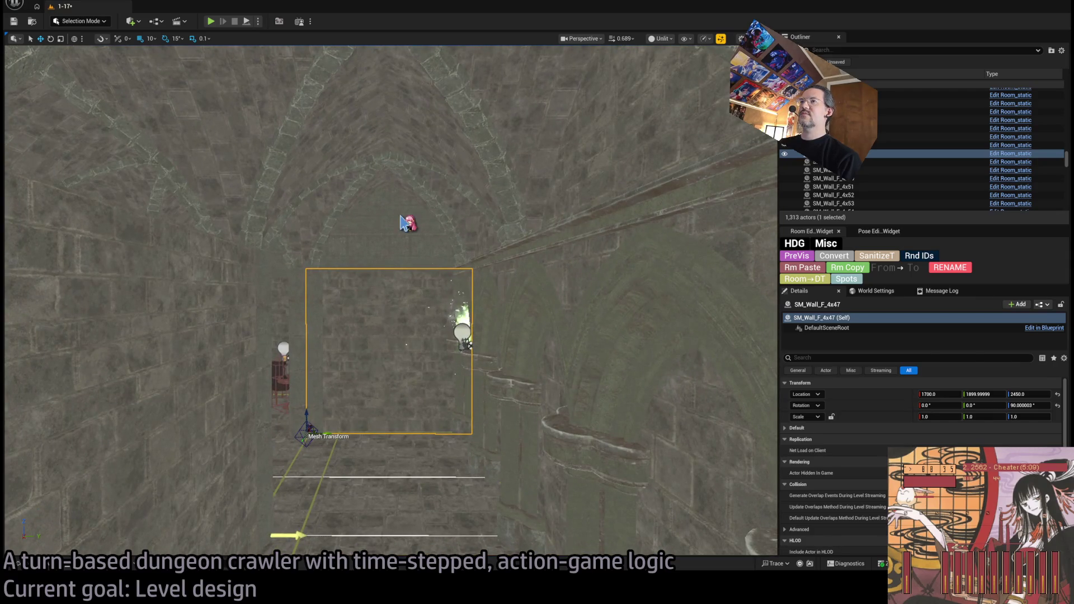
pyautogui.press('Delete')
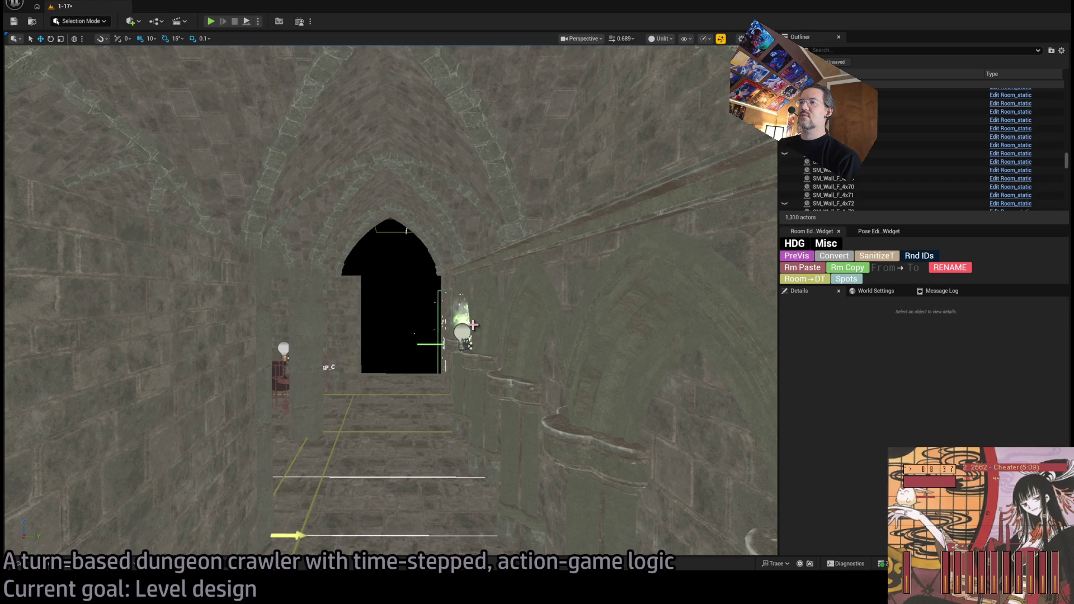
pyautogui.hotkey('ctrl', 'z')
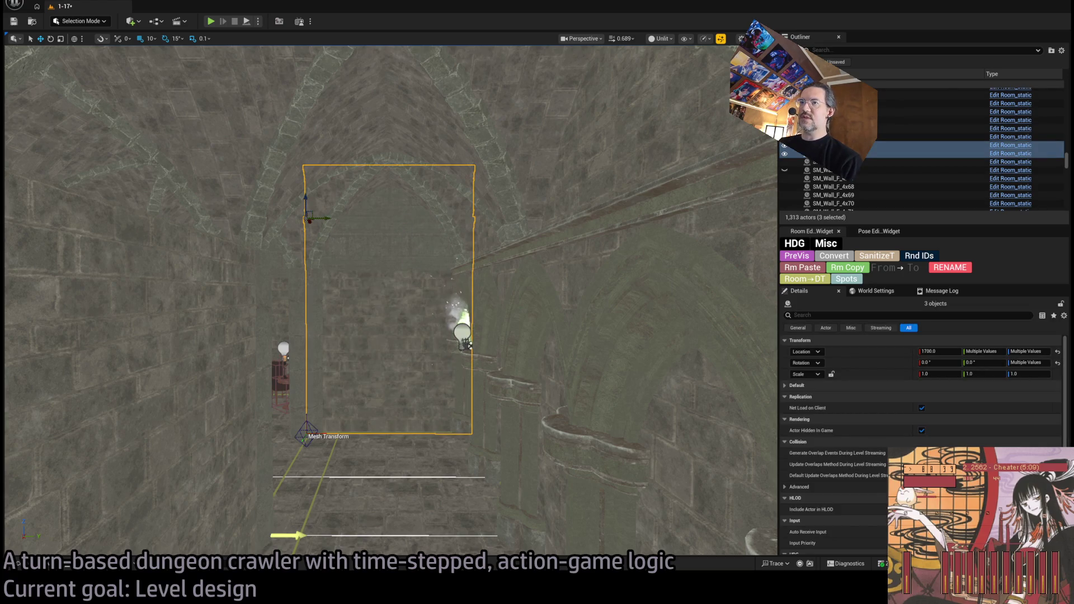
pyautogui.scroll(5, 469, 345)
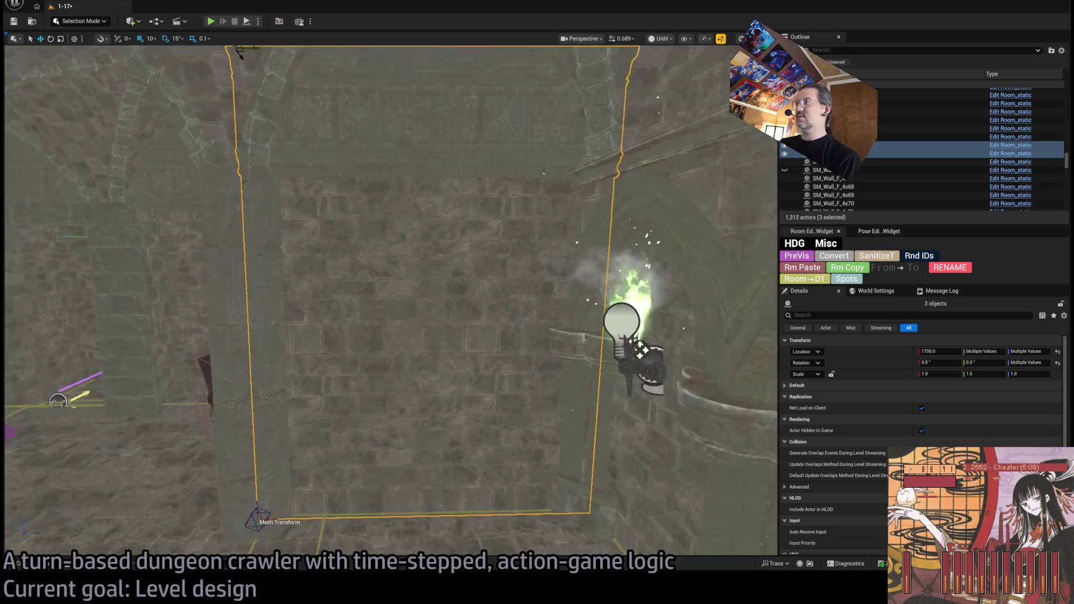
pyautogui.scroll(-3, 469, 345)
pyautogui.scroll(-5, 985, 433)
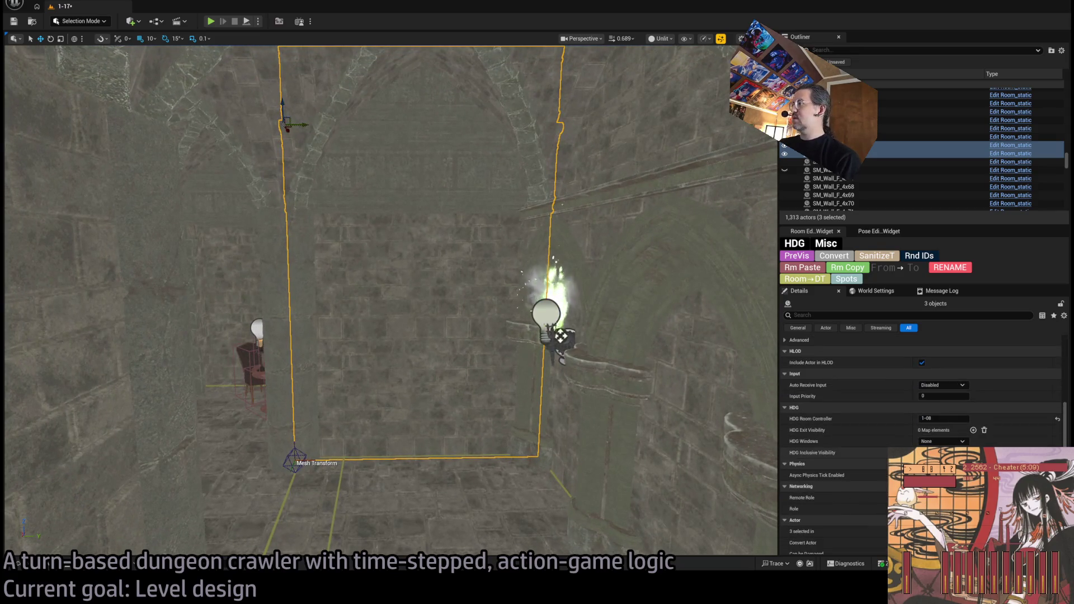
pyautogui.click(973, 430)
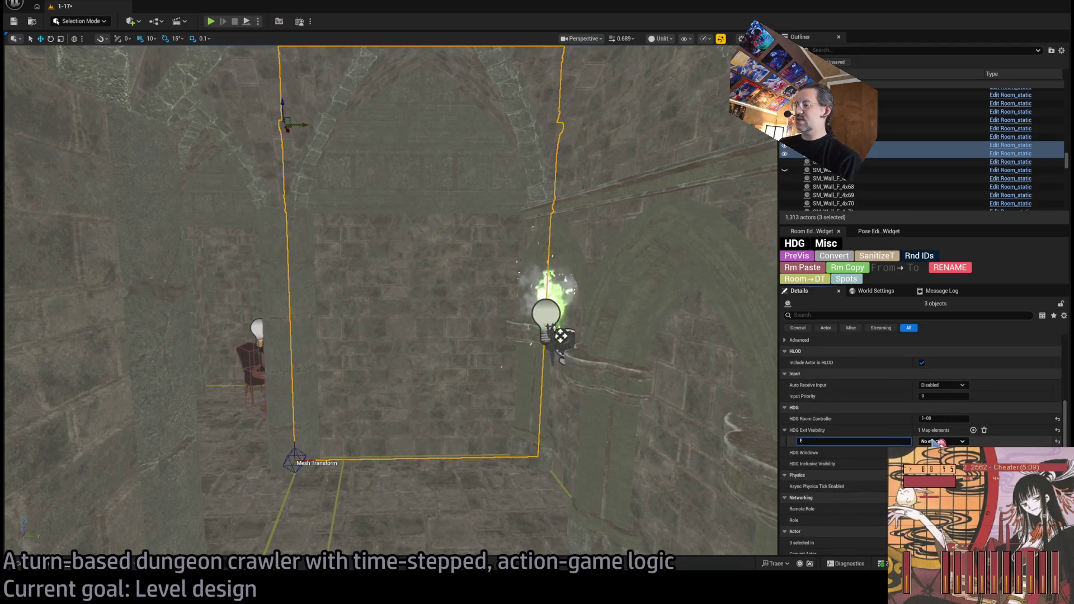
pyautogui.press('Return')
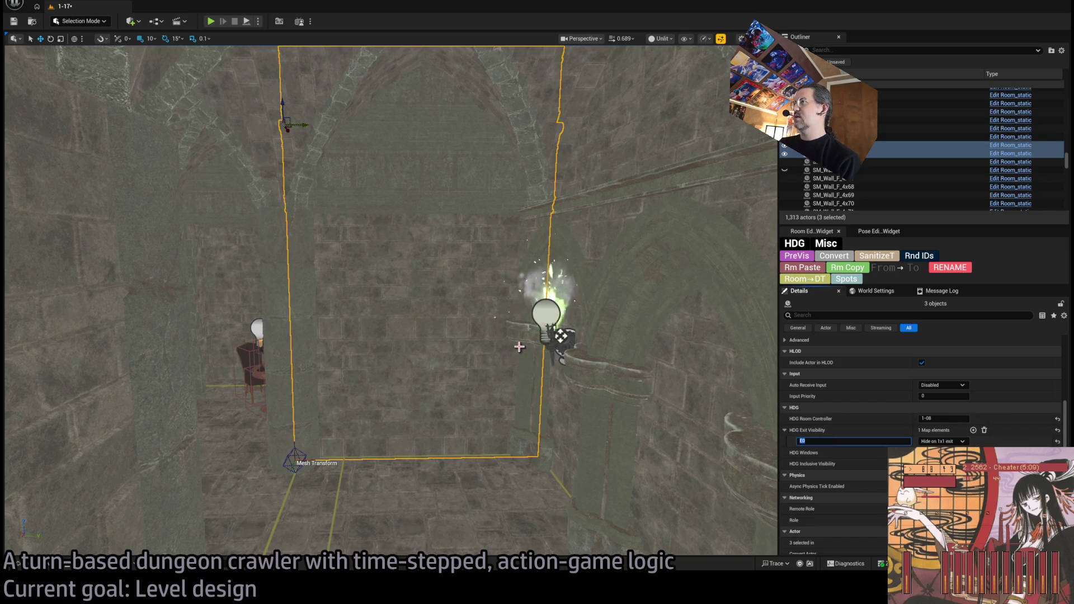
pyautogui.moveTo(503, 335)
pyautogui.mouseDown()
pyautogui.moveTo(503, 425)
pyautogui.moveTo(502, 341)
pyautogui.moveTo(503, 391)
pyautogui.mouseUp()
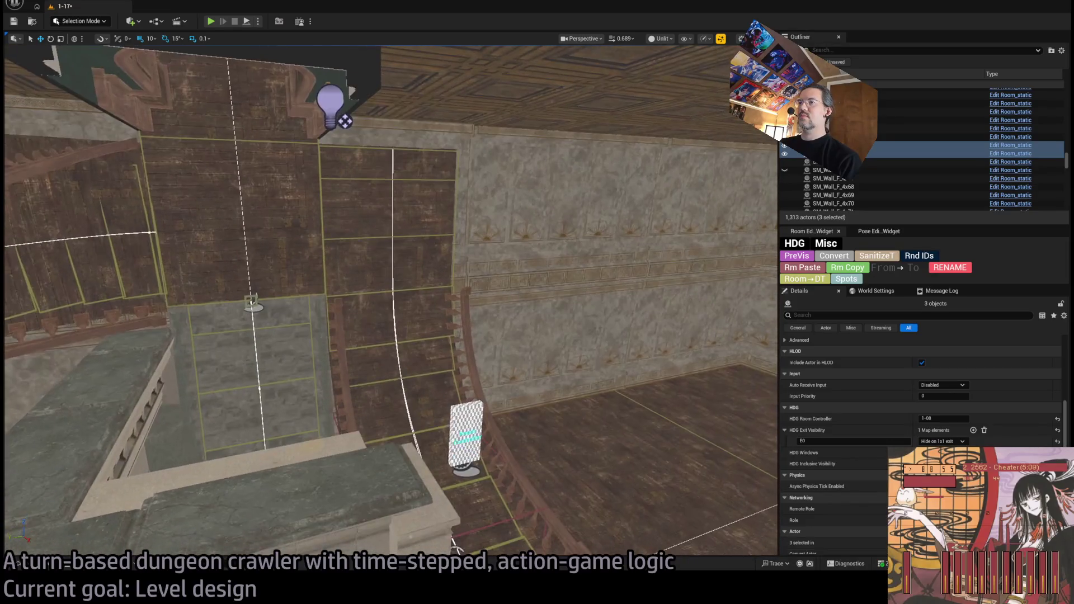
pyautogui.click(466, 434)
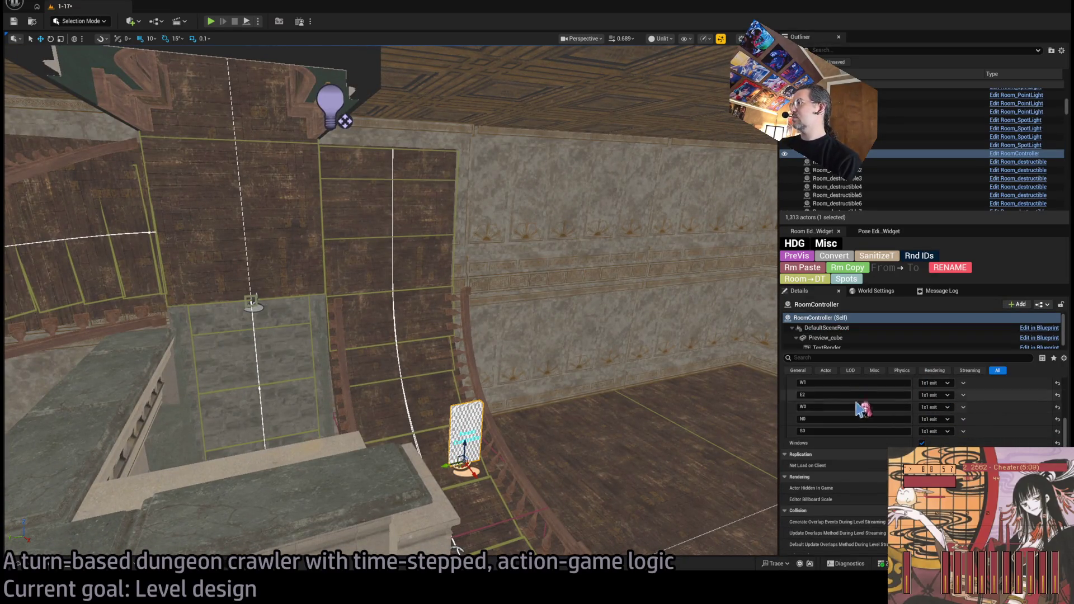
pyautogui.scroll(3, 922, 428)
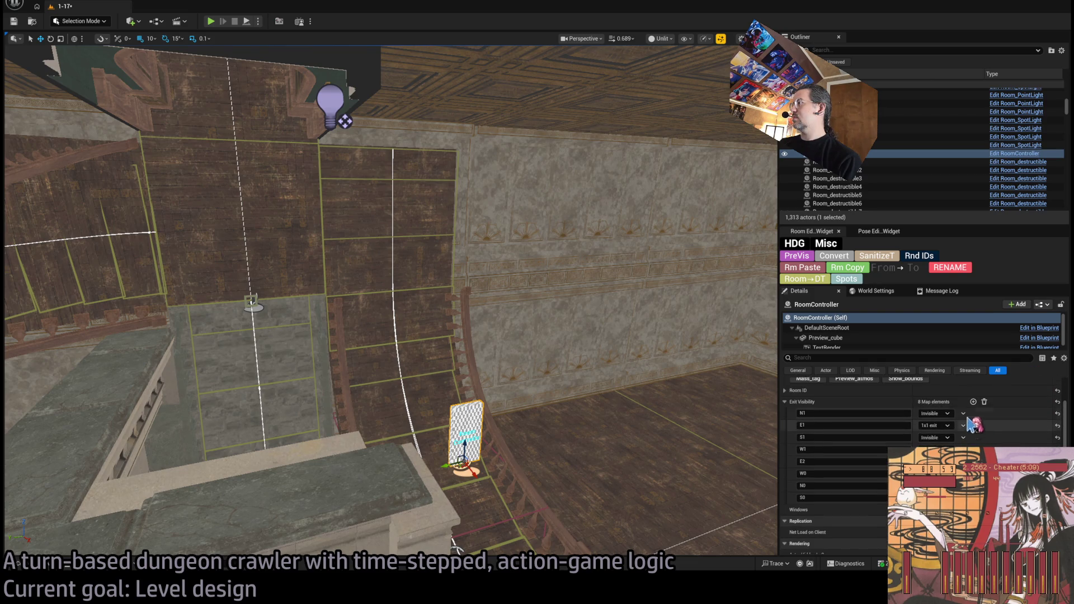
pyautogui.click(855, 510)
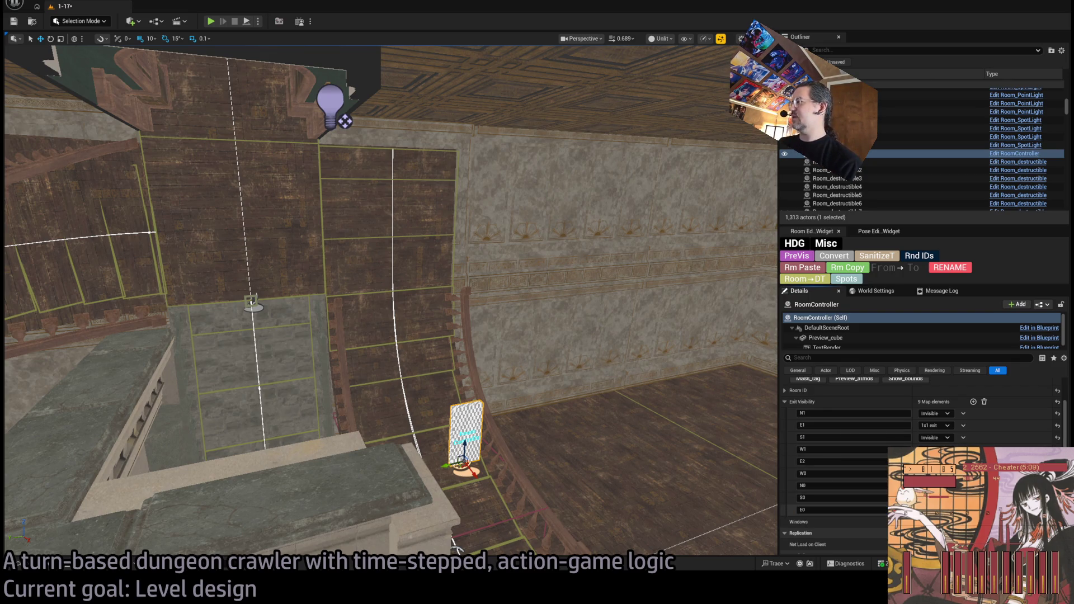
pyautogui.moveTo(452, 538)
pyautogui.mouseDown()
pyautogui.moveTo(414, 503)
pyautogui.moveTo(637, 391)
pyautogui.mouseUp()
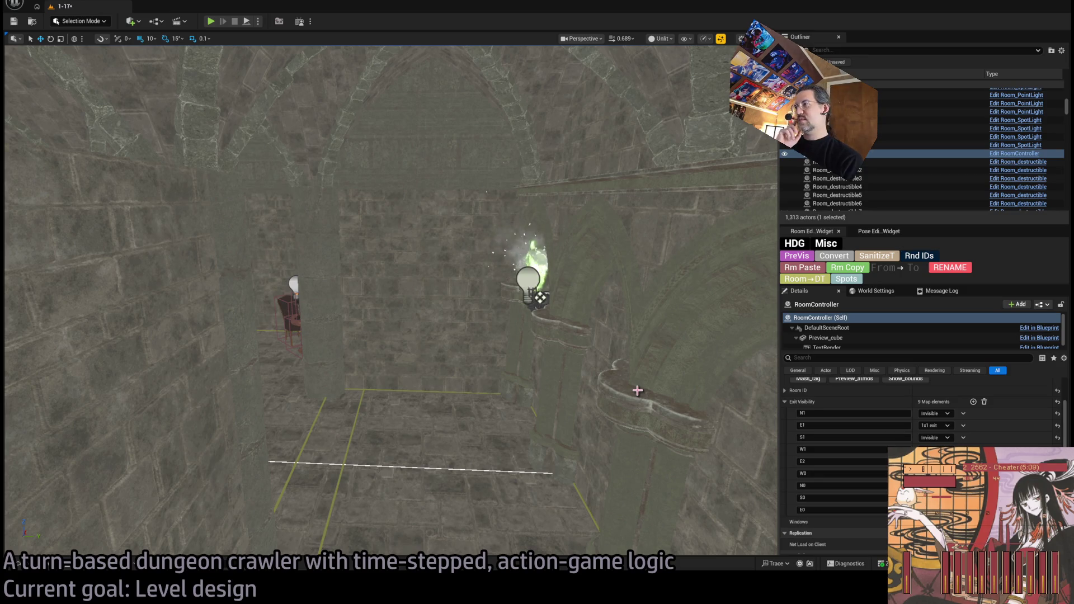
# - Select the SM_Wall_F panel beside the exit doorway and shrink its X scale with the gizmo
pyautogui.click(378, 326)
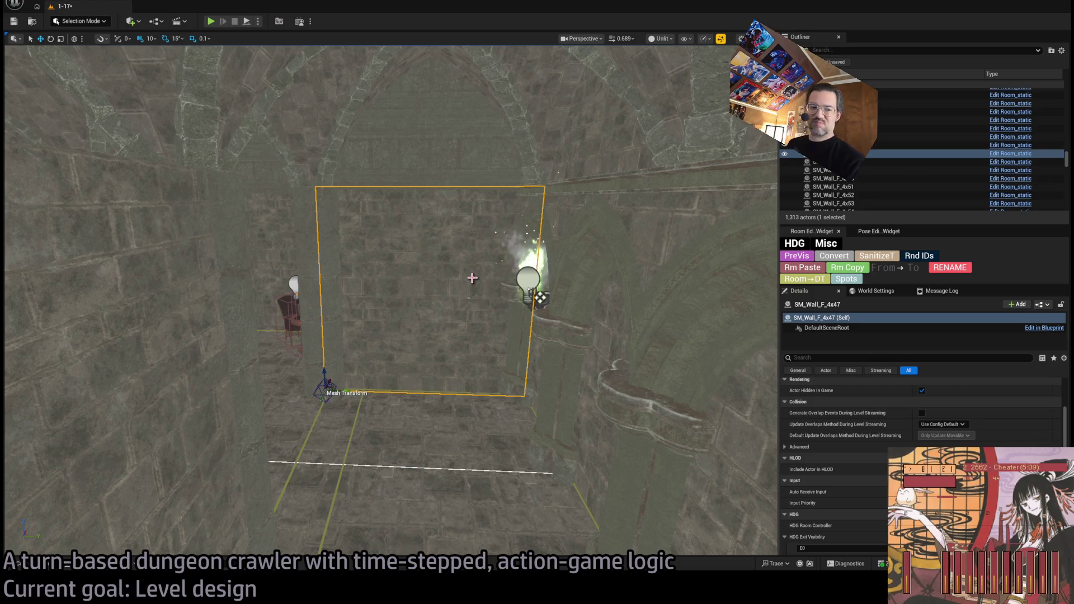
pyautogui.moveTo(472, 278)
pyautogui.mouseDown()
pyautogui.moveTo(448, 247)
pyautogui.moveTo(453, 268)
pyautogui.mouseUp()
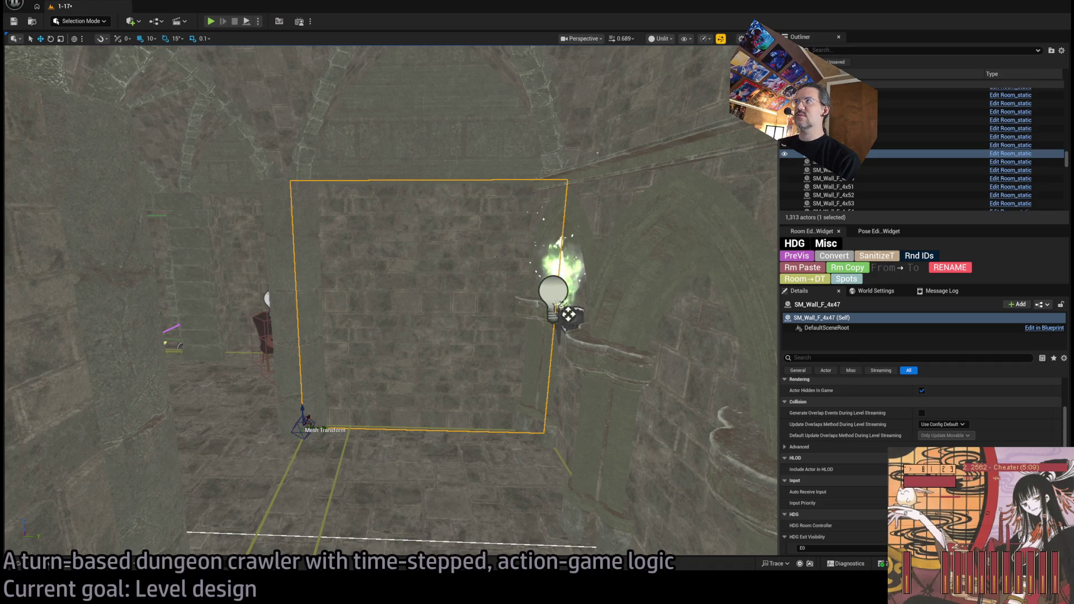
pyautogui.moveTo(453, 268); pyautogui.dragTo(483, 290)
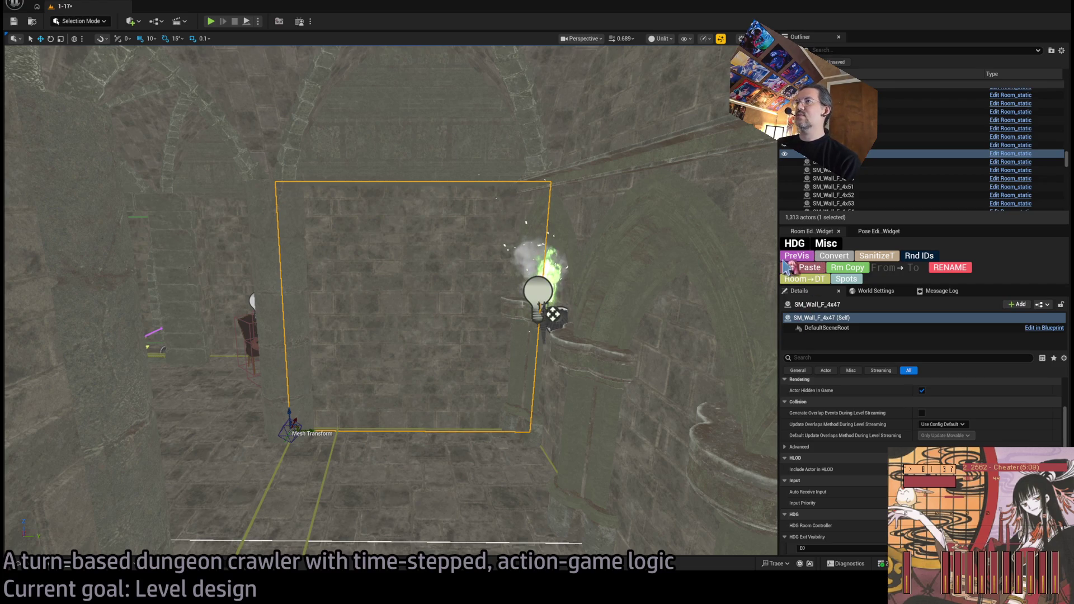
pyautogui.moveTo(547, 324)
pyautogui.mouseDown()
pyautogui.moveTo(576, 329)
pyautogui.moveTo(565, 375)
pyautogui.moveTo(554, 341)
pyautogui.moveTo(537, 347)
pyautogui.mouseUp()
pyautogui.moveTo(350, 424); pyautogui.dragTo(344, 422)
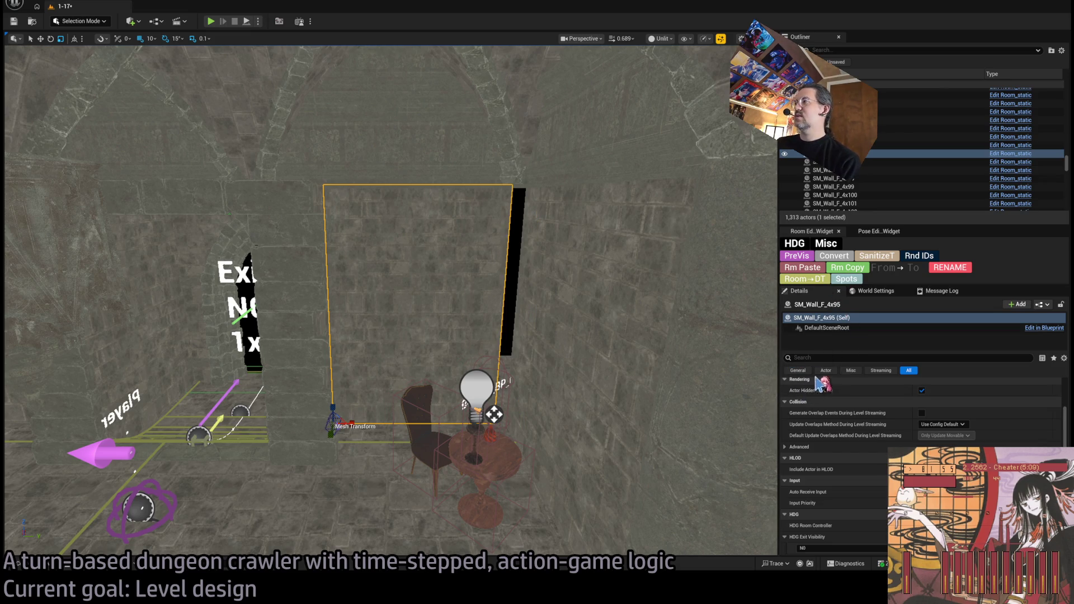
# - Set the doorway-side wall's Scale X to 0.75
pyautogui.scroll(-2, 870, 424)
pyautogui.scroll(5, 871, 423)
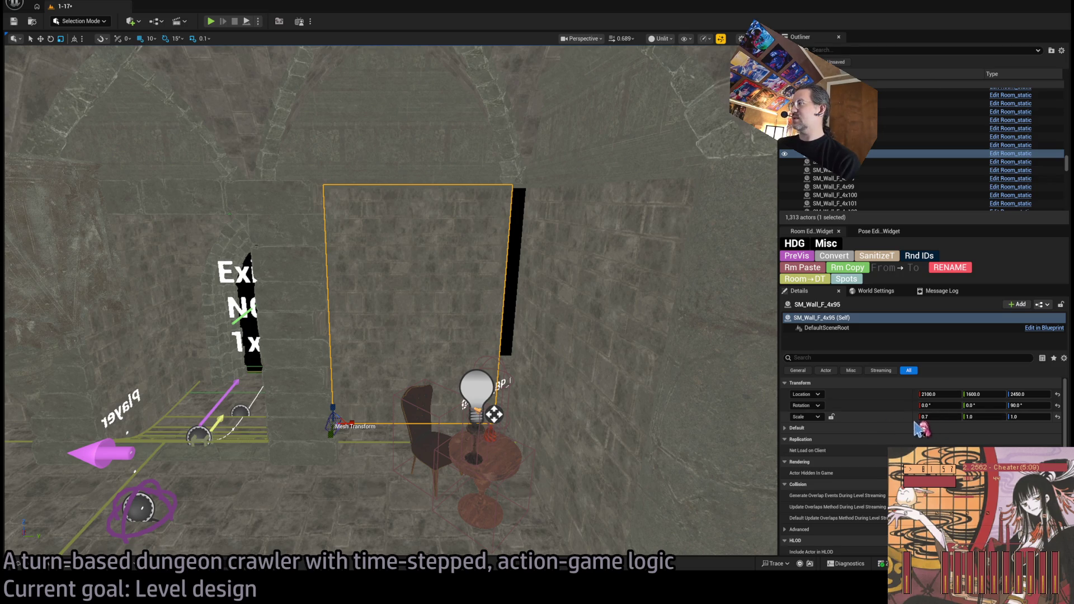
pyautogui.write('5')
pyautogui.press('Return')
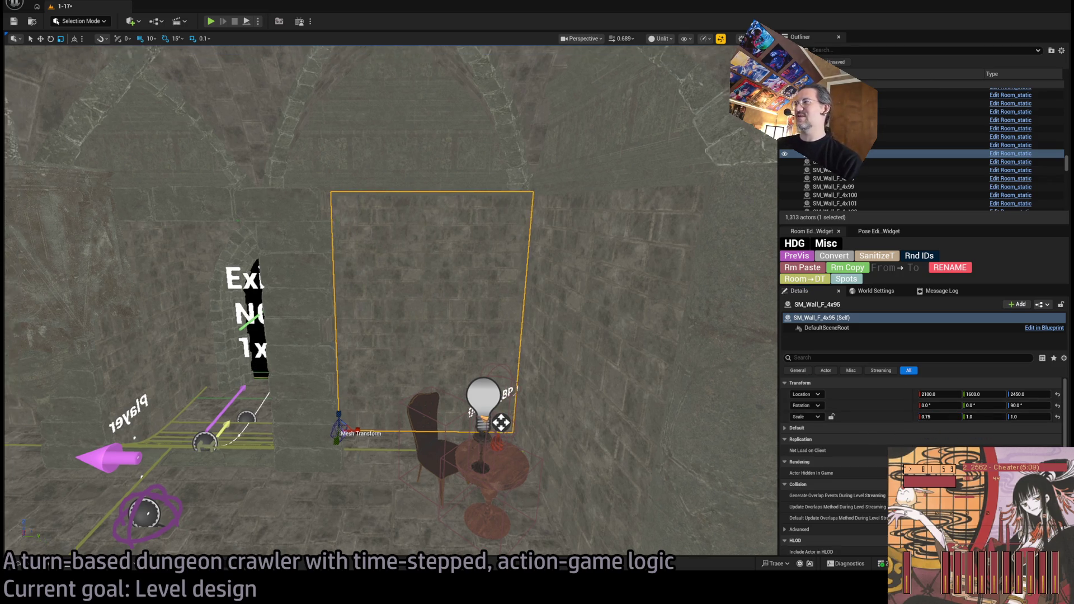
# - Delete the wall panels covering the Exit E0 sign
pyautogui.press('s')
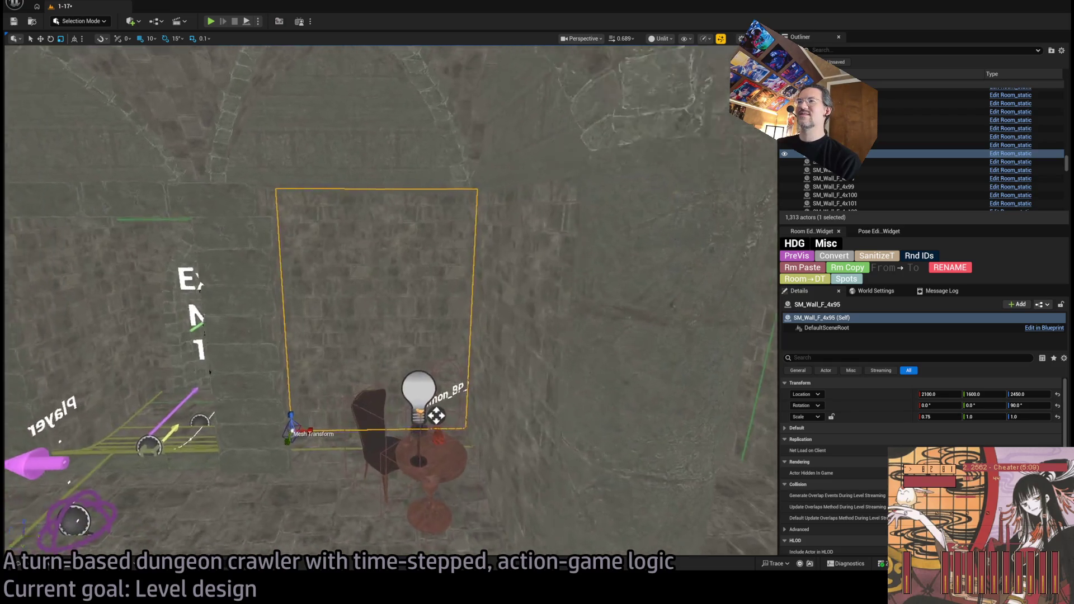
pyautogui.press('w')
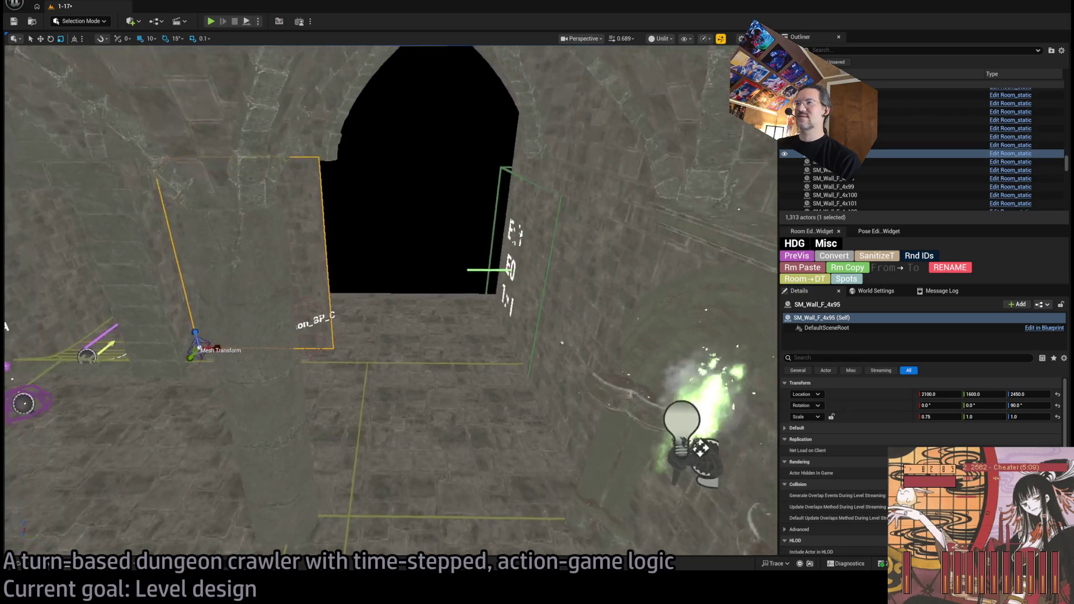
pyautogui.press('w')
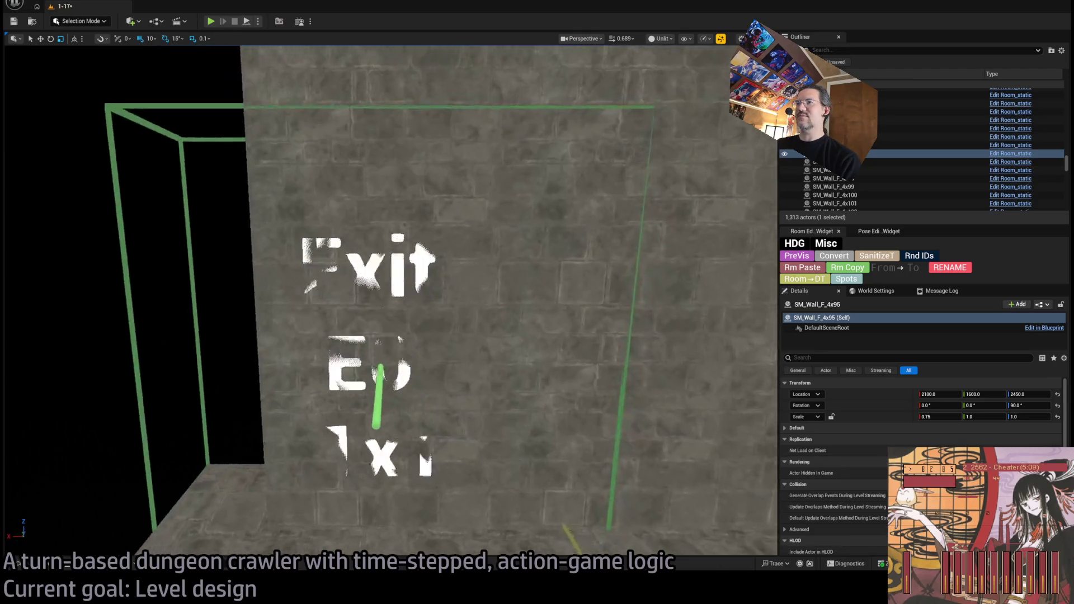
pyautogui.press('a')
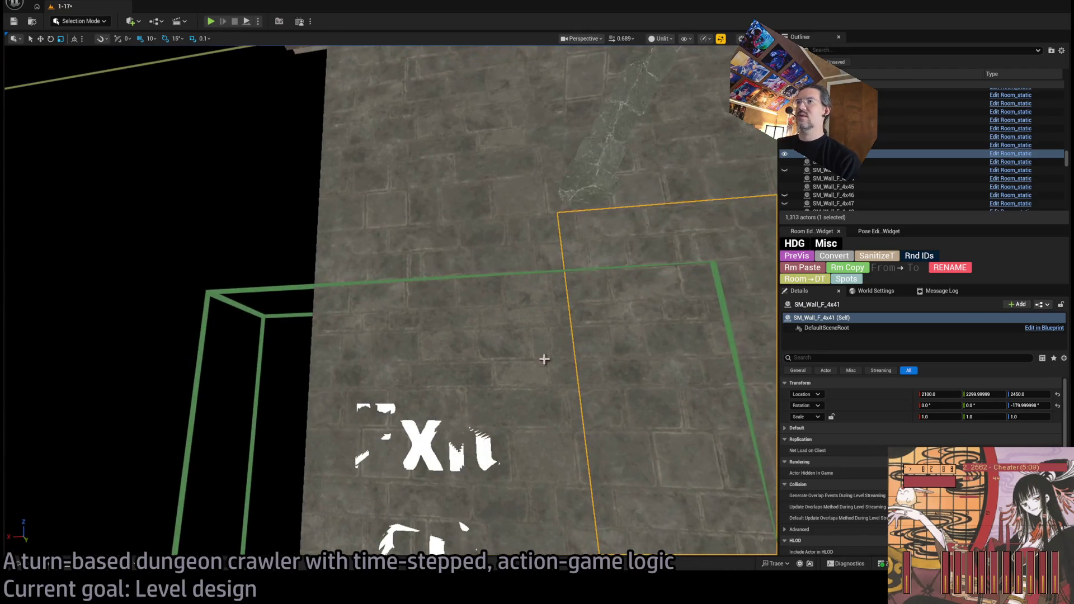
pyautogui.keyDown('ctrl'); pyautogui.click(536, 338); pyautogui.keyUp('ctrl')
pyautogui.keyDown('ctrl'); pyautogui.click(620, 458); pyautogui.keyUp('ctrl')
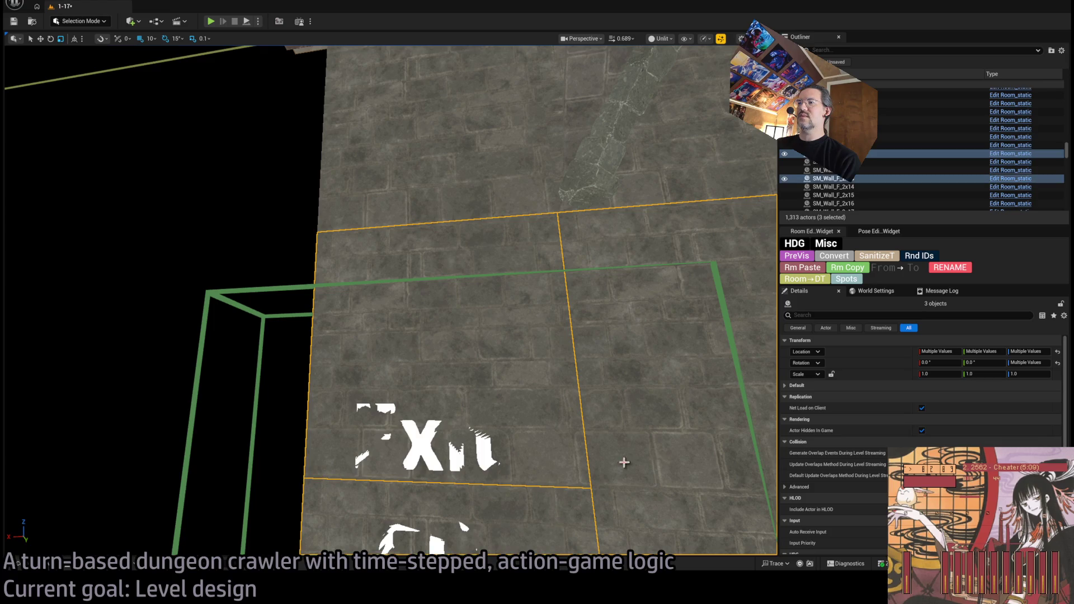
pyautogui.press('s')
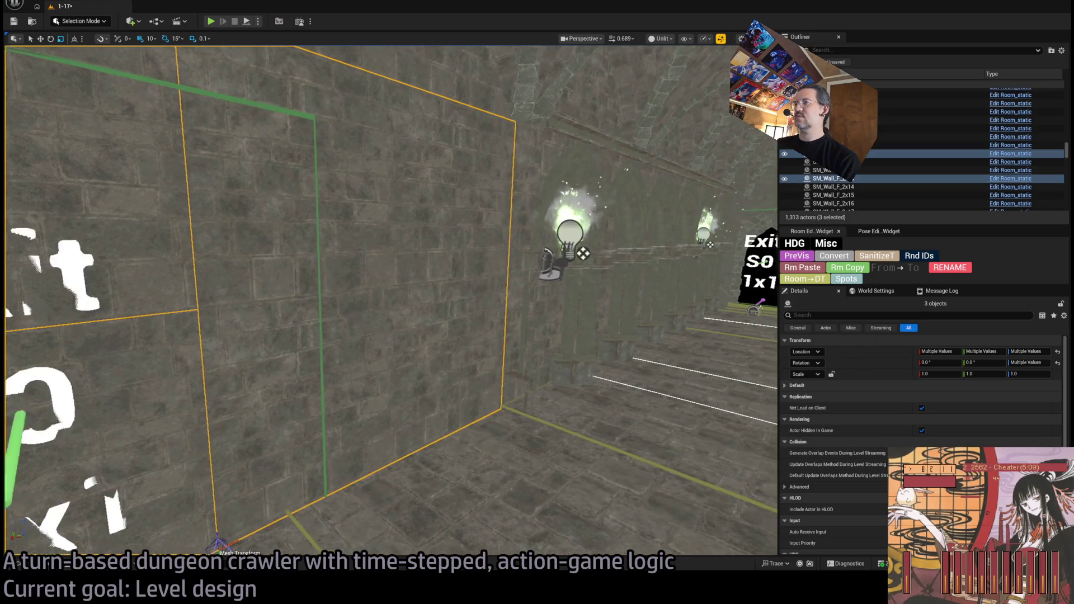
pyautogui.press('Delete')
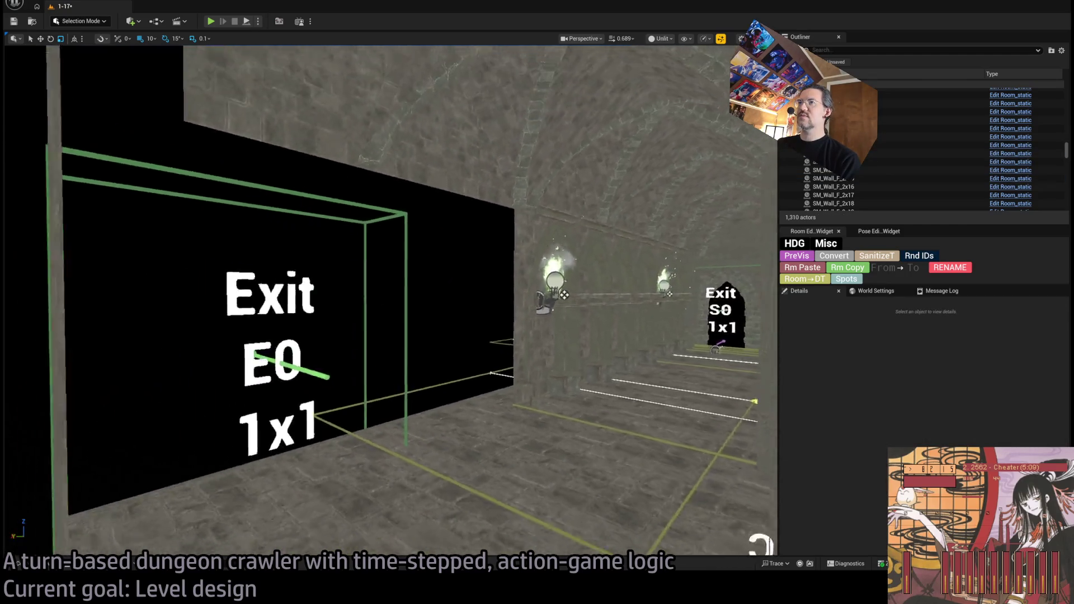
pyautogui.hotkey('ctrl', 'z')
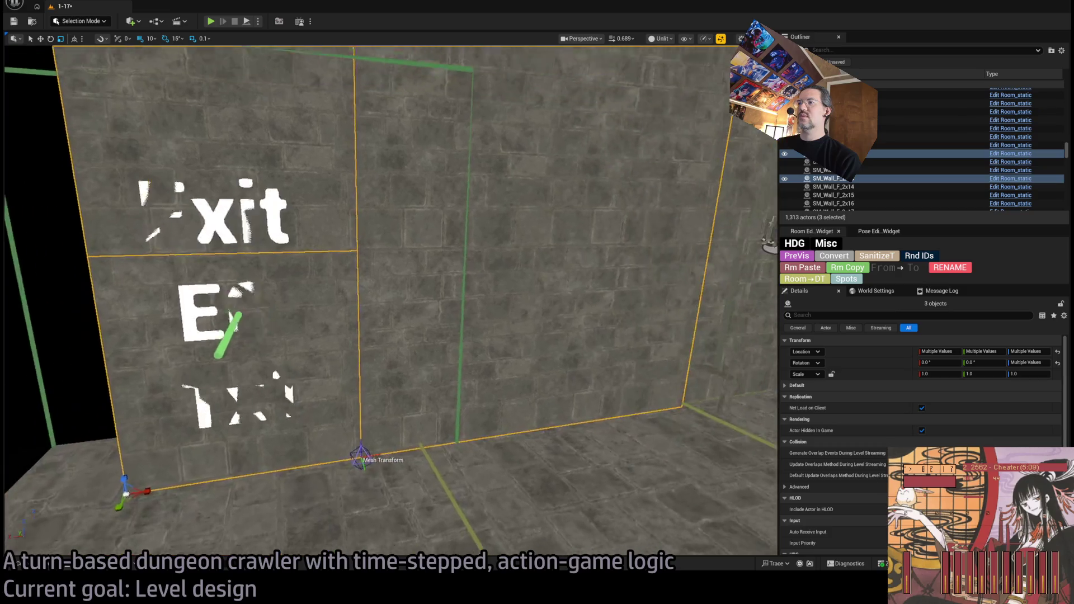
pyautogui.press('Delete')
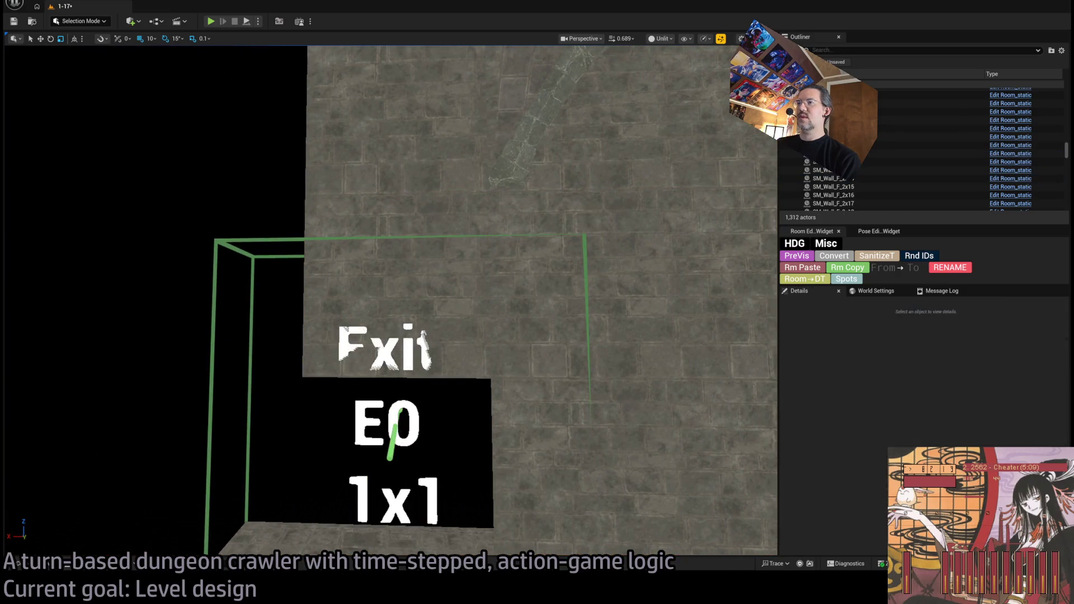
# - Select the two small wall panels above the exit doorway
pyautogui.click(621, 323)
pyautogui.scroll(5, 384, 390)
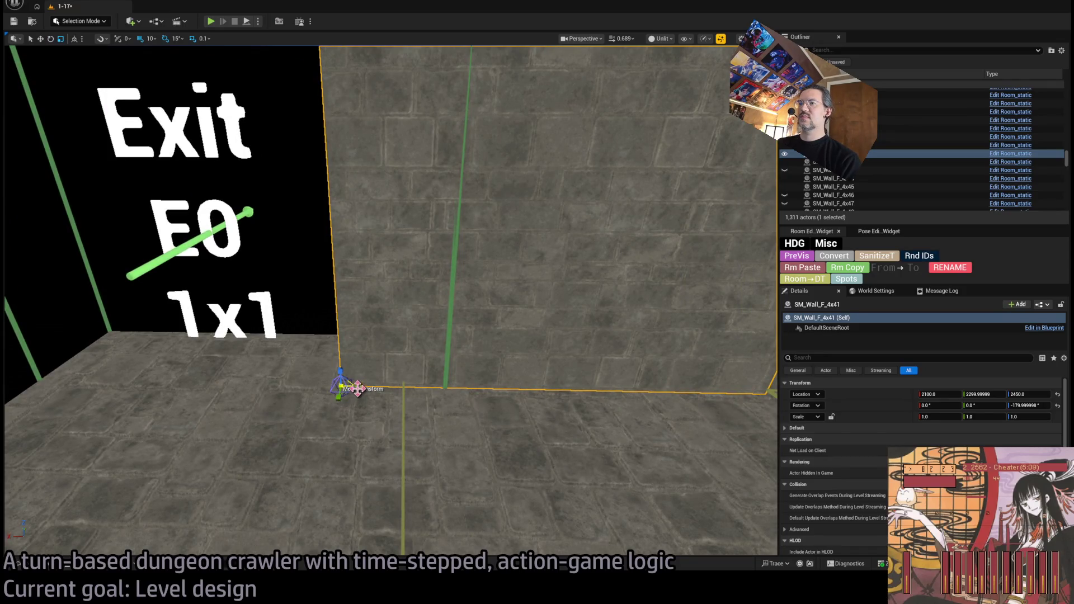
pyautogui.scroll(-5, 357, 388)
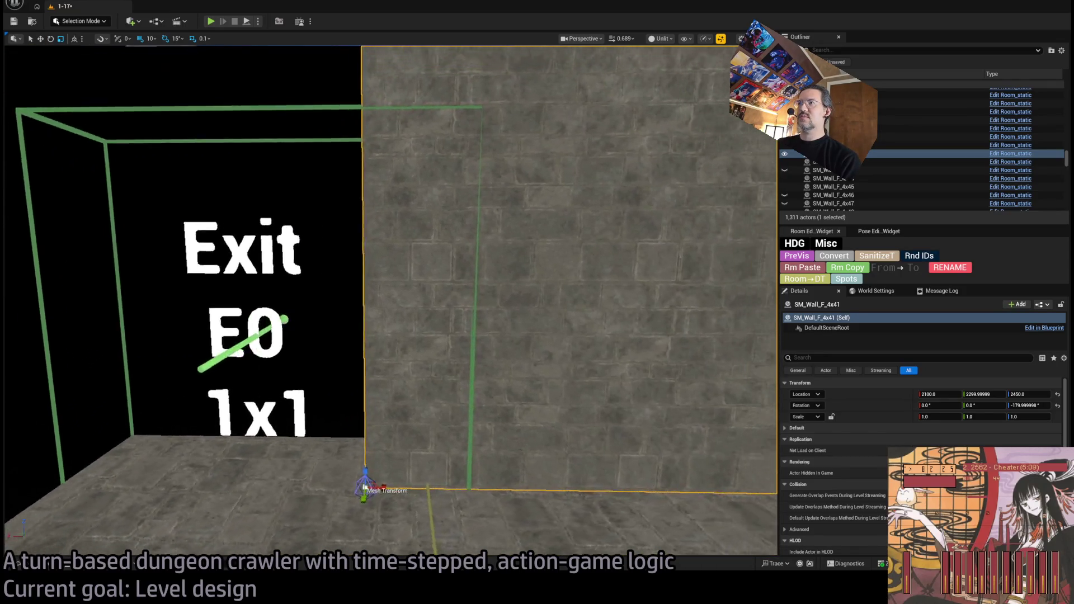
pyautogui.scroll(-5, 369, 302)
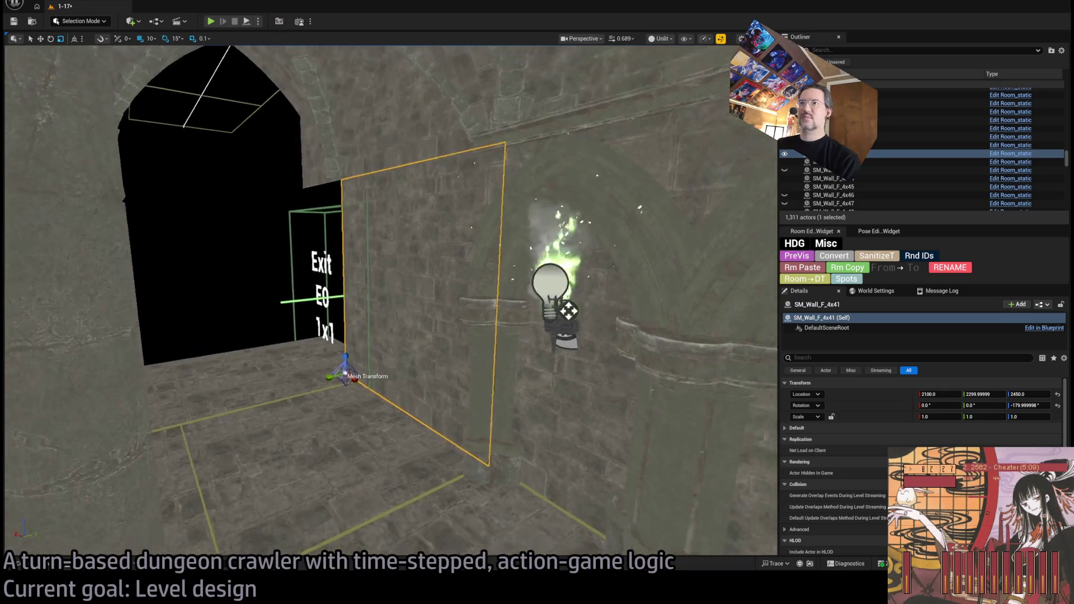
pyautogui.scroll(3, 392, 302)
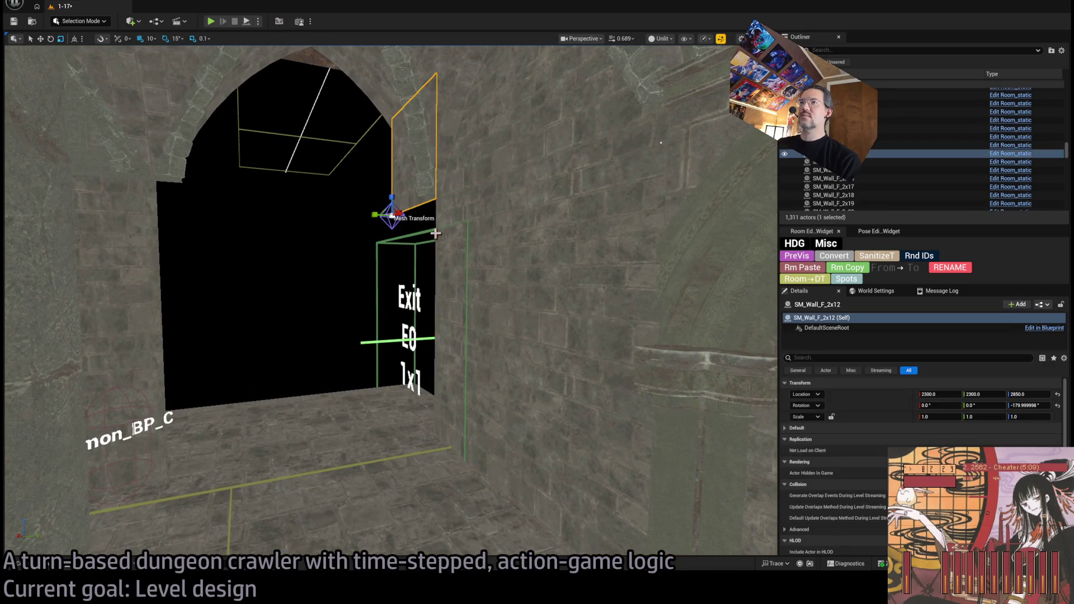
pyautogui.scroll(-5, 391, 302)
pyautogui.click(353, 302)
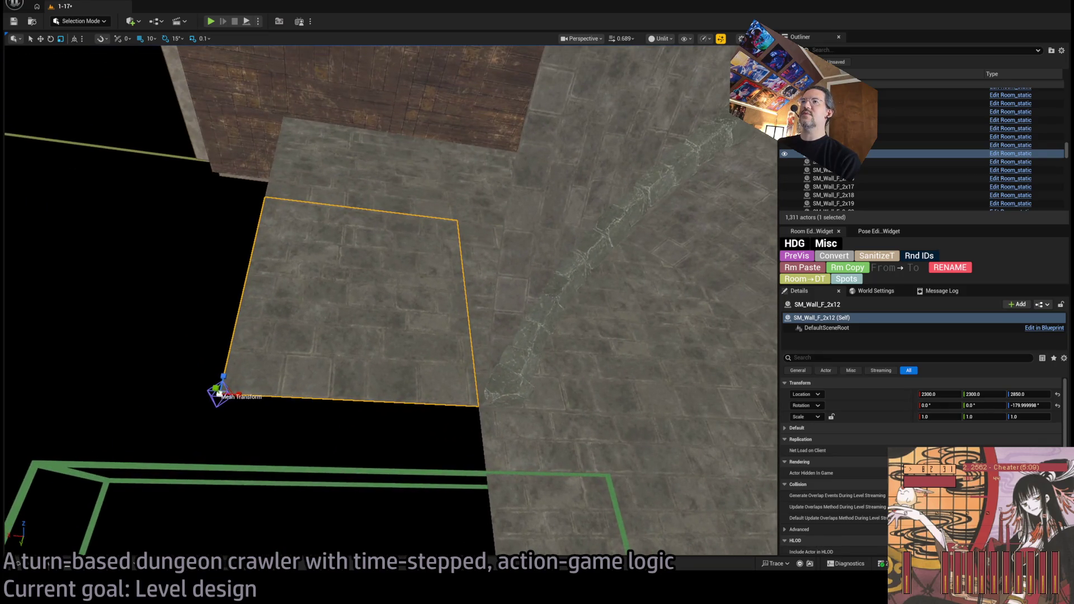
pyautogui.keyDown('ctrl'); pyautogui.click(401, 167); pyautogui.keyUp('ctrl')
pyautogui.scroll(-5, 400, 166)
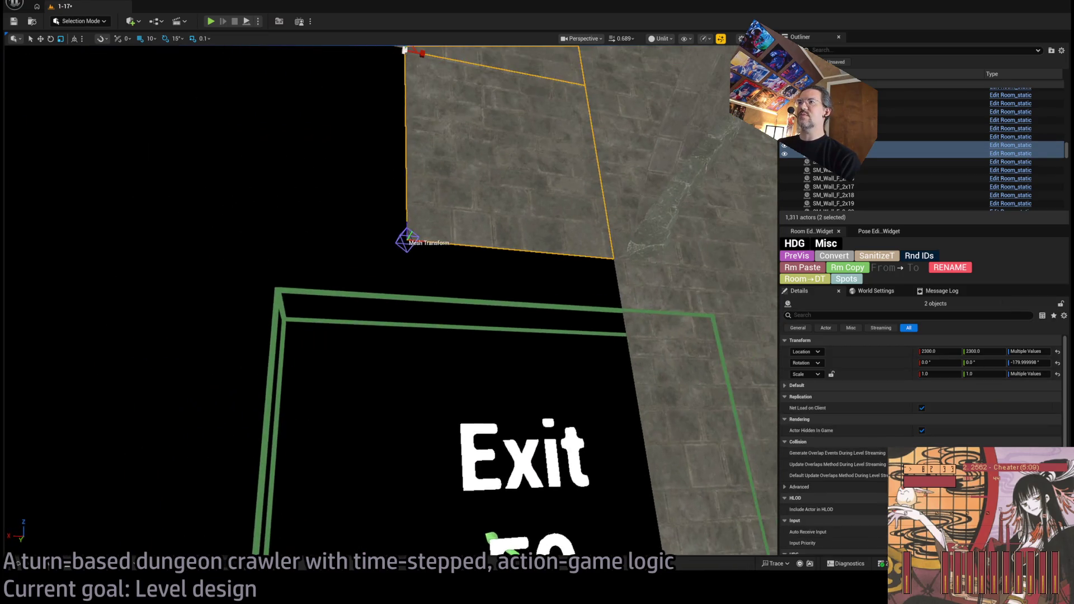
# - Delete the two wall panels above the exit, then pick the arched ceiling piece
pyautogui.press('Delete')
pyautogui.scroll(5, 478, 330)
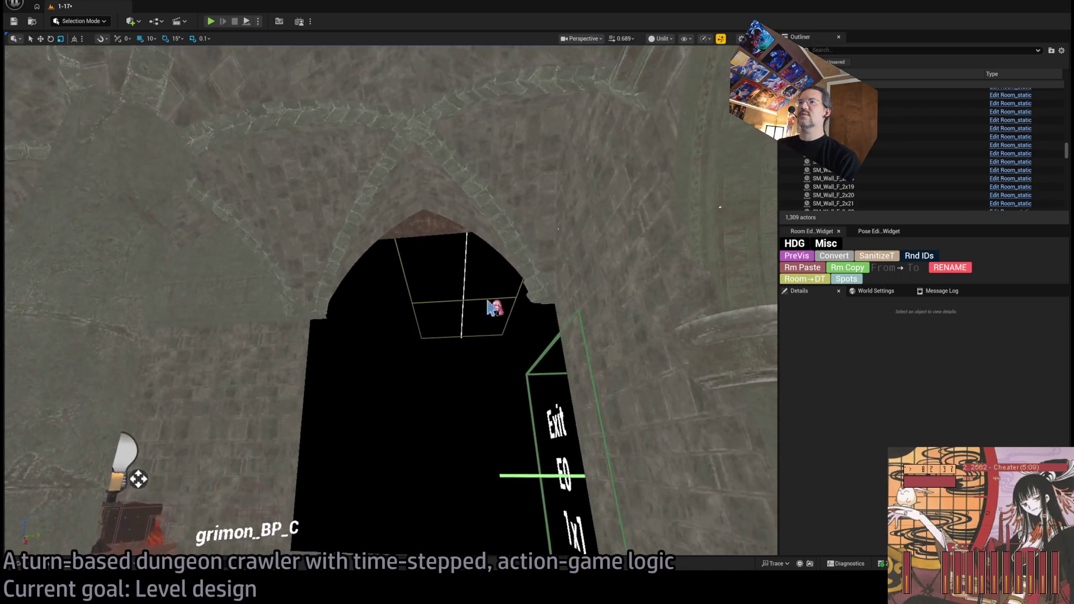
pyautogui.click(510, 267)
pyautogui.scroll(-5, 511, 267)
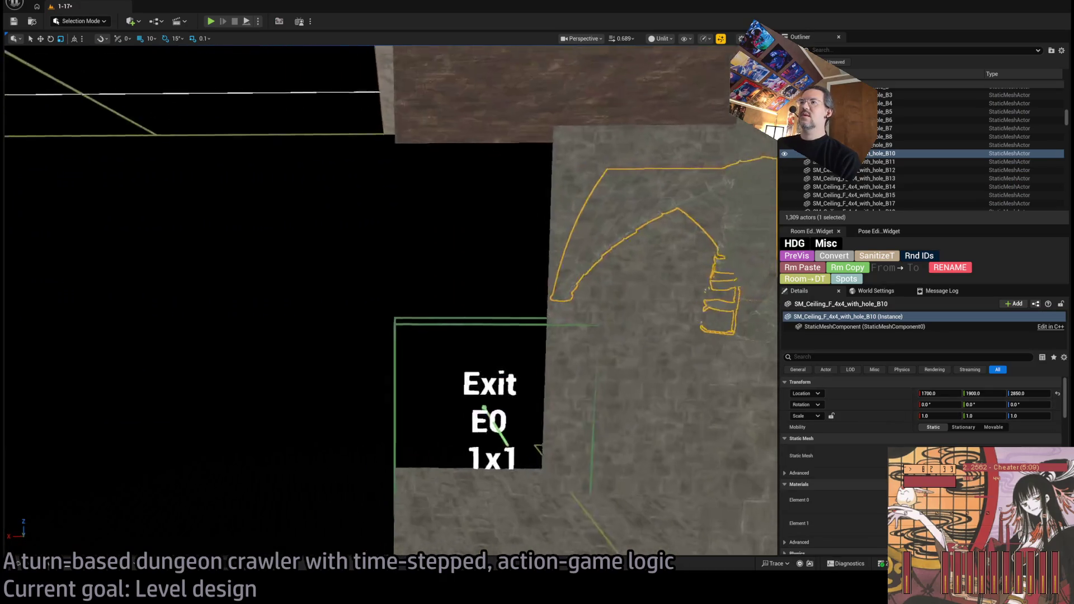
pyautogui.scroll(5, 391, 302)
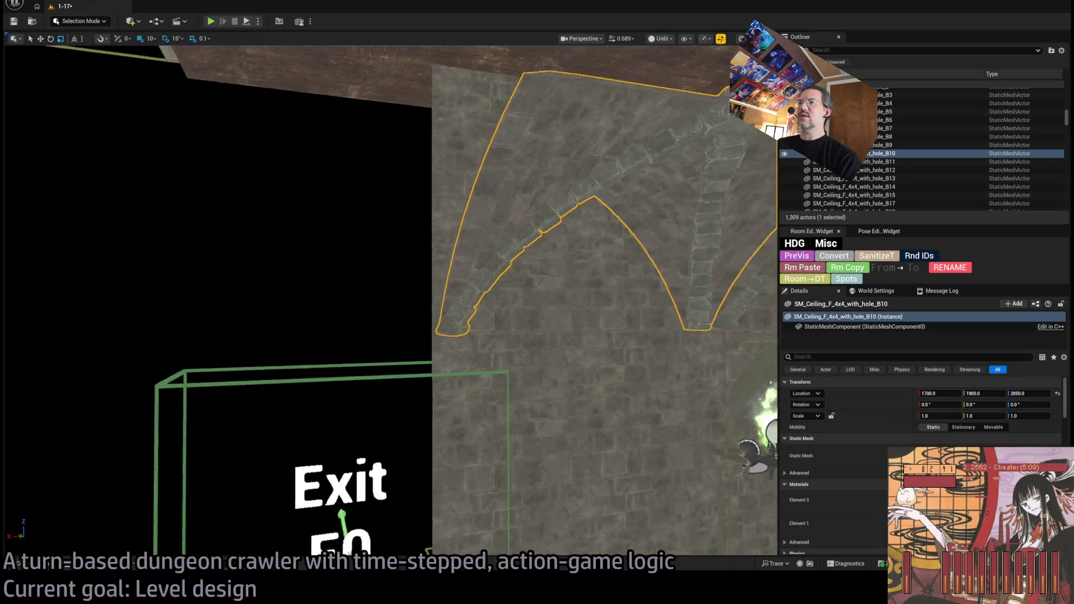
pyautogui.scroll(-5, 572, 295)
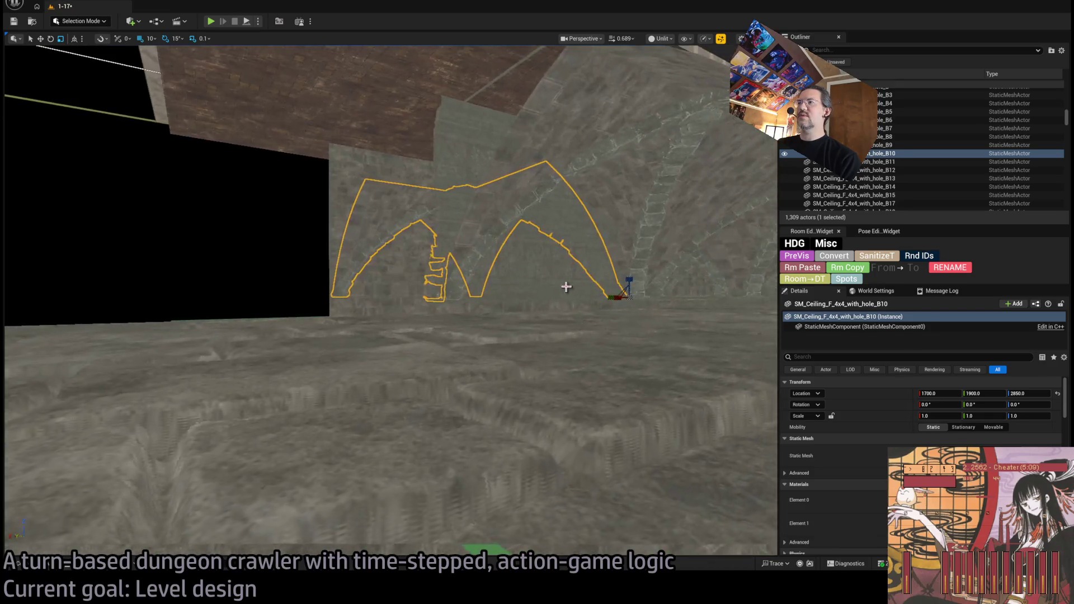
pyautogui.scroll(1, 152, 38)
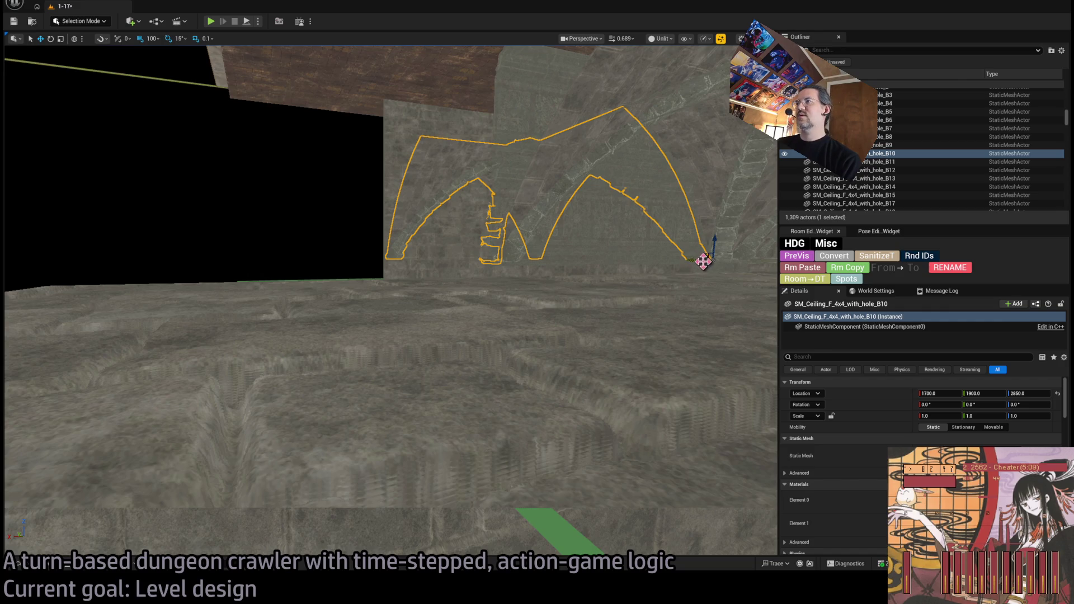
pyautogui.scroll(-3, 703, 261)
# - Test an Alt-drag copy of the ceiling arch 400 units along X, delete it, and return to the doorway
pyautogui.moveTo(690, 292)
pyautogui.mouseDown()
pyautogui.moveTo(386, 312)
pyautogui.moveTo(476, 317)
pyautogui.mouseUp()
pyautogui.scroll(5, 480, 317)
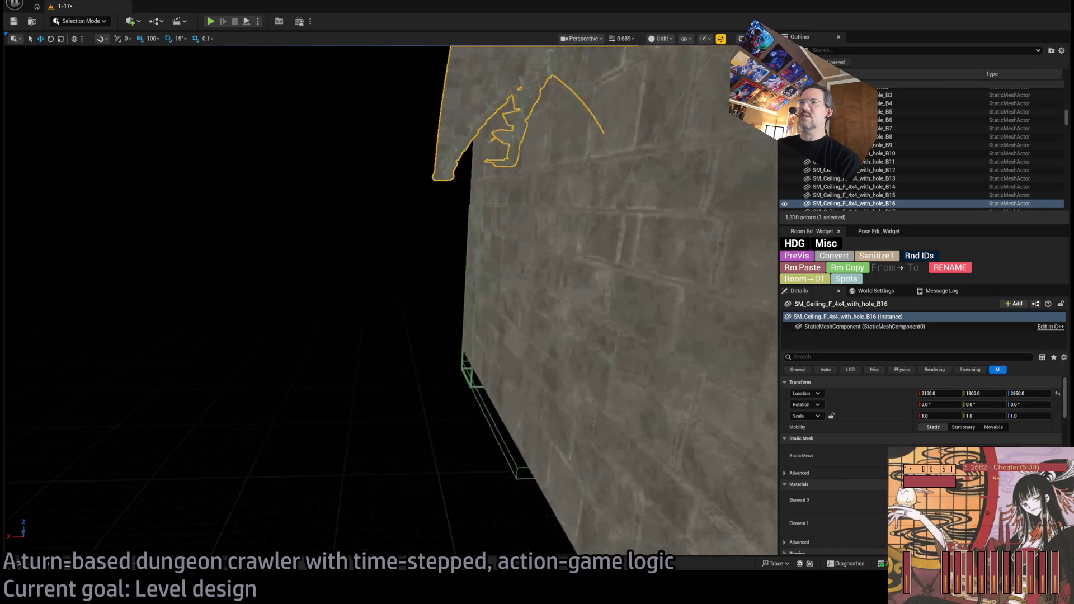
pyautogui.press('Delete')
pyautogui.scroll(-5, 480, 317)
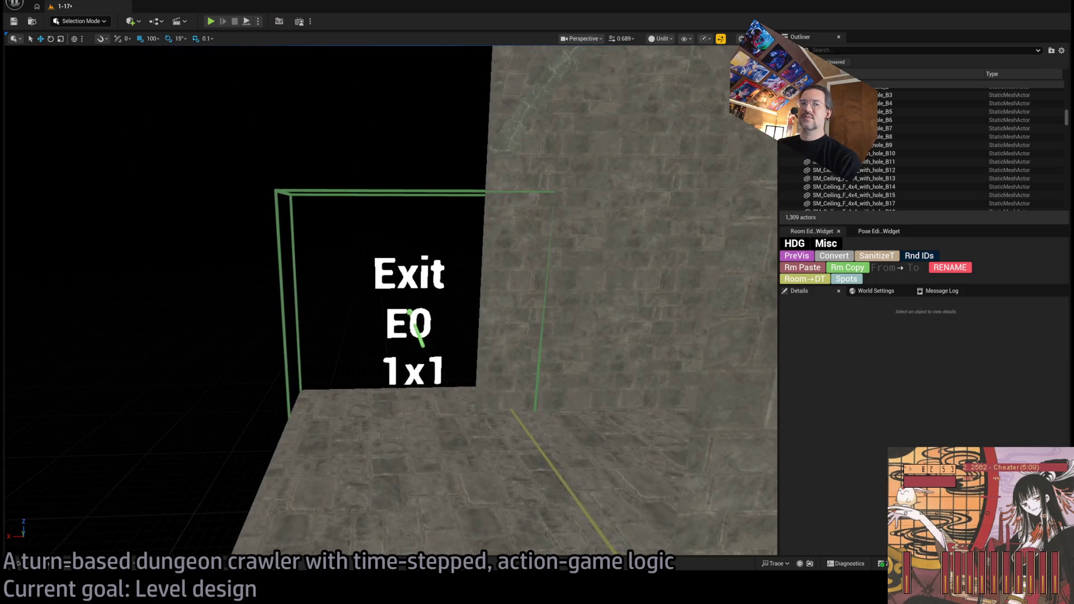
pyautogui.moveTo(480, 317)
pyautogui.mouseDown()
pyautogui.moveTo(520, 318)
pyautogui.moveTo(504, 322)
pyautogui.moveTo(465, 291)
pyautogui.moveTo(385, 174)
pyautogui.moveTo(388, 162)
pyautogui.mouseUp()
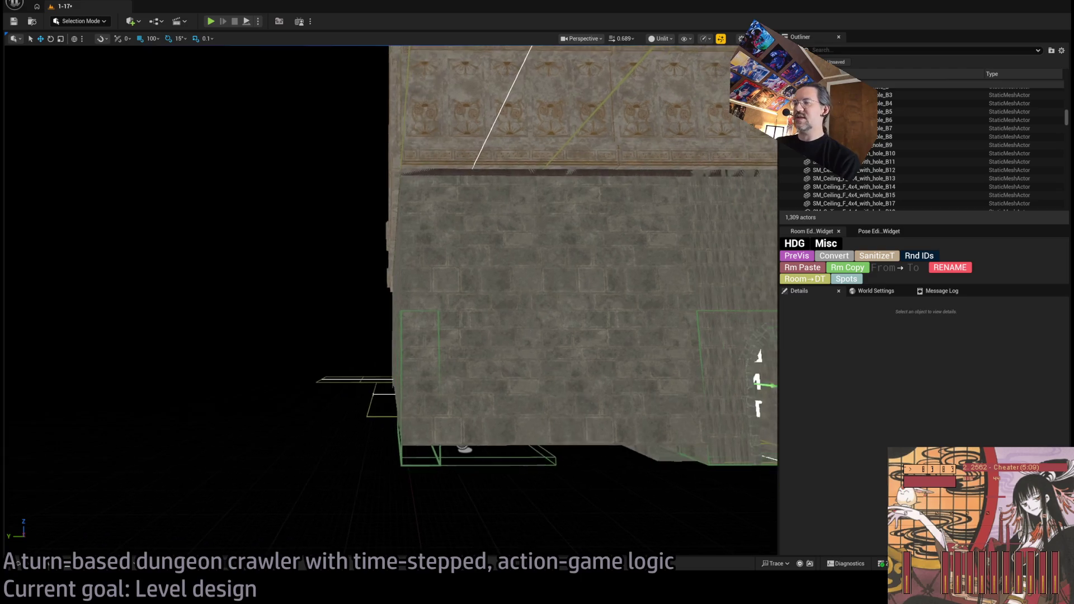
pyautogui.moveTo(389, 162)
pyautogui.mouseDown()
pyautogui.moveTo(382, 143)
pyautogui.moveTo(427, 405)
pyautogui.moveTo(420, 381)
pyautogui.mouseUp()
pyautogui.click(427, 405)
pyautogui.keyDown('ctrl'); pyautogui.click(559, 391); pyautogui.keyUp('ctrl')
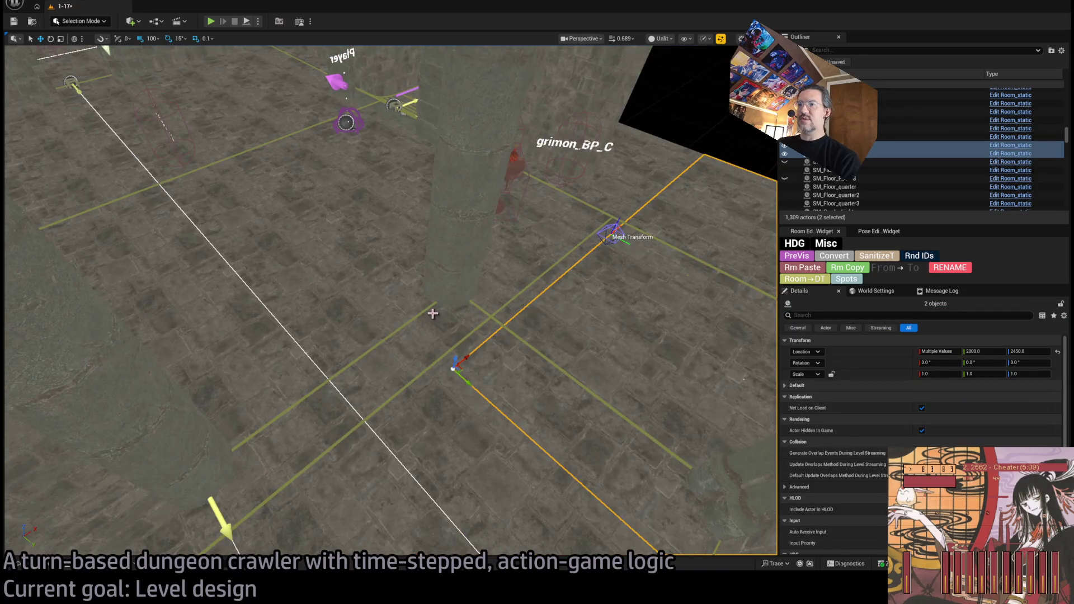
pyautogui.click(591, 205)
pyautogui.click(596, 208)
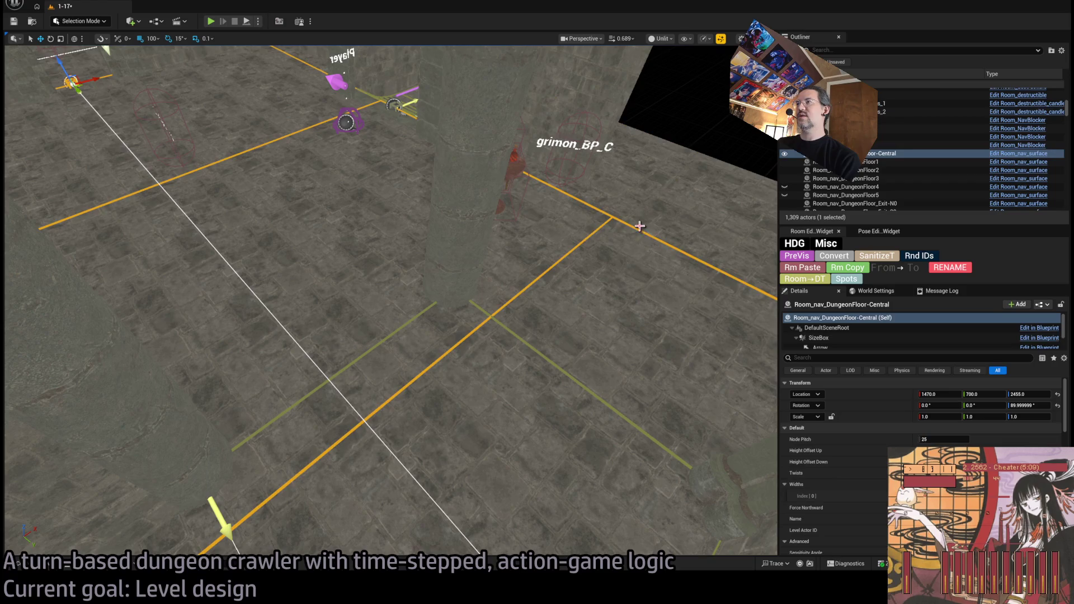
pyautogui.moveTo(637, 225)
pyautogui.mouseDown()
pyautogui.moveTo(632, 193)
pyautogui.moveTo(581, 191)
pyautogui.mouseUp()
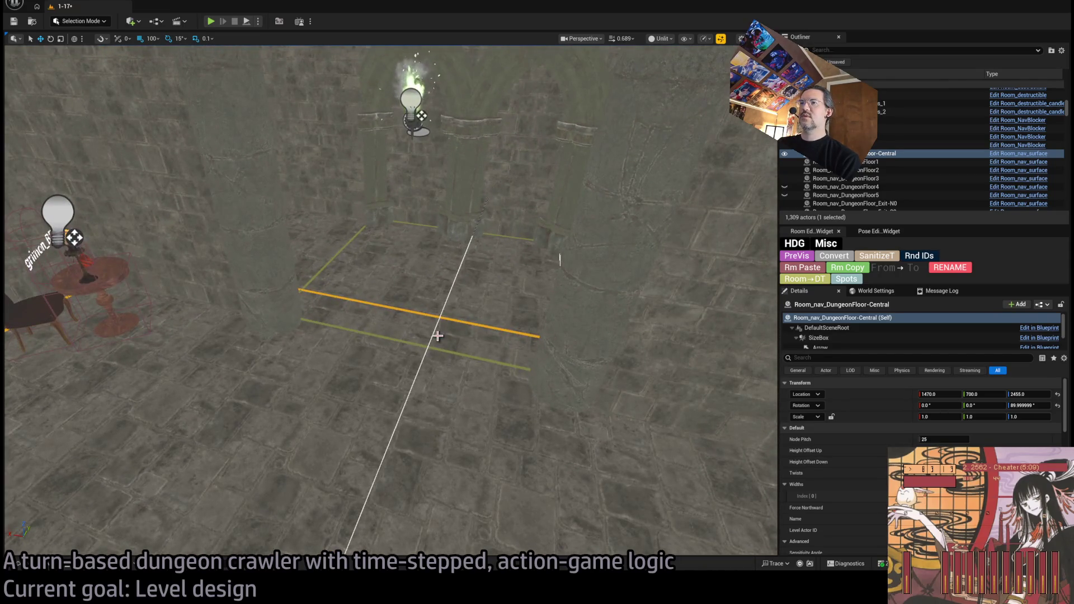
pyautogui.click(410, 343)
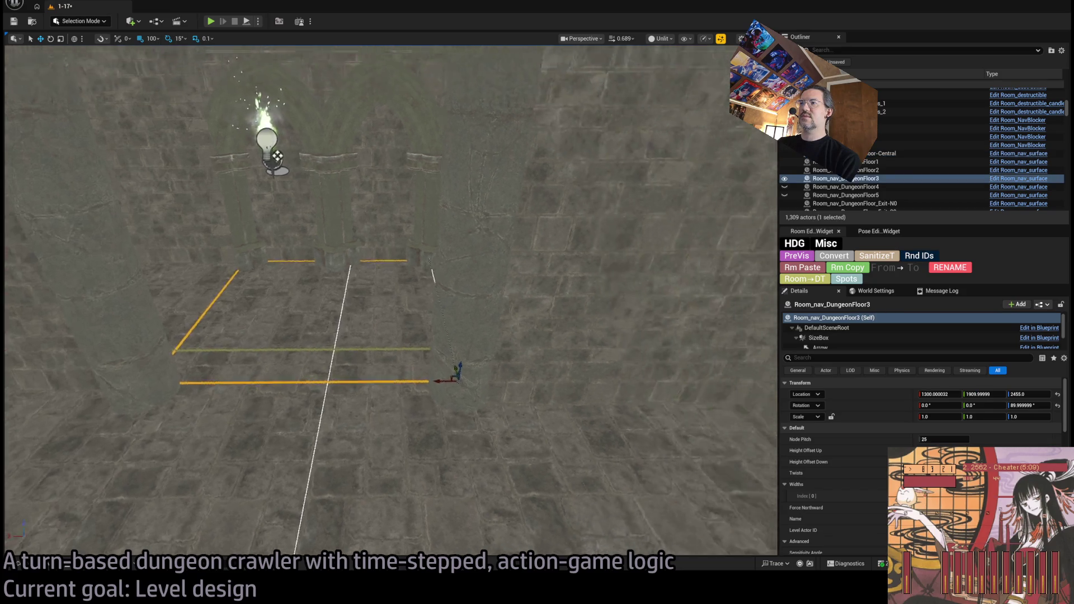
pyautogui.click(414, 378)
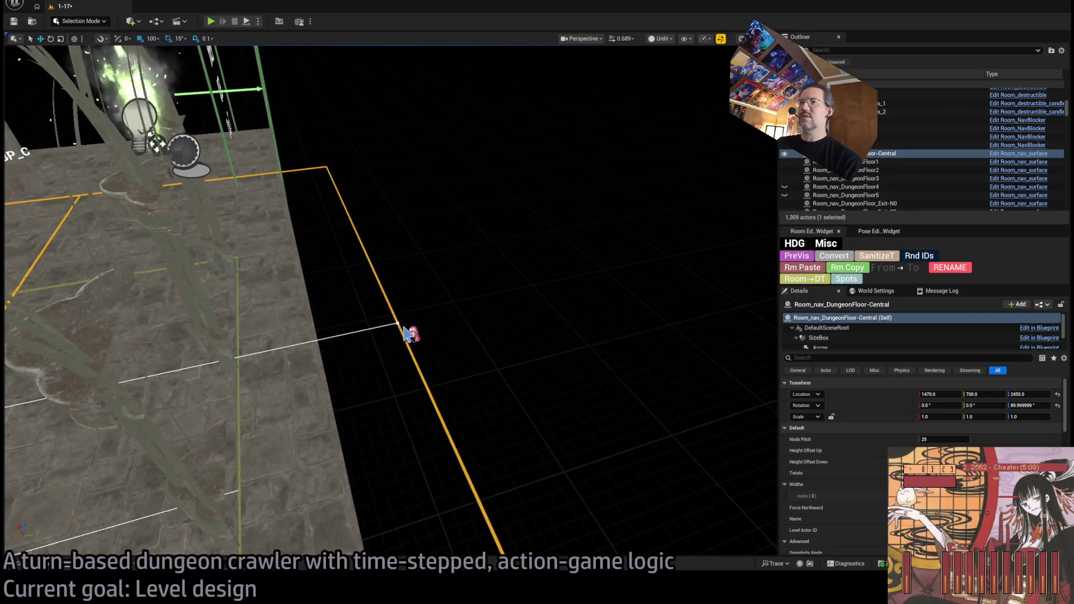
pyautogui.click(397, 323)
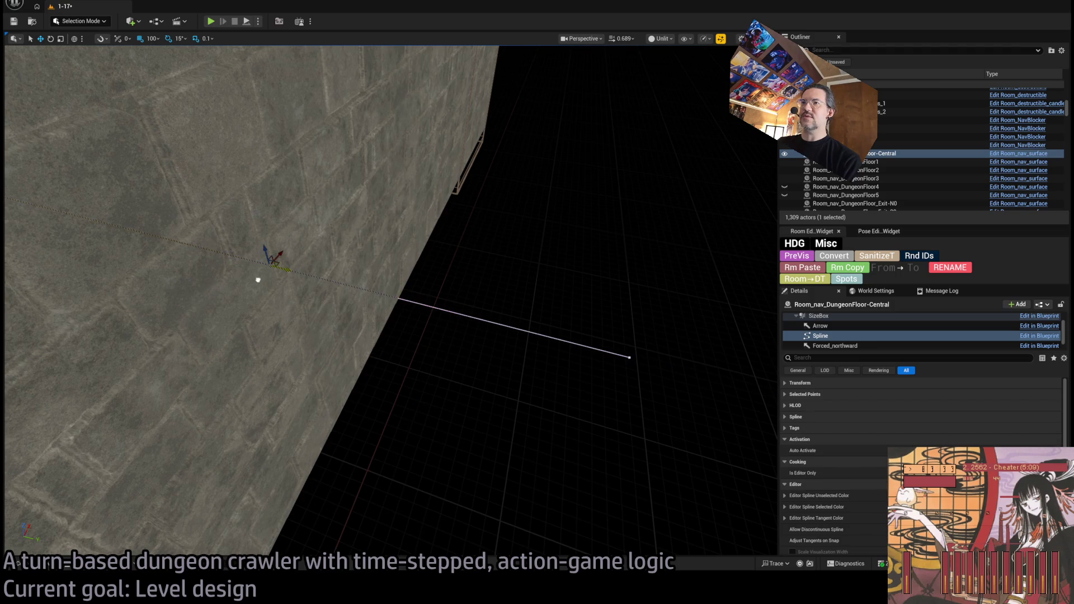
pyautogui.press('f')
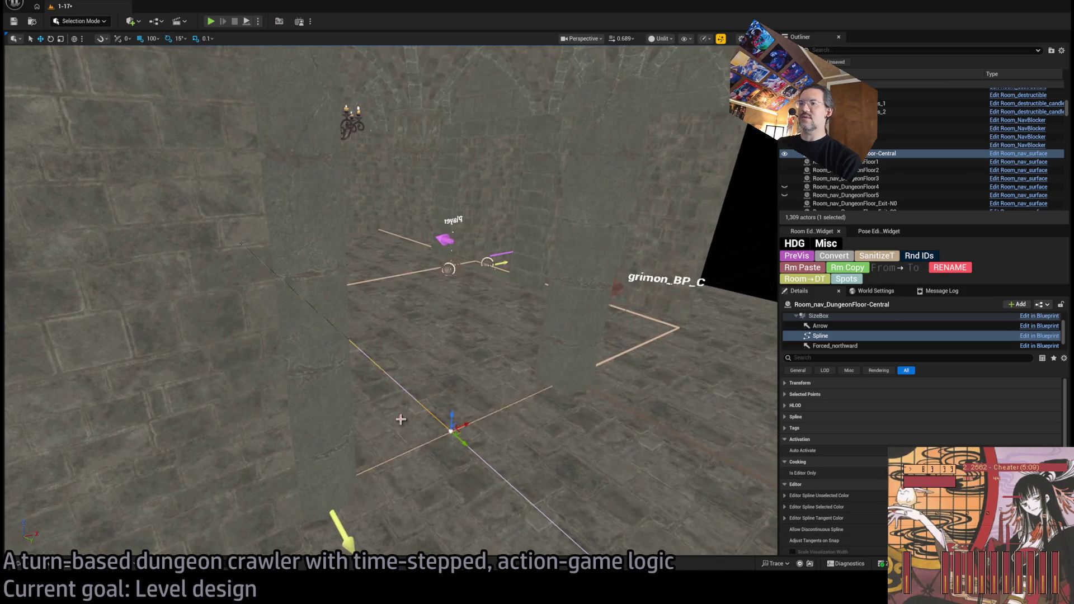
pyautogui.moveTo(435, 319); pyautogui.dragTo(485, 423)
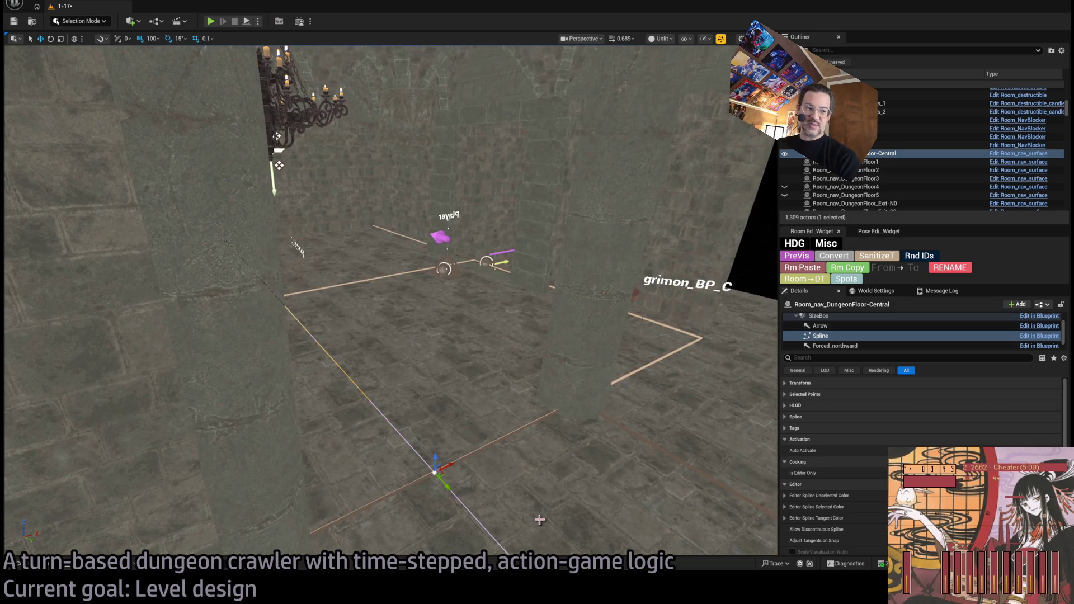
pyautogui.moveTo(539, 519); pyautogui.dragTo(616, 523)
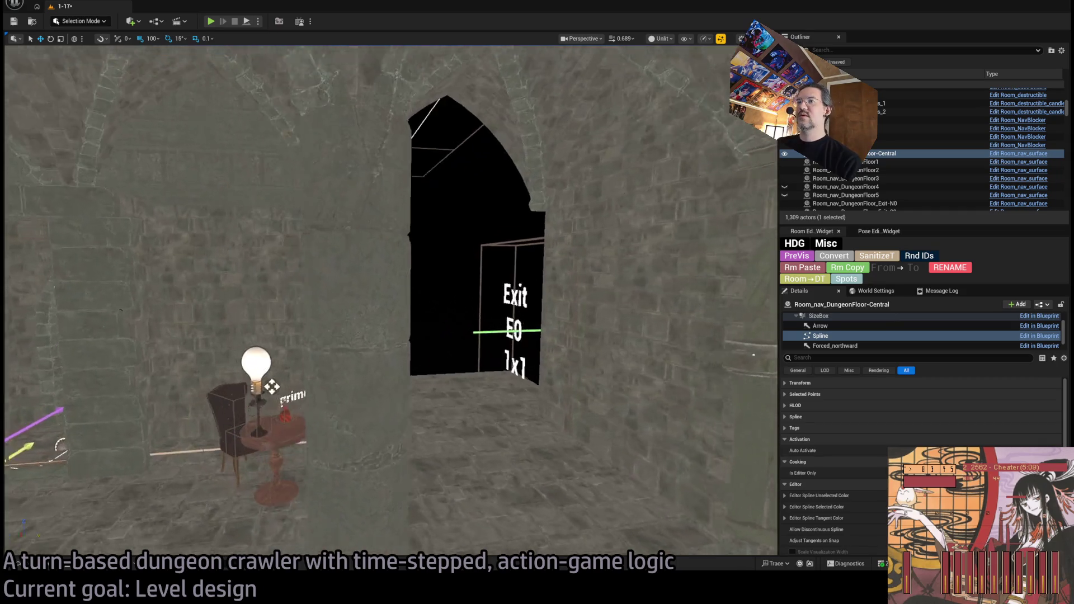
# - Add two 180°-turned wall copies beside the E0 doorway, at X 1700 and X 2100
pyautogui.moveTo(391, 302)
pyautogui.mouseDown()
pyautogui.moveTo(357, 307)
pyautogui.moveTo(380, 302)
pyautogui.mouseUp()
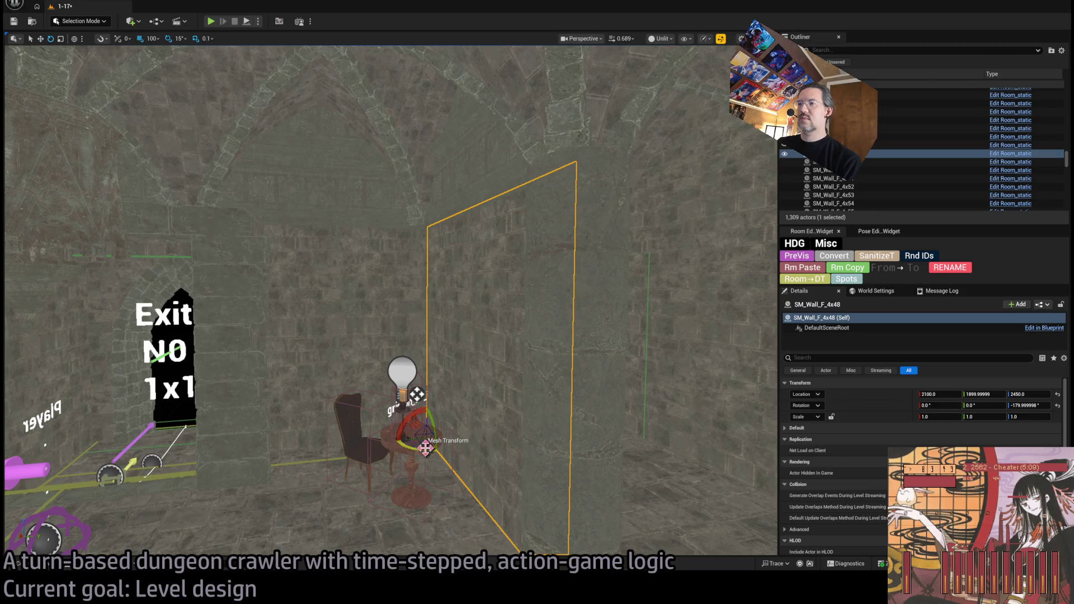
pyautogui.moveTo(425, 434)
pyautogui.mouseDown()
pyautogui.moveTo(429, 452)
pyautogui.moveTo(425, 442)
pyautogui.mouseUp()
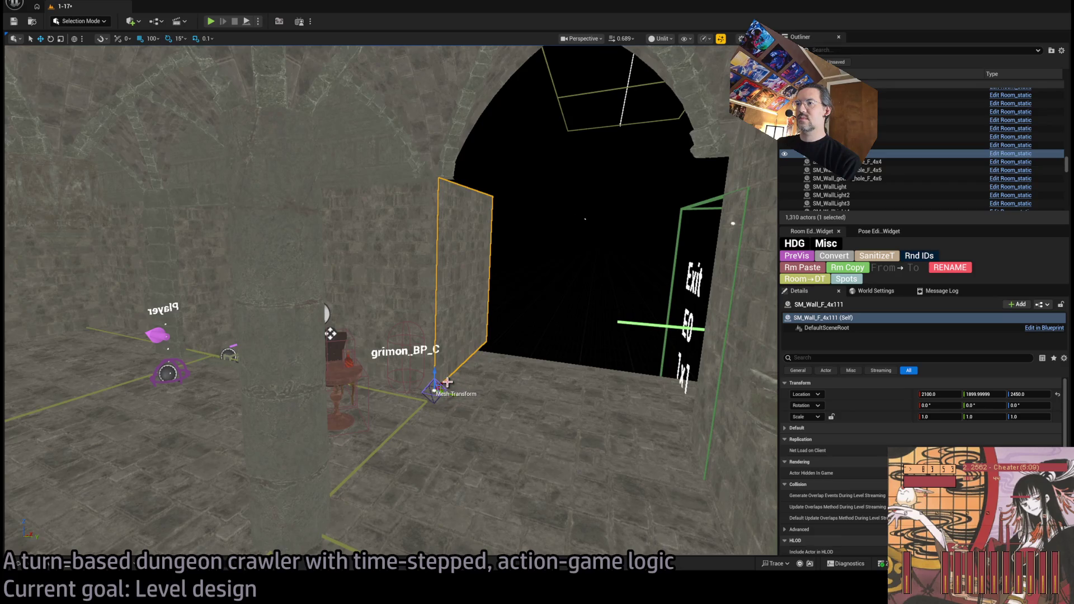
pyautogui.moveTo(448, 382)
pyautogui.mouseDown()
pyautogui.moveTo(425, 408)
pyautogui.moveTo(309, 458)
pyautogui.moveTo(325, 355)
pyautogui.moveTo(398, 364)
pyautogui.moveTo(367, 475)
pyautogui.mouseUp()
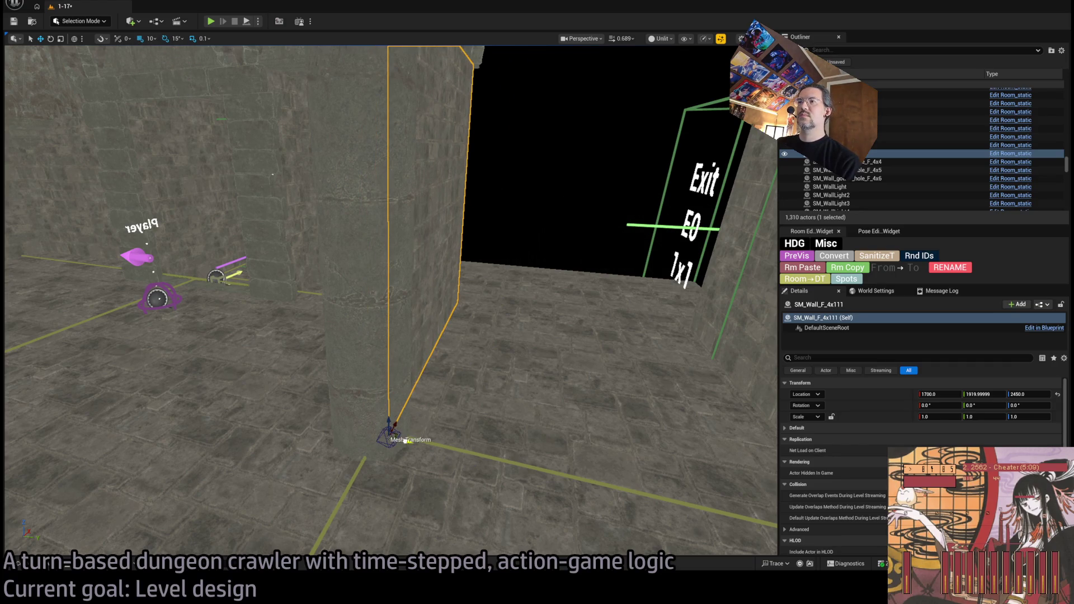
pyautogui.moveTo(404, 440); pyautogui.dragTo(404, 440)
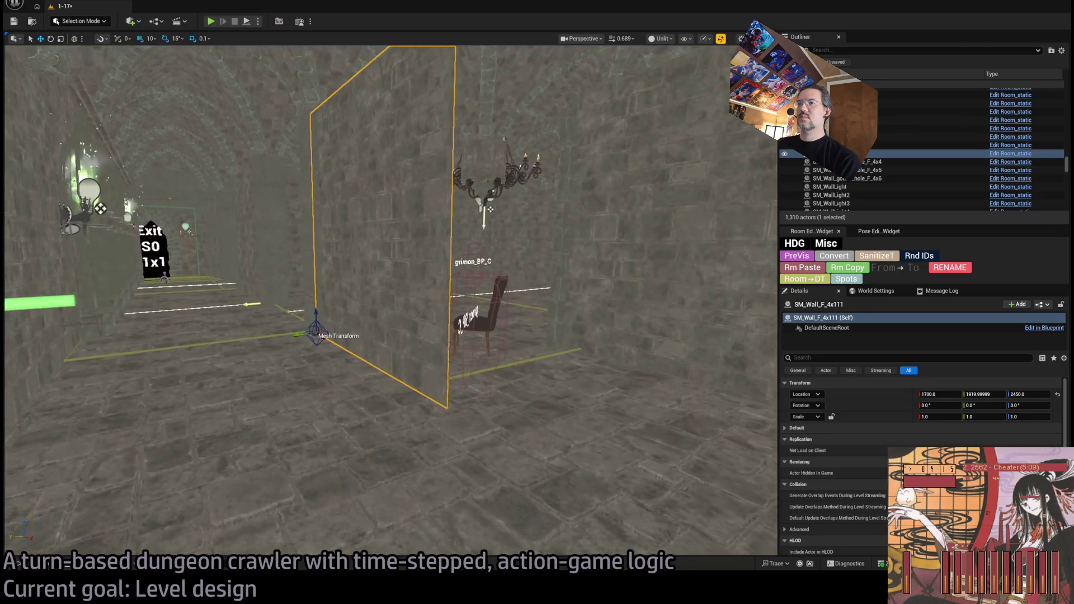
pyautogui.moveTo(451, 397); pyautogui.dragTo(450, 397)
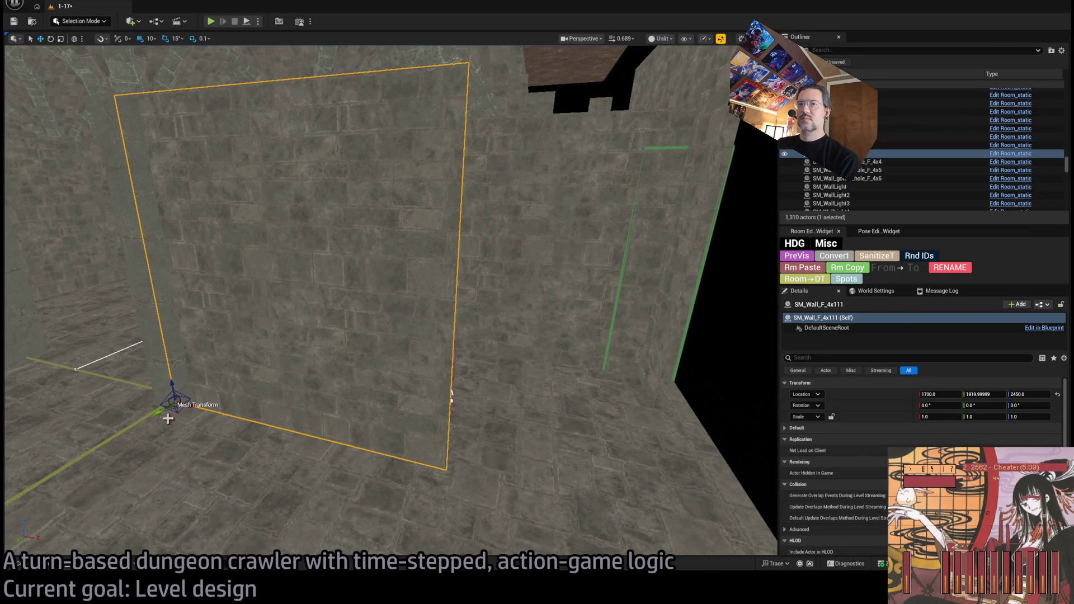
pyautogui.moveTo(193, 406)
pyautogui.mouseDown()
pyautogui.moveTo(641, 494)
pyautogui.moveTo(480, 464)
pyautogui.mouseUp()
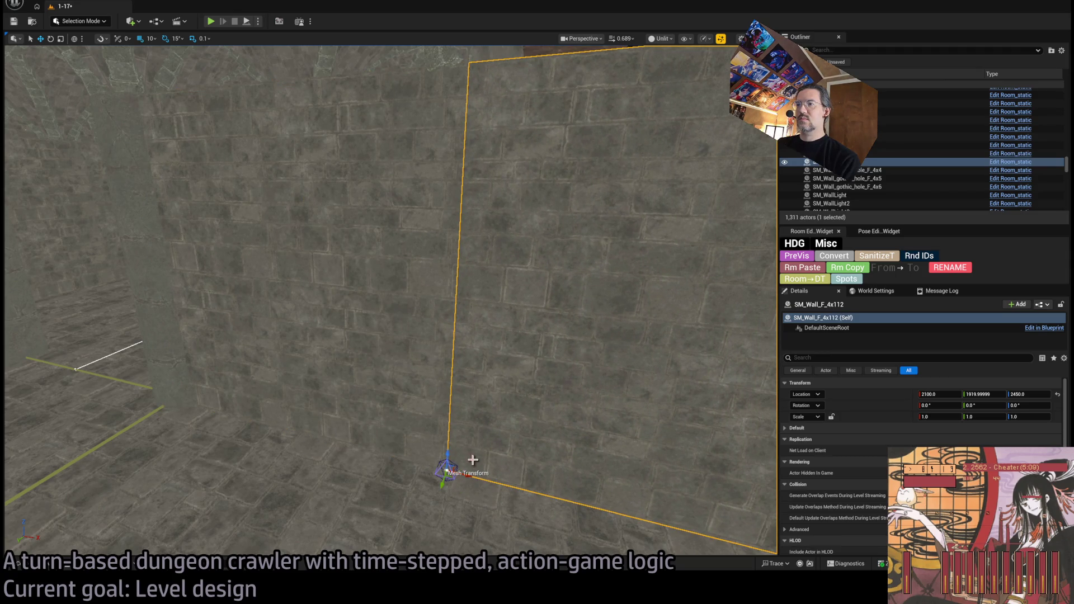
# - Give both new walls an HDG Exit Visibility entry E0 set to Show on 1x1 exit
pyautogui.keyDown('ctrl'); pyautogui.click(398, 348); pyautogui.keyUp('ctrl')
pyautogui.scroll(-6, 893, 439)
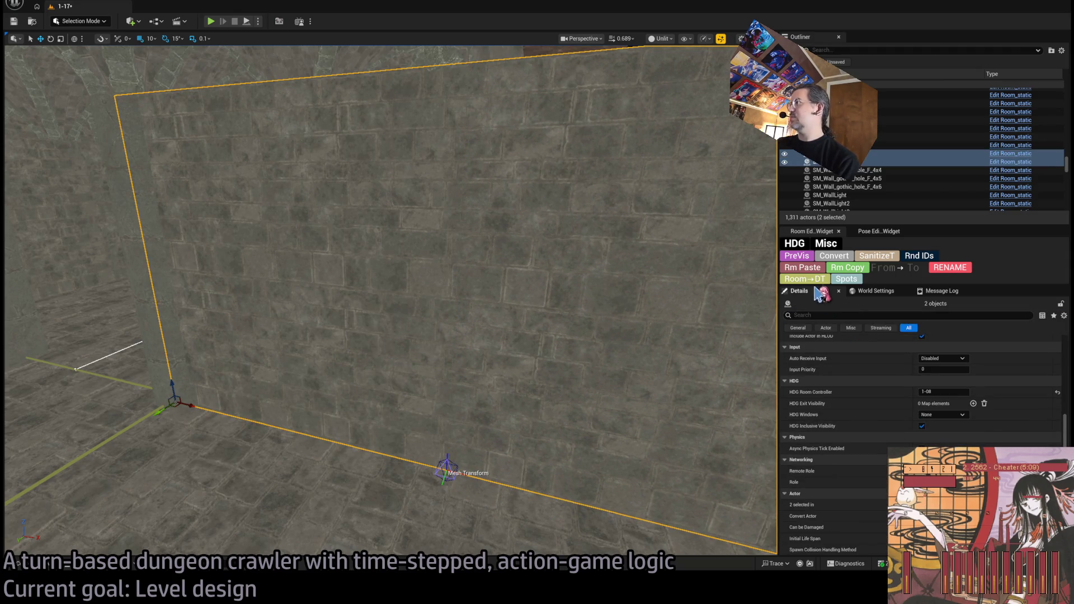
pyautogui.click(972, 376)
pyautogui.write('S')
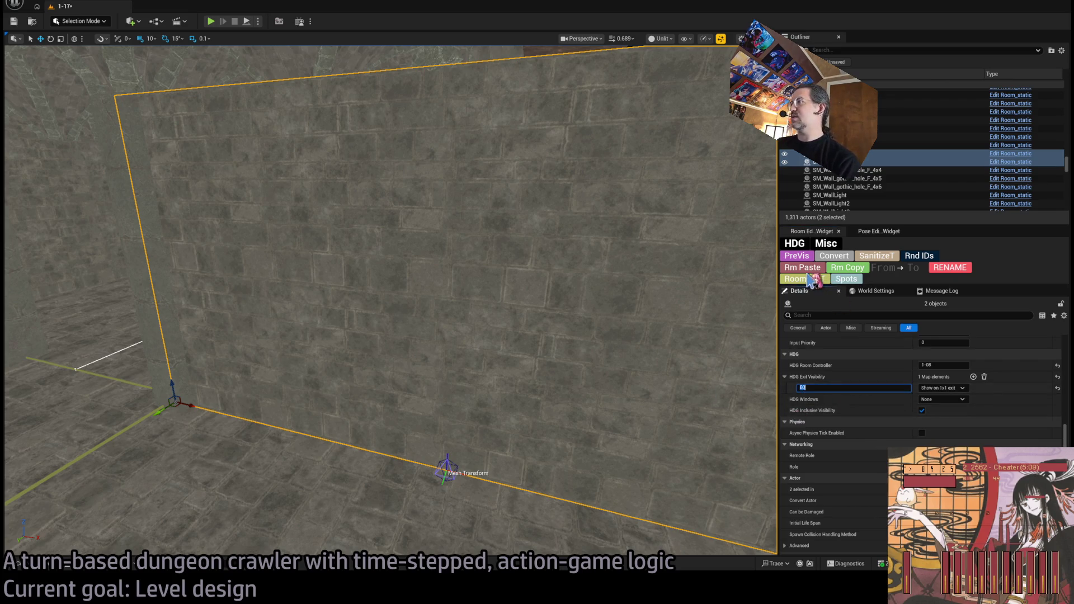
pyautogui.click(845, 274)
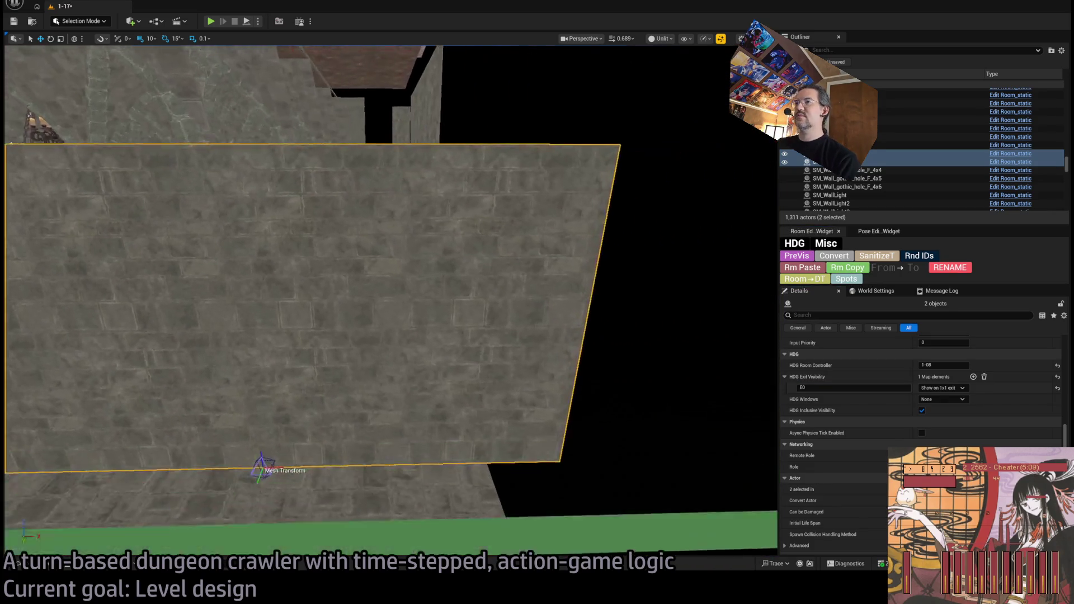
# - Narrow wall SM_Wall_F_4x112 to Scale X 0.7
pyautogui.click(263, 475)
pyautogui.moveTo(257, 506); pyautogui.dragTo(223, 506)
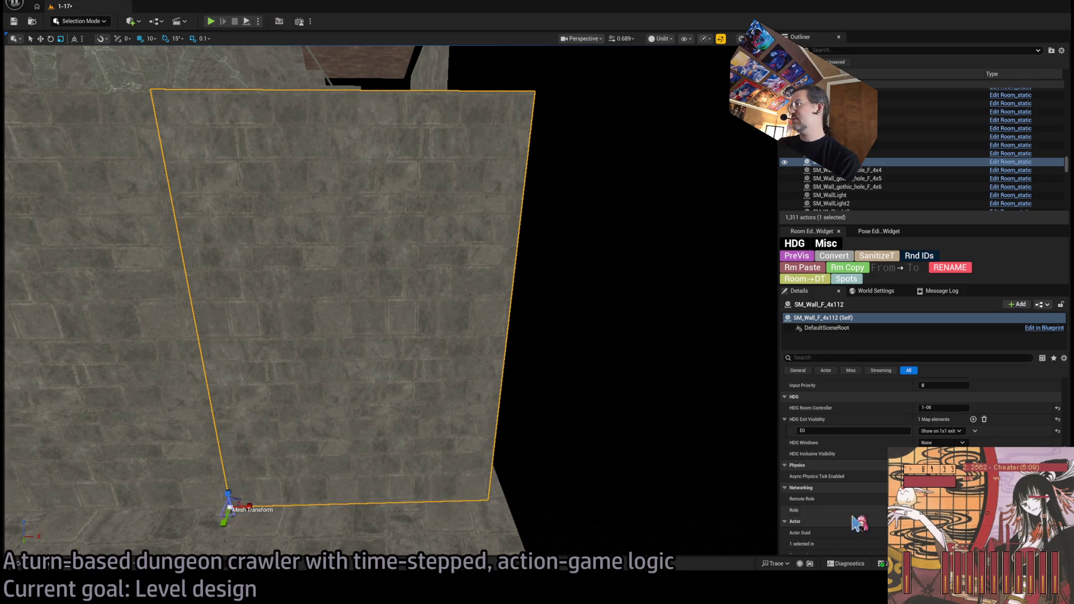
pyautogui.scroll(5, 854, 523)
pyautogui.write('5')
pyautogui.press('Return')
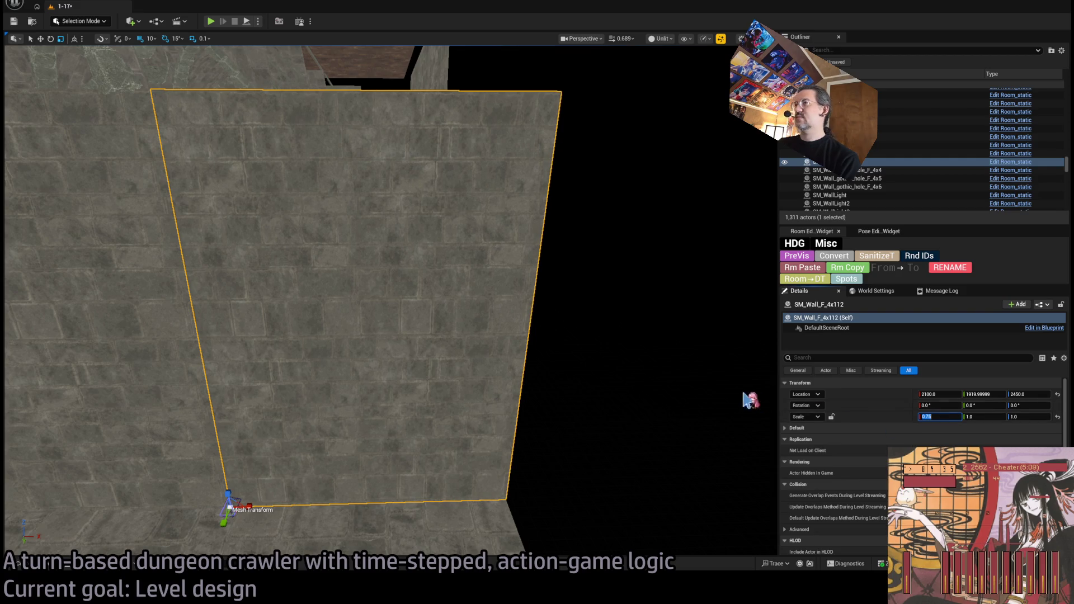
pyautogui.moveTo(747, 395)
pyautogui.mouseDown()
pyautogui.moveTo(748, 380)
pyautogui.moveTo(727, 370)
pyautogui.moveTo(604, 330)
pyautogui.mouseUp()
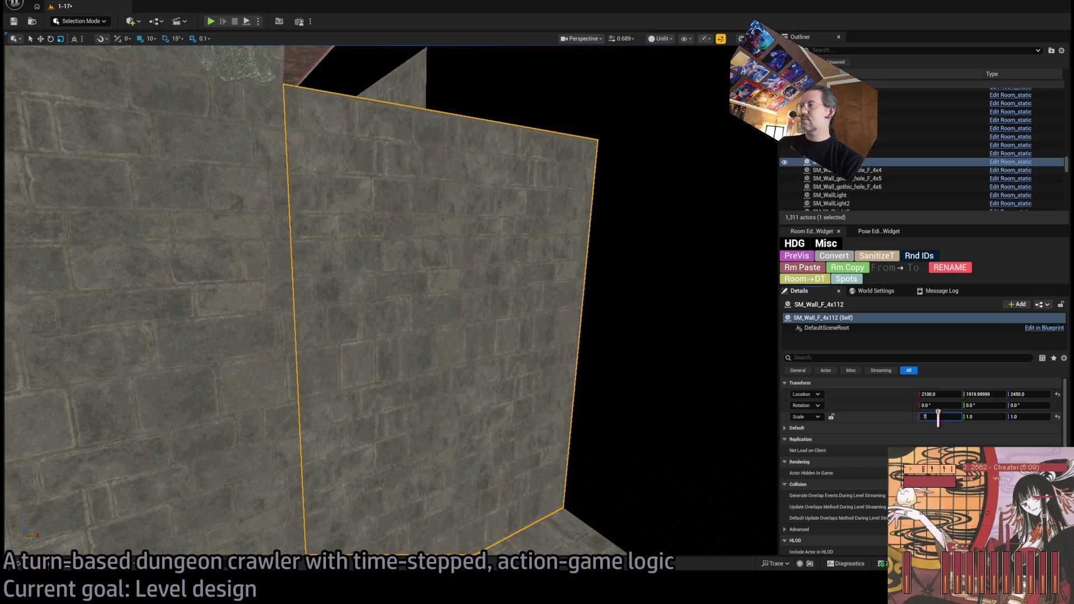
pyautogui.press('Return')
pyautogui.moveTo(391, 279); pyautogui.dragTo(358, 271)
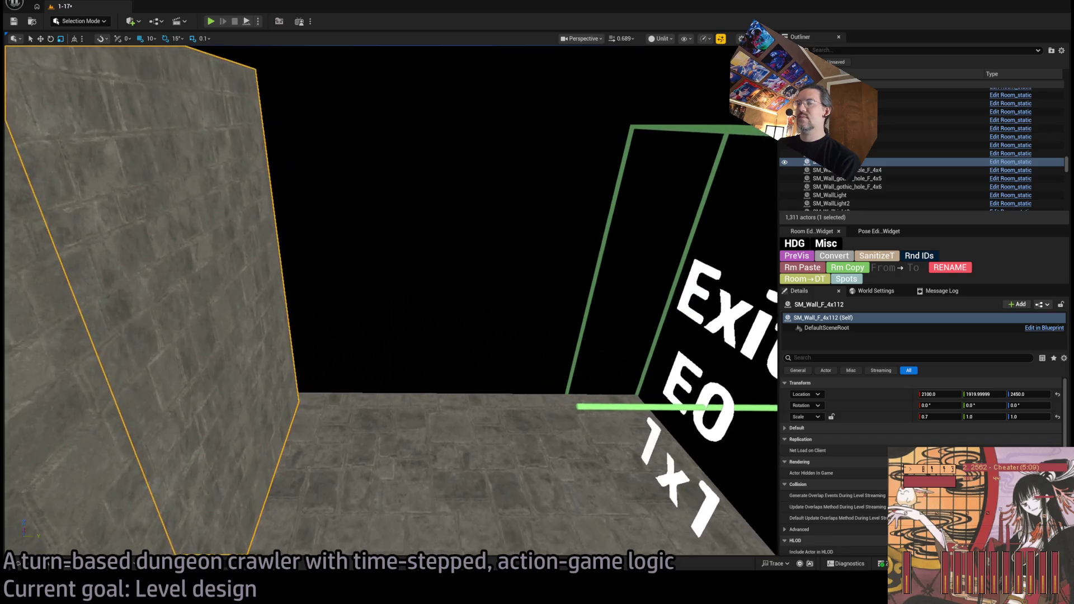
pyautogui.moveTo(537, 453); pyautogui.dragTo(526, 447)
pyautogui.moveTo(256, 388); pyautogui.dragTo(257, 496)
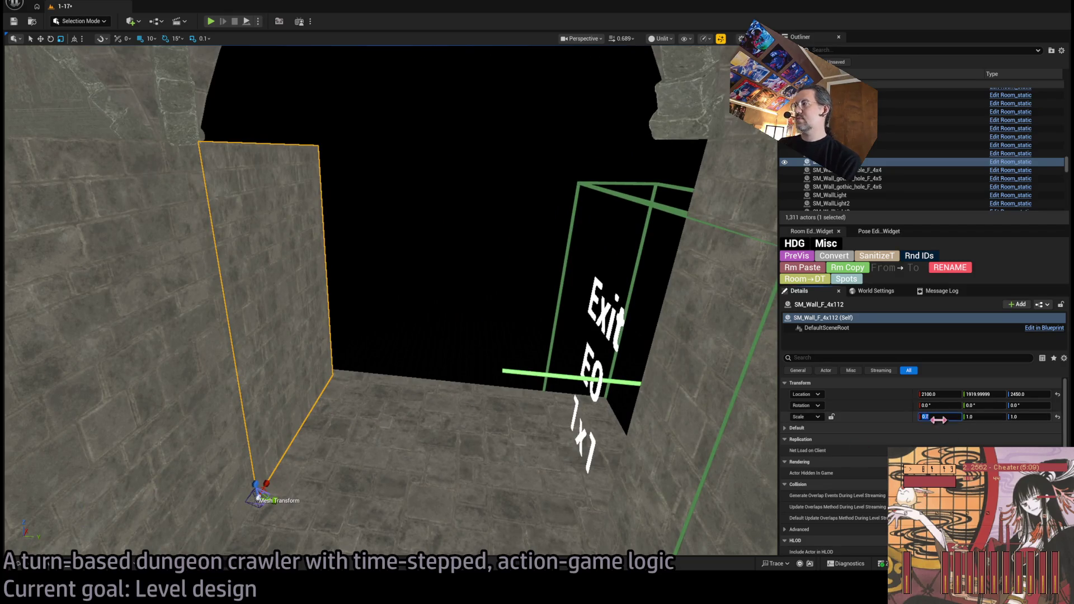
pyautogui.moveTo(392, 280)
pyautogui.mouseDown()
pyautogui.moveTo(341, 276)
pyautogui.moveTo(295, 304)
pyautogui.mouseUp()
# - Copy the upper wall piece across the top of the doorway, keeping it after an undone delete
pyautogui.click(294, 304)
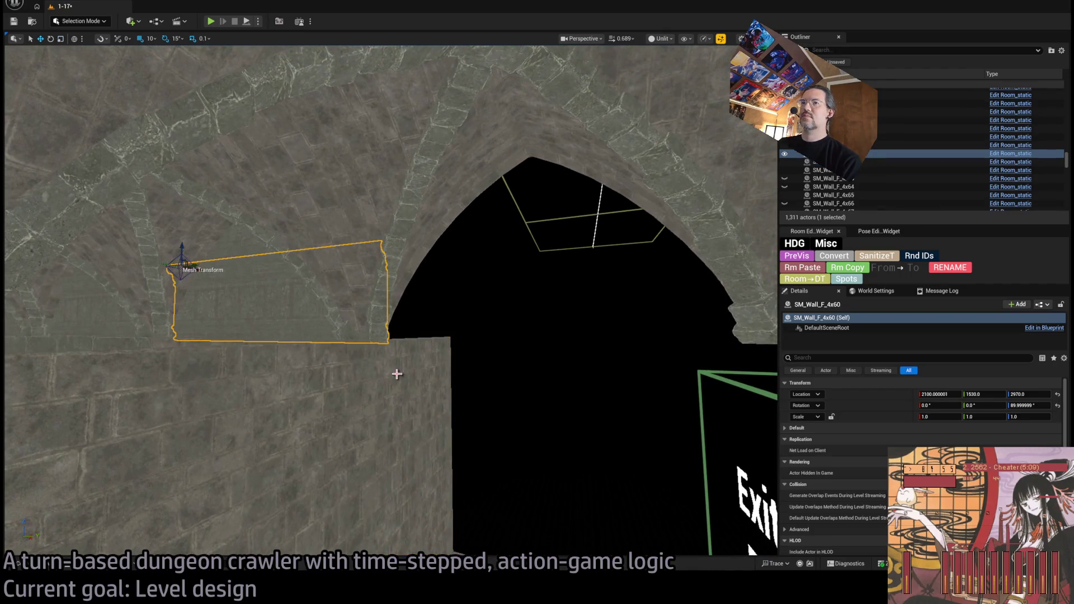
pyautogui.moveTo(198, 267)
pyautogui.keyDown('alt'); pyautogui.mouseDown()
pyautogui.moveTo(445, 291)
pyautogui.moveTo(411, 294)
pyautogui.mouseUp(); pyautogui.keyUp('alt')
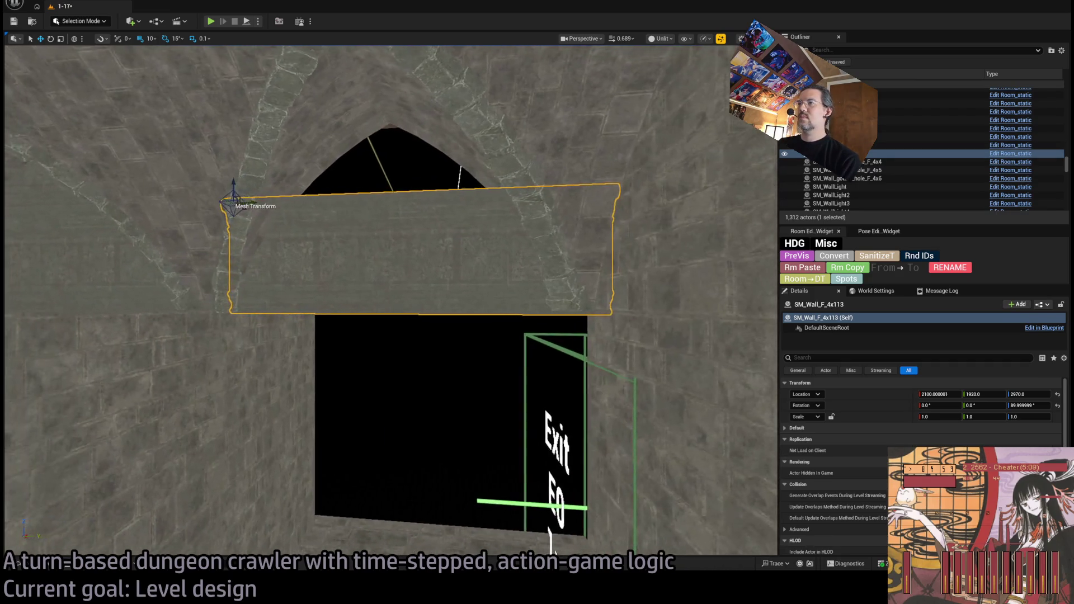
pyautogui.scroll(-2, 839, 419)
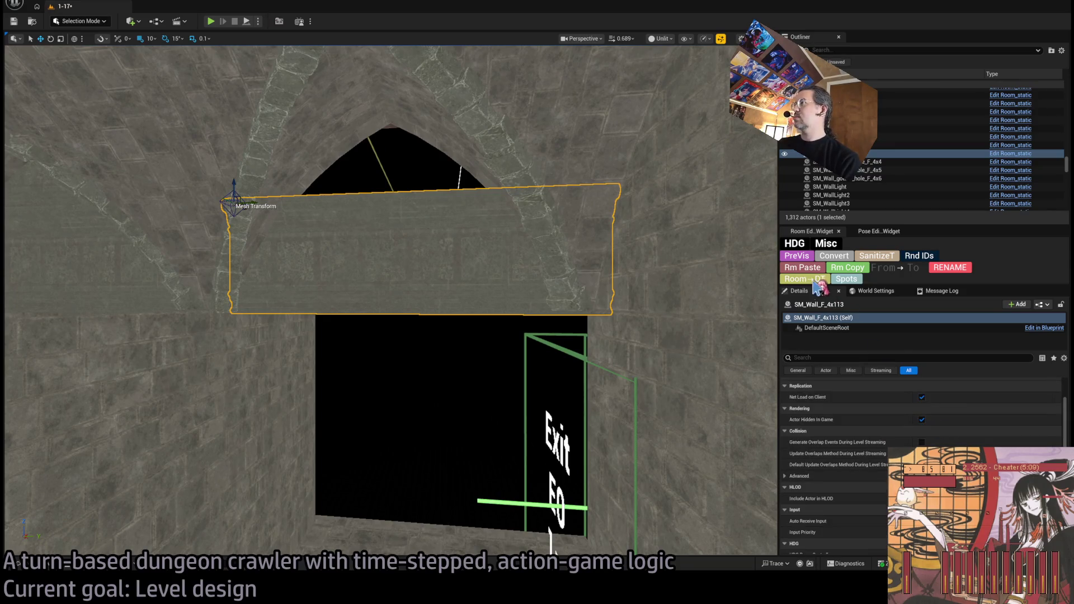
pyautogui.scroll(-4, 839, 403)
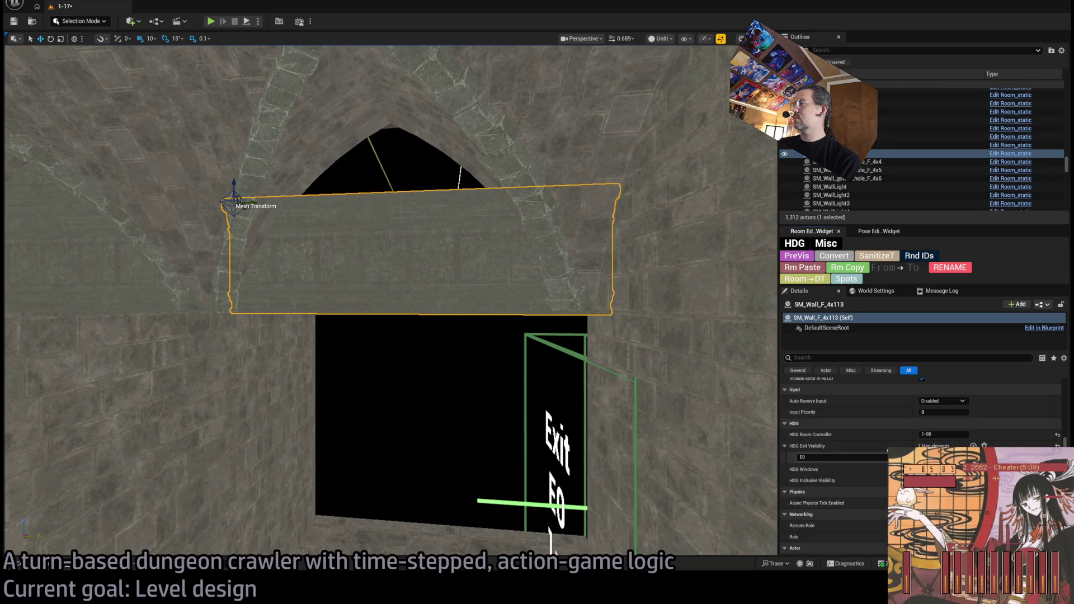
pyautogui.moveTo(566, 375)
pyautogui.mouseDown()
pyautogui.moveTo(479, 232)
pyautogui.moveTo(444, 272)
pyautogui.moveTo(513, 287)
pyautogui.moveTo(340, 376)
pyautogui.moveTo(468, 319)
pyautogui.moveTo(455, 311)
pyautogui.moveTo(488, 294)
pyautogui.moveTo(432, 329)
pyautogui.moveTo(297, 319)
pyautogui.moveTo(426, 256)
pyautogui.moveTo(320, 286)
pyautogui.moveTo(465, 258)
pyautogui.moveTo(427, 237)
pyautogui.moveTo(67, 167)
pyautogui.moveTo(389, 188)
pyautogui.mouseUp()
pyautogui.press('Delete')
pyautogui.click(455, 311)
pyautogui.hotkey('ctrl', 'z')
pyautogui.hotkey('ctrl', 'z')
# - Select the stacked walls above the exit, ending on SM_Wall_F_4x114
pyautogui.click(320, 286)
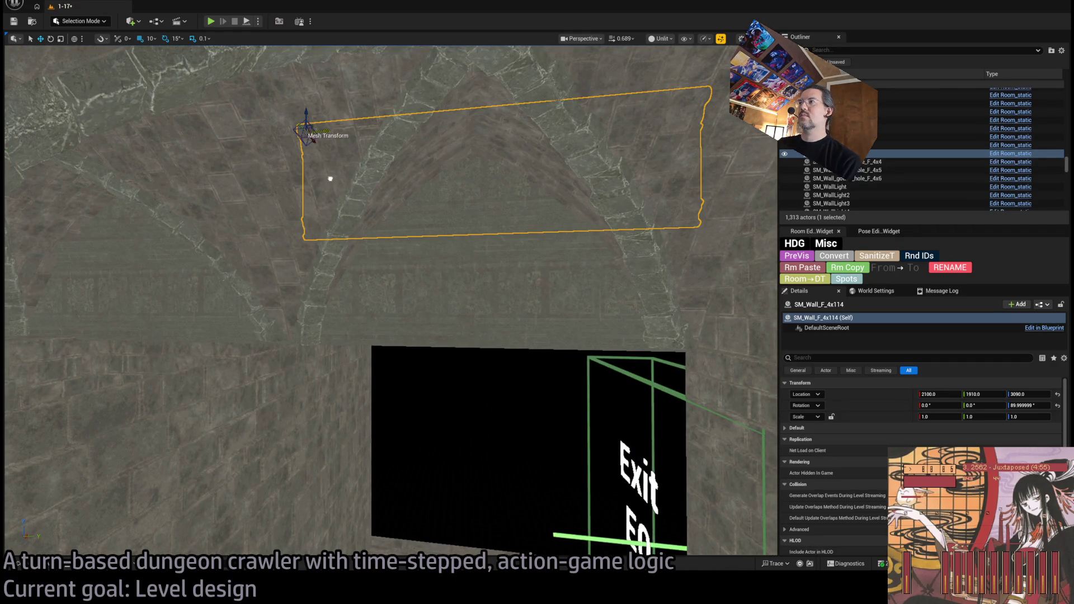
pyautogui.keyDown('ctrl'); pyautogui.click(448, 337); pyautogui.keyUp('ctrl')
pyautogui.click(478, 200)
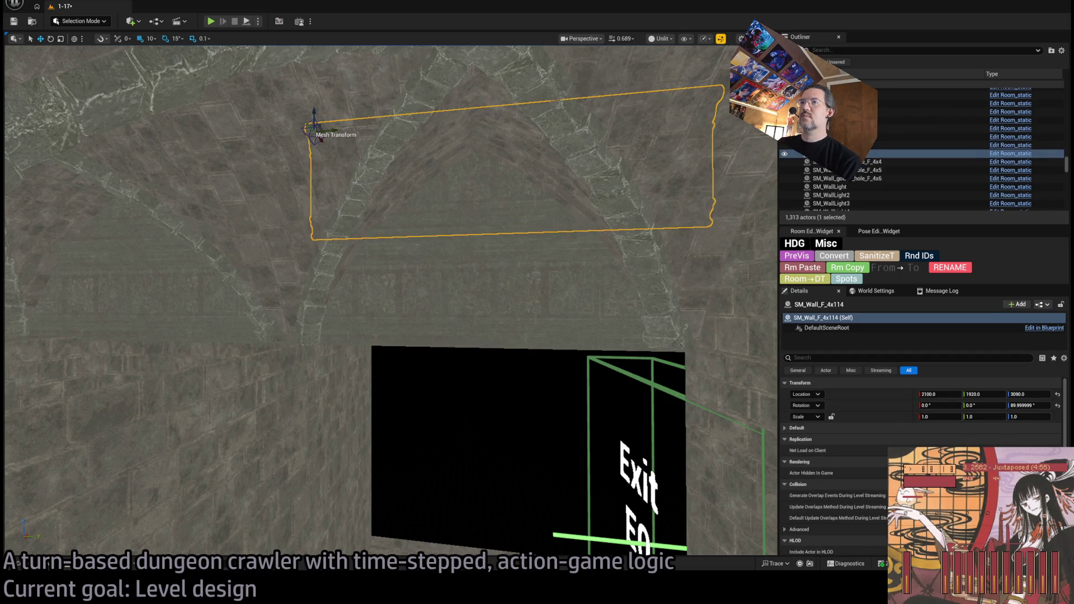
pyautogui.keyDown('ctrl'); pyautogui.click(398, 241); pyautogui.keyUp('ctrl')
pyautogui.scroll(3, 355, 224)
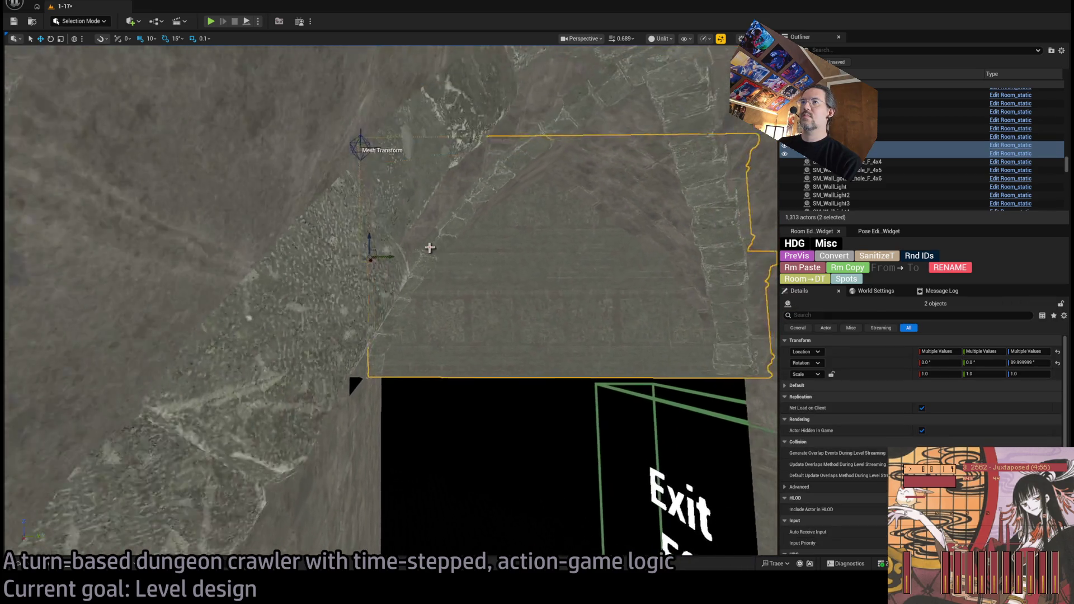
pyautogui.click(469, 302)
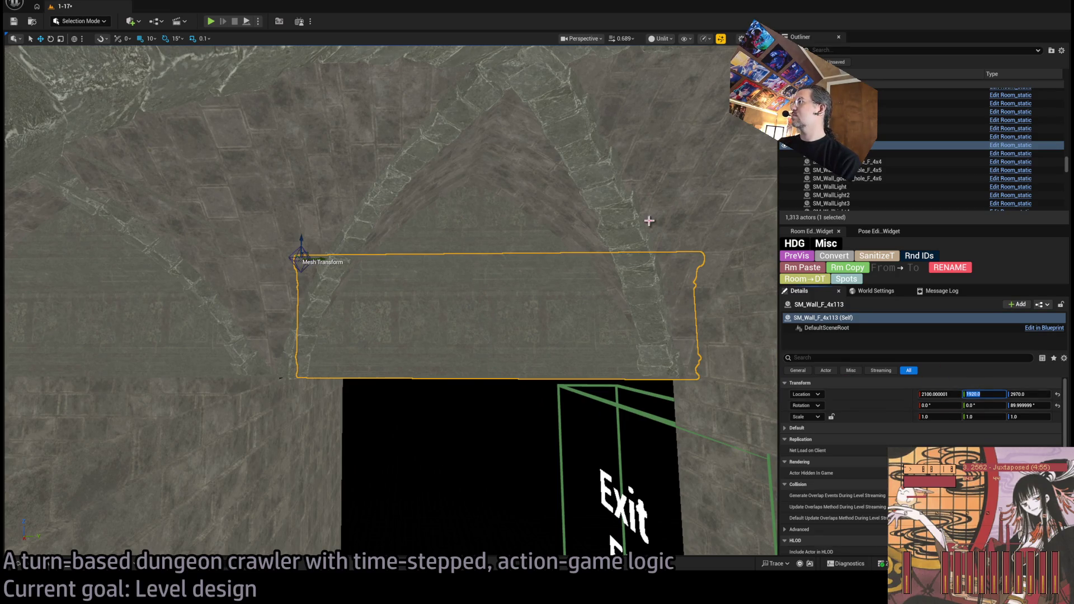
pyautogui.click(579, 227)
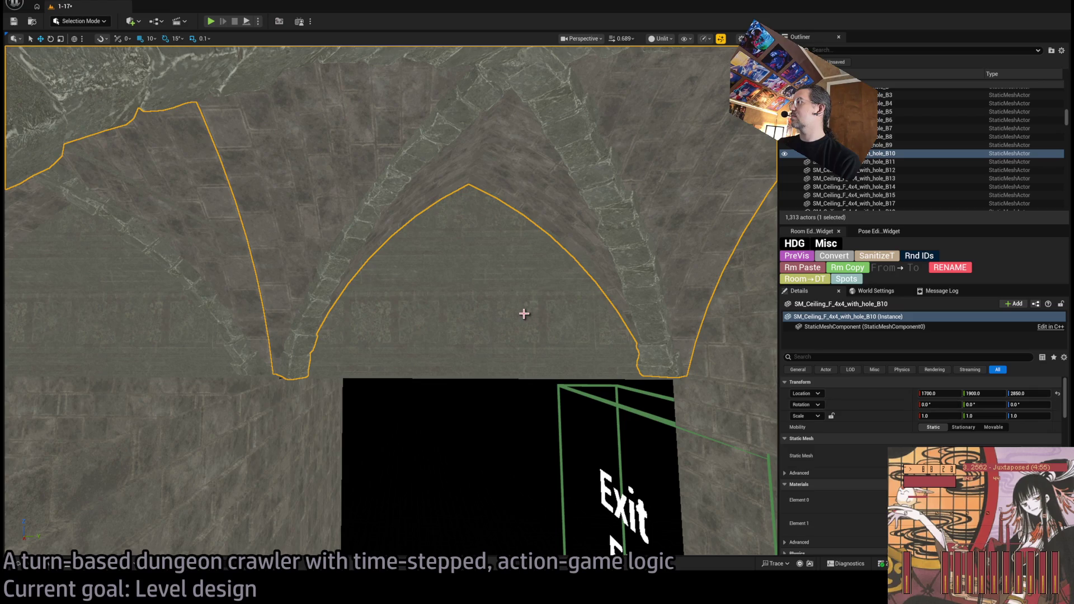
pyautogui.click(565, 334)
pyautogui.click(503, 223)
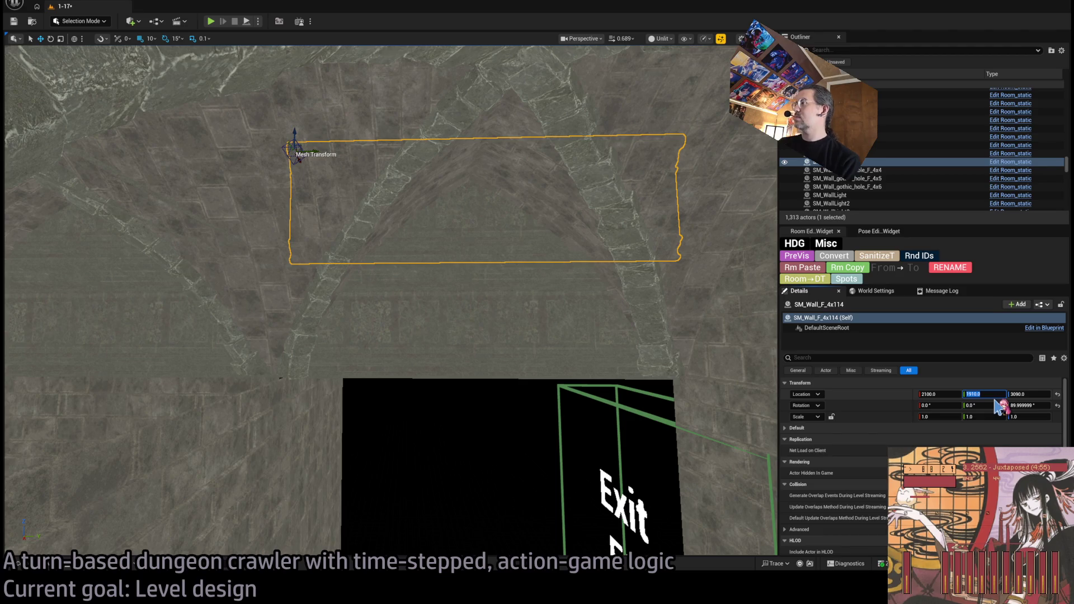
# - Commit the wall's Location Y of 1920 and select SM_Wall_F_4x113 with a second wall
pyautogui.press('Return')
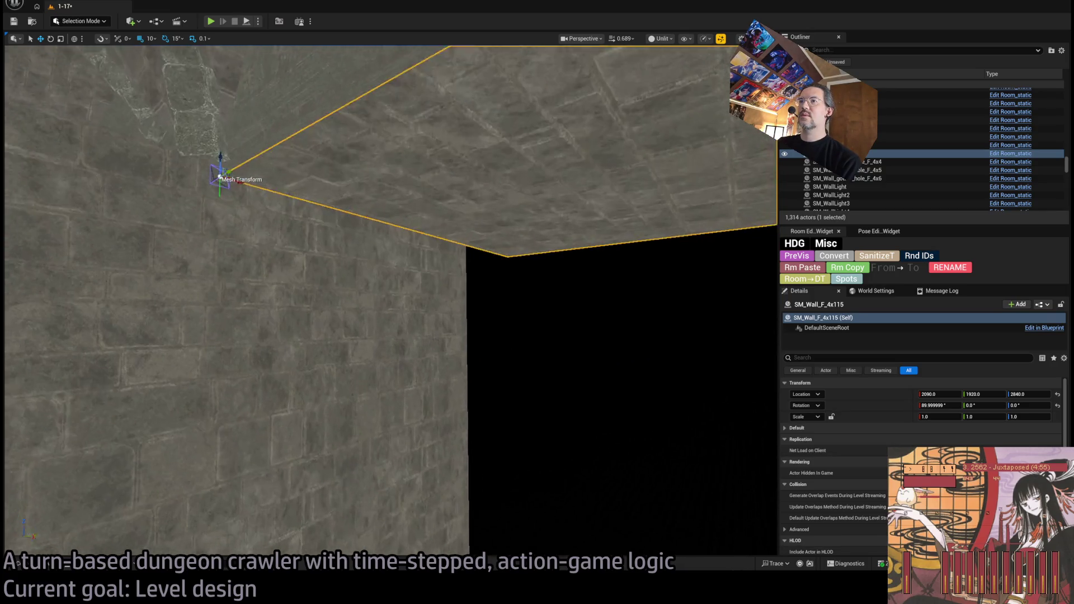
pyautogui.scroll(-2, 392, 280)
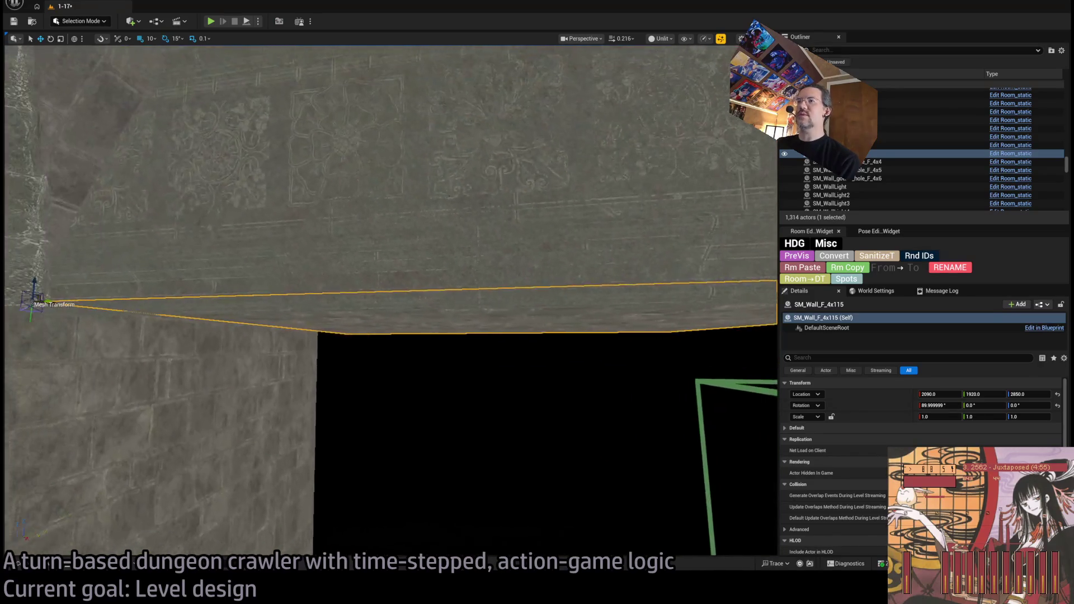
pyautogui.click(437, 258)
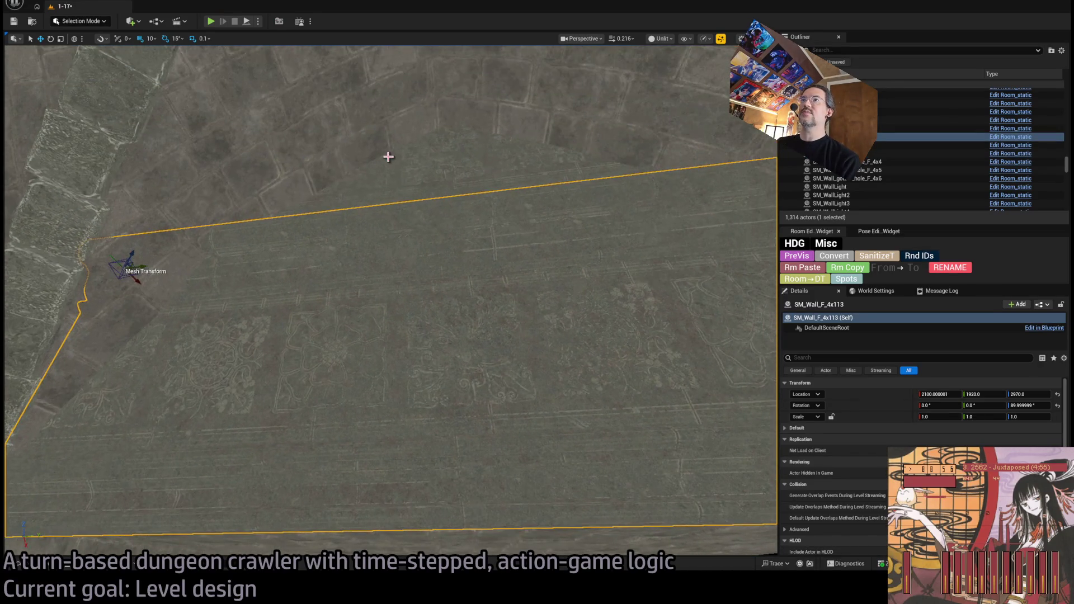
pyautogui.keyDown('ctrl'); pyautogui.click(460, 257); pyautogui.keyUp('ctrl')
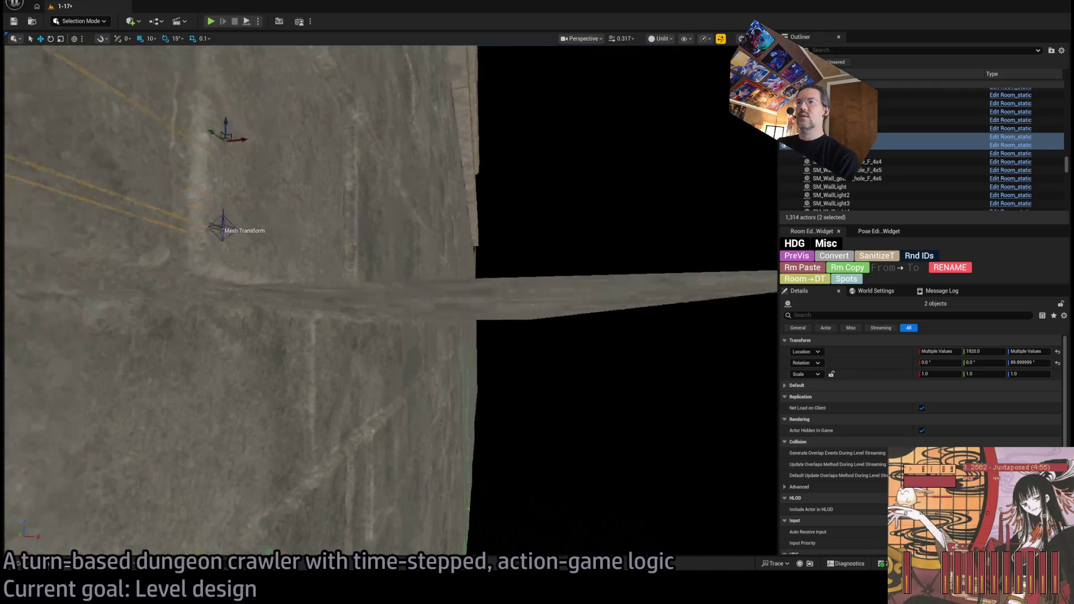
# - Select the framing walls including SM_Wall_F_4x115, then switch to the web browser
pyautogui.click(375, 237)
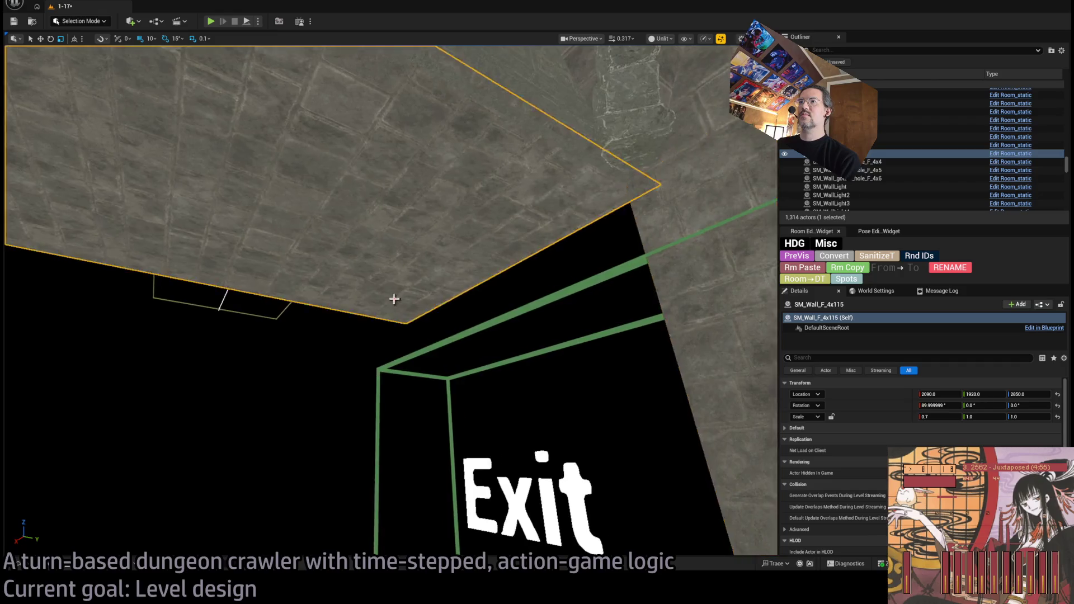
pyautogui.keyDown('ctrl'); pyautogui.click(374, 200); pyautogui.keyUp('ctrl')
pyautogui.keyDown('ctrl'); pyautogui.click(438, 57); pyautogui.keyUp('ctrl')
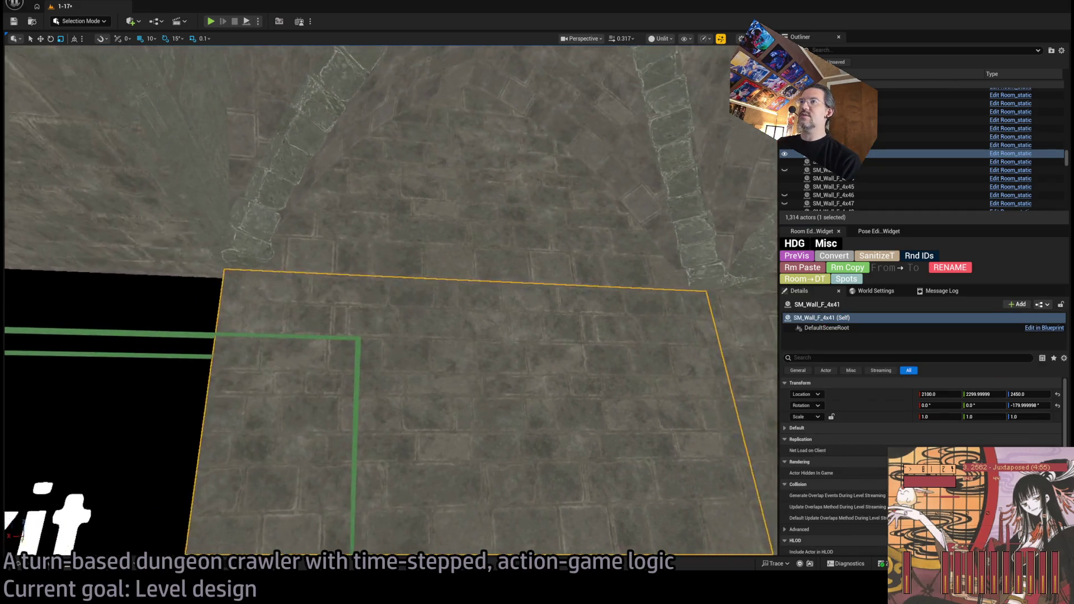
pyautogui.keyDown('ctrl'); pyautogui.click(526, 373); pyautogui.keyUp('ctrl')
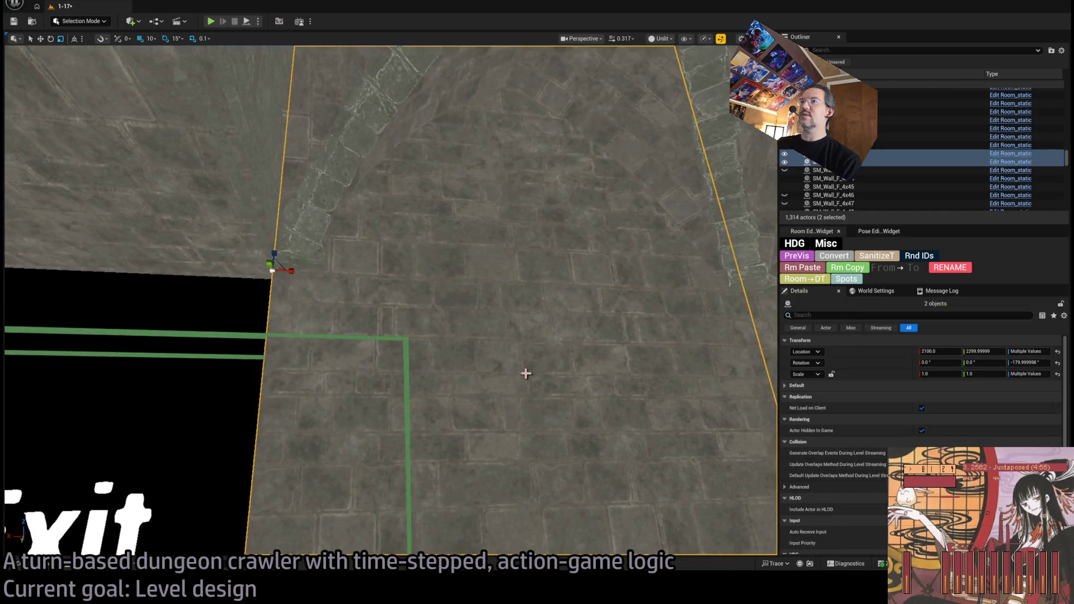
pyautogui.moveTo(525, 374)
pyautogui.mouseDown()
pyautogui.moveTo(623, 443)
pyautogui.moveTo(559, 409)
pyautogui.mouseUp()
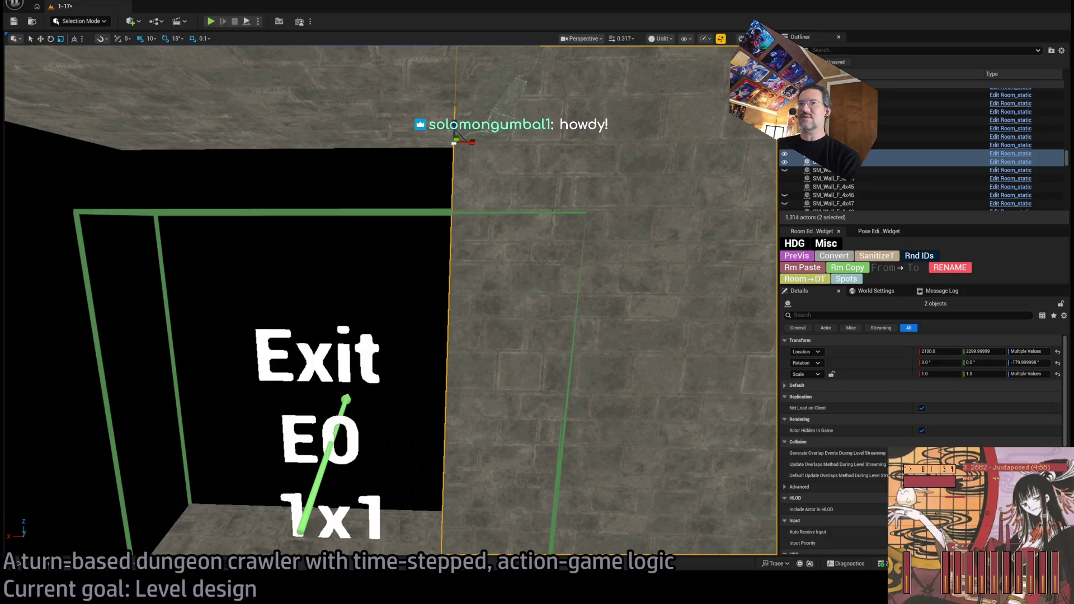
pyautogui.hotkey('alt', 'Tab')
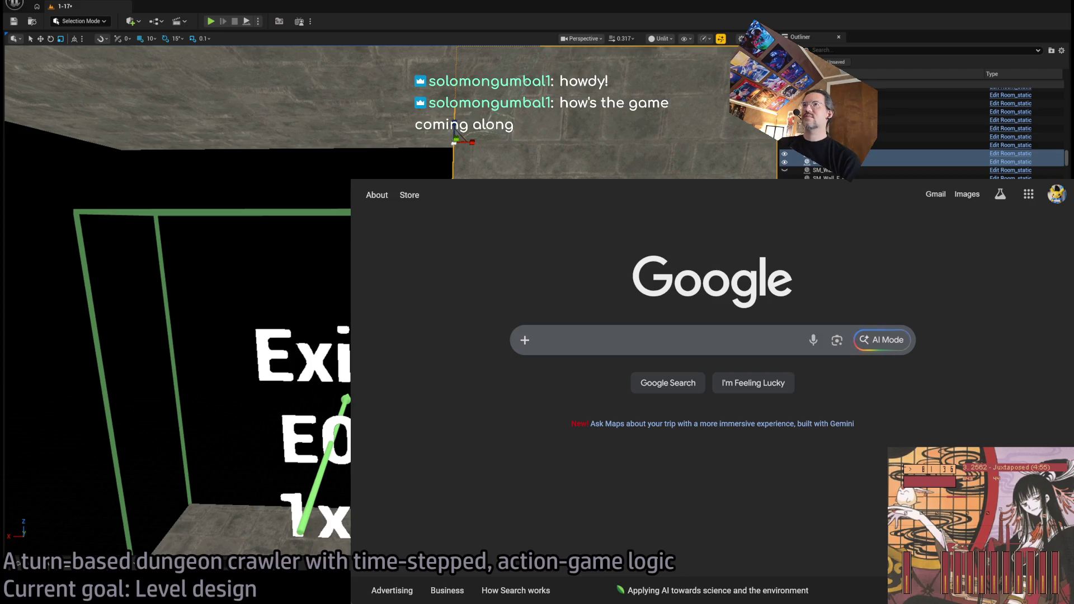
# - Search Twitch for the chatting viewer's channel and open its page
pyautogui.hotkey('ctrl', 'Tab')
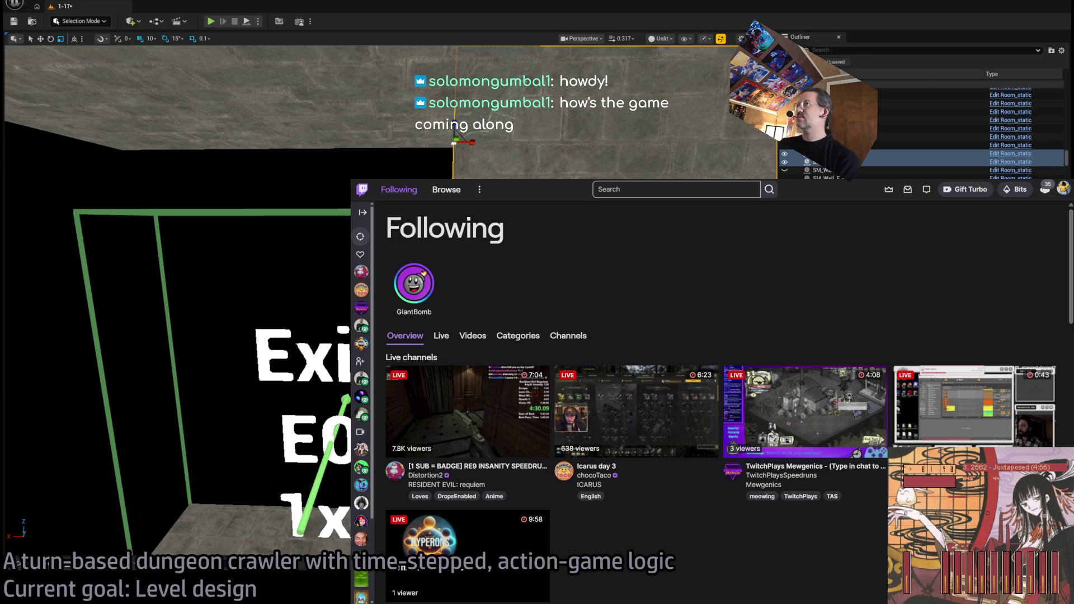
pyautogui.moveTo(351, 179); pyautogui.dragTo(140, 104)
pyautogui.click(535, 118)
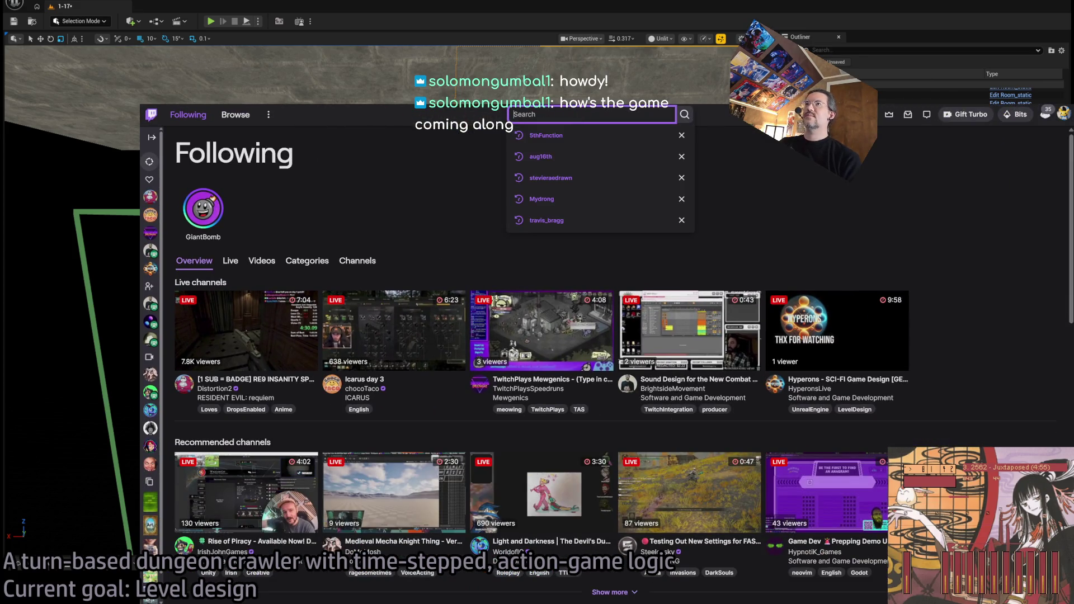
pyautogui.write('solomon')
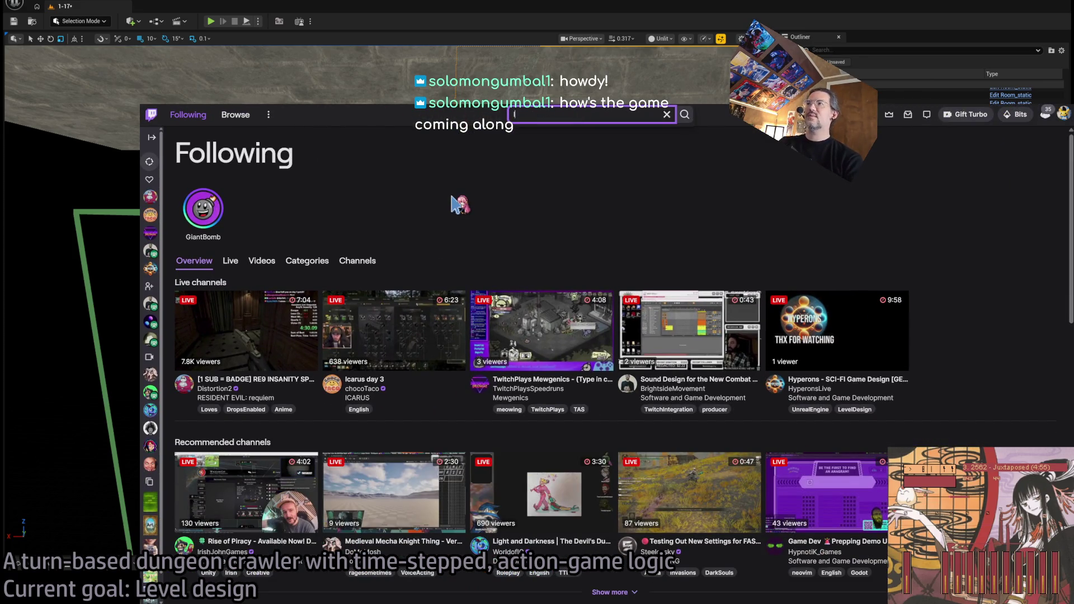
pyautogui.write('gumbal1')
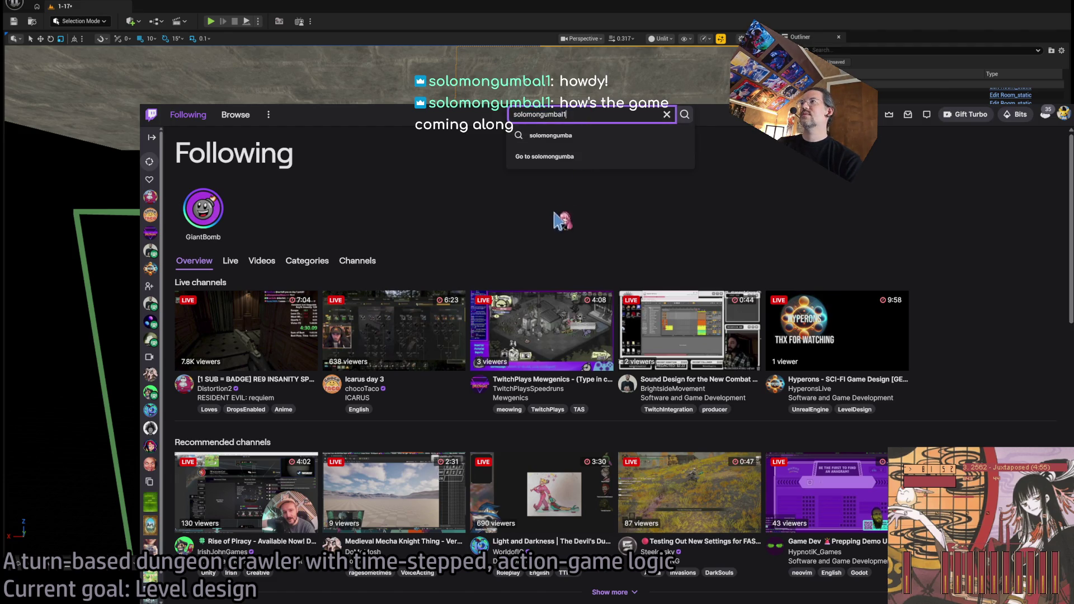
pyautogui.press('Return')
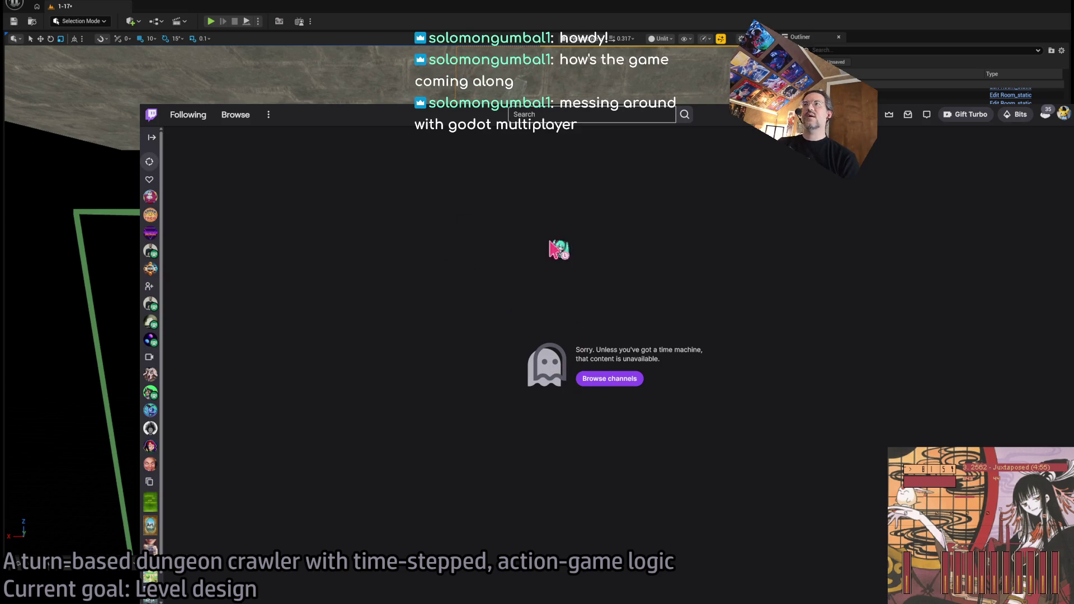
pyautogui.click(565, 114)
pyautogui.hotkey('ctrl', 'l')
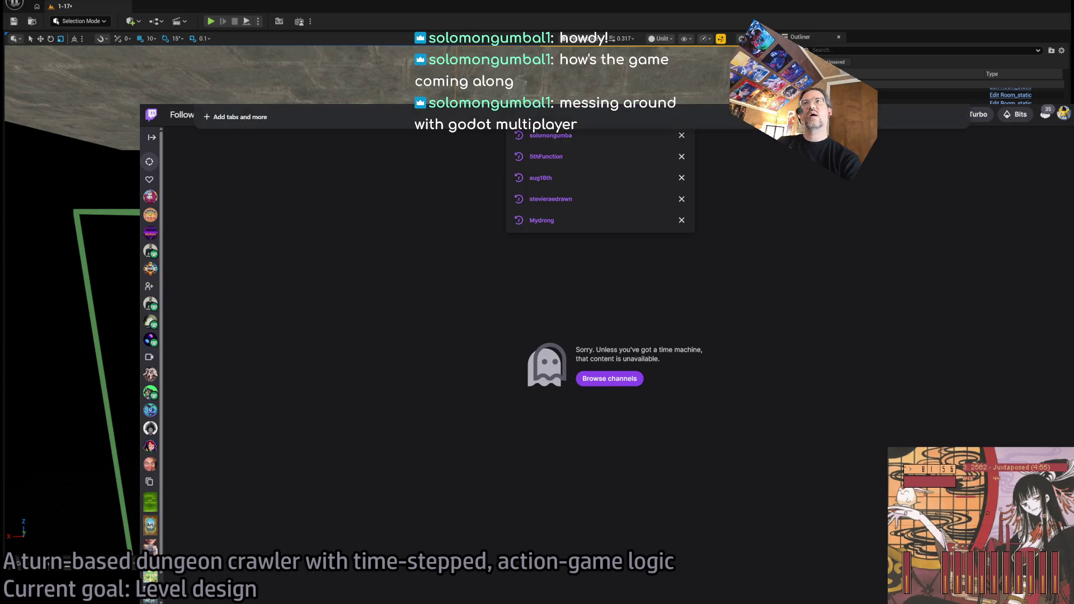
pyautogui.press('Return')
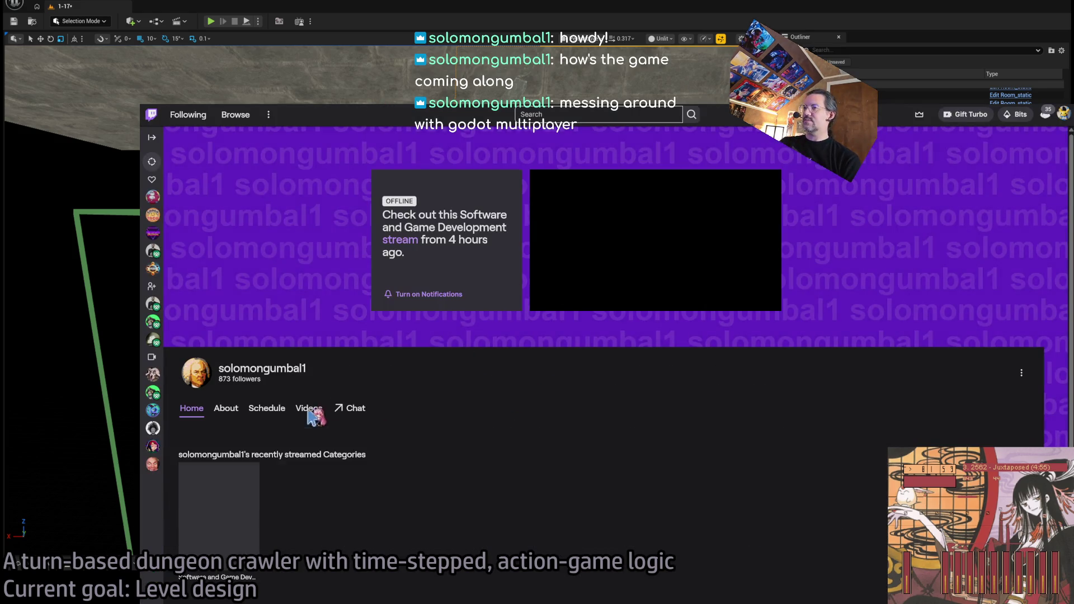
# - Play the channel's recent Godot multiplayer broadcast muted, skipped ahead to about 3:21:16
pyautogui.click(309, 411)
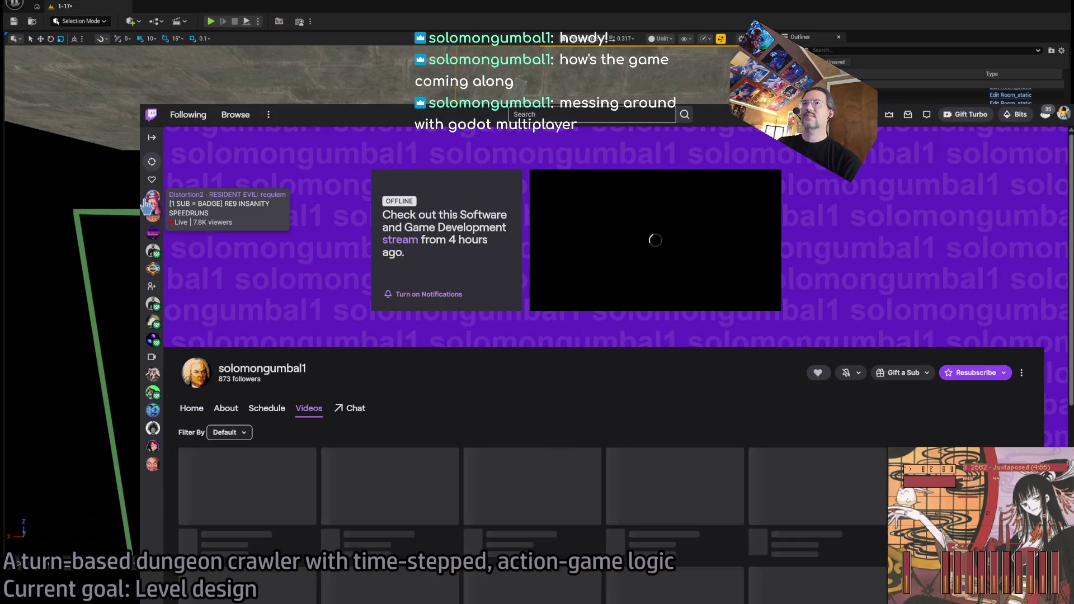
pyautogui.click(400, 239)
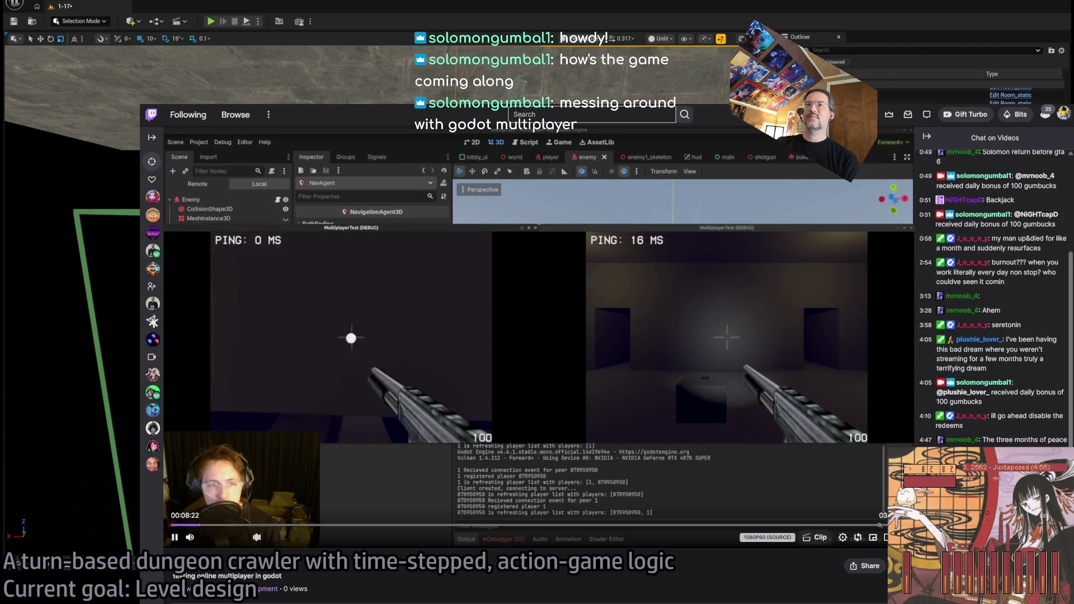
pyautogui.click(190, 537)
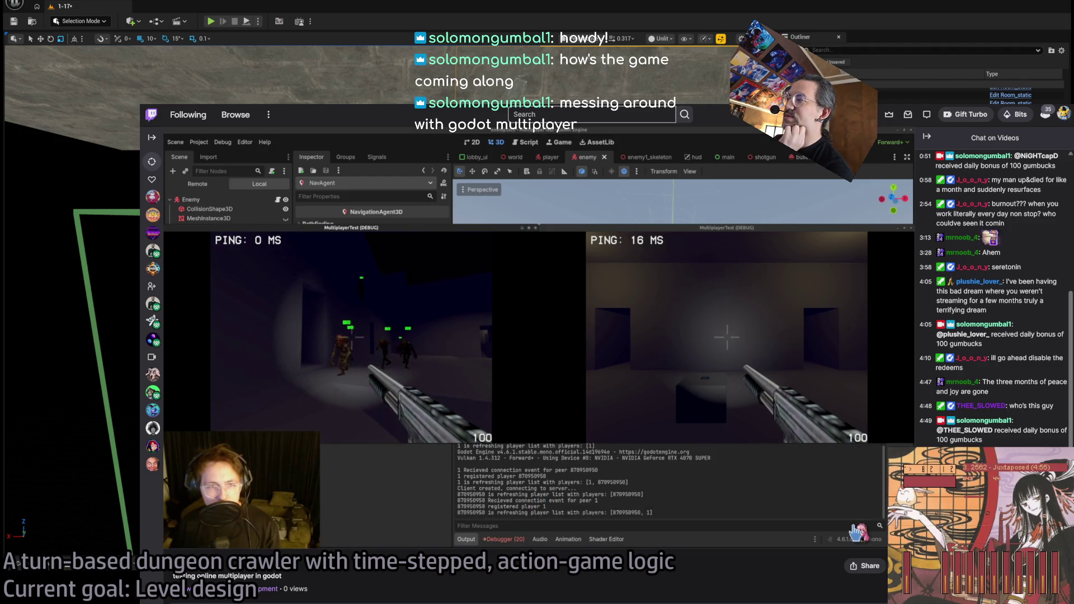
pyautogui.click(851, 526)
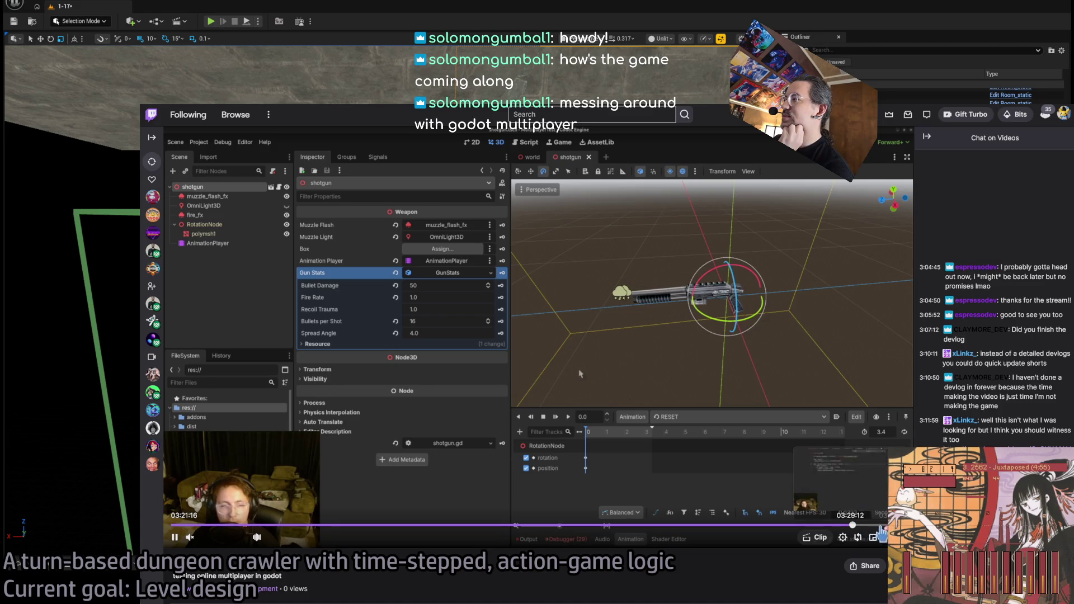
# - Jump further along the broadcast to the player.gd script editing section
pyautogui.click(870, 526)
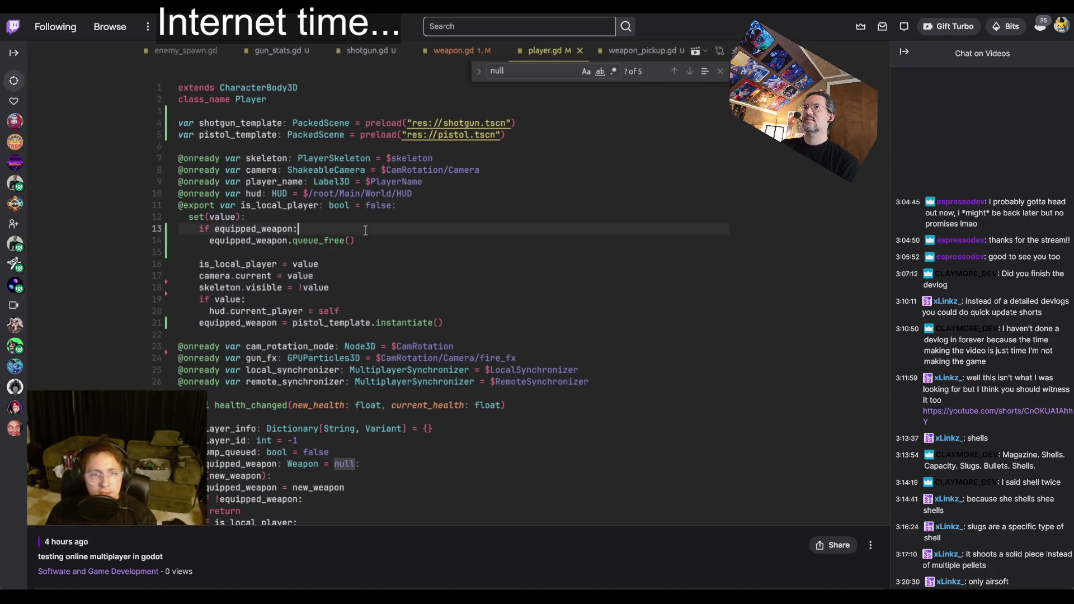
# - Filter the channel's Videos tab to Past Broadcasts only
pyautogui.moveTo(637, 124)
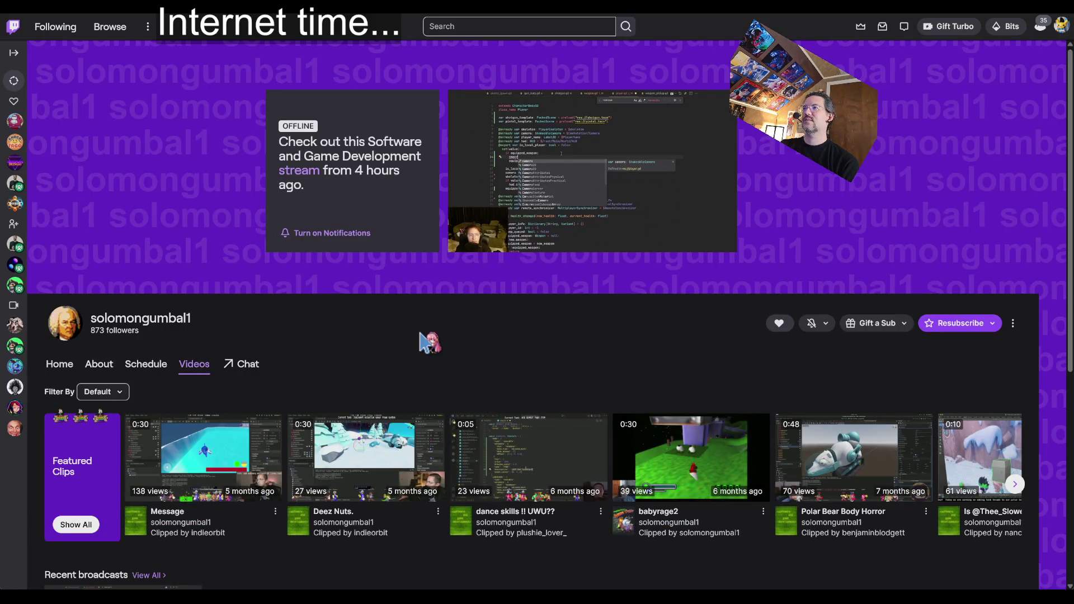
pyautogui.scroll(-2, 427, 343)
pyautogui.scroll(-2, 367, 256)
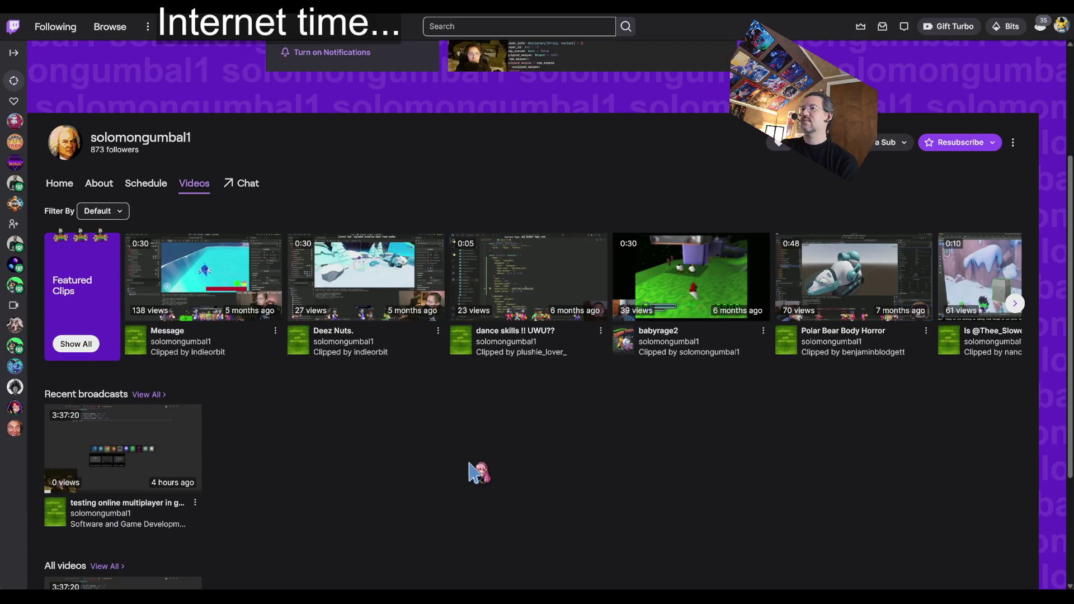
pyautogui.scroll(-2, 480, 472)
pyautogui.scroll(5, 479, 460)
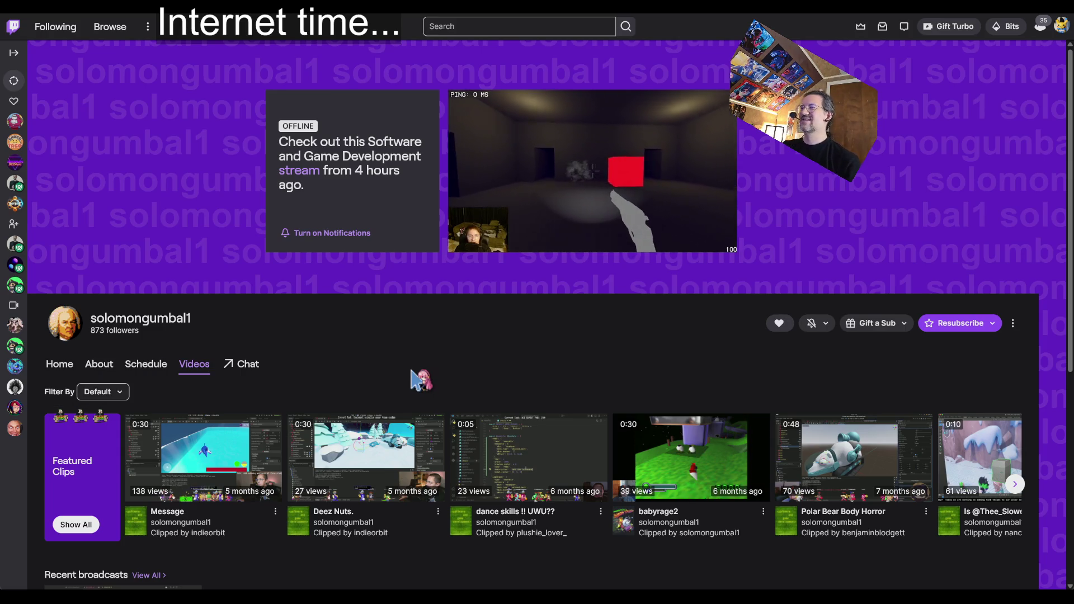
pyautogui.scroll(-3, 414, 380)
pyautogui.click(112, 211)
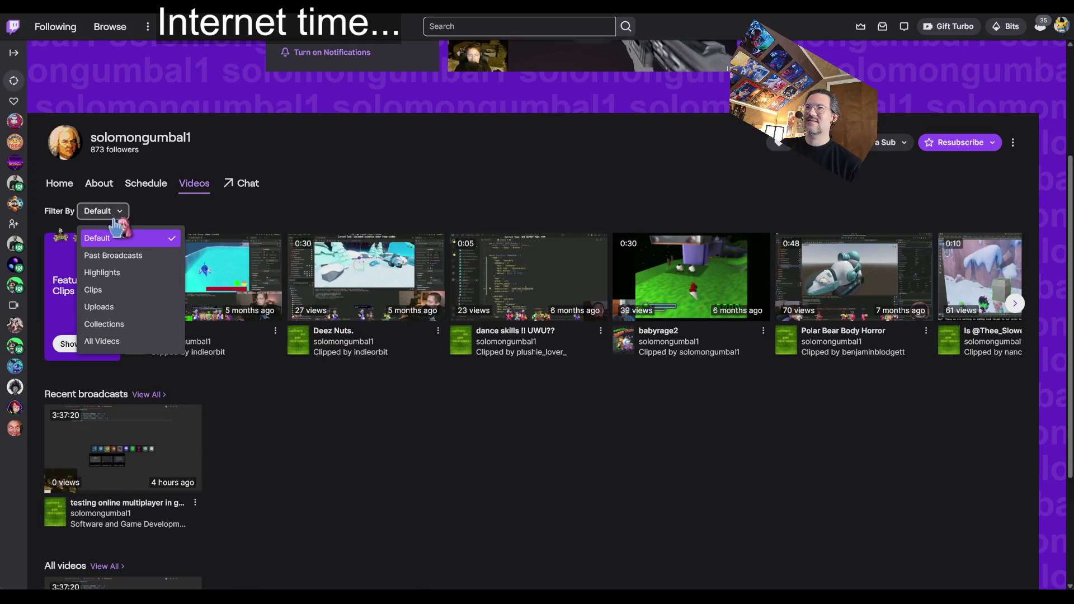
pyautogui.click(147, 258)
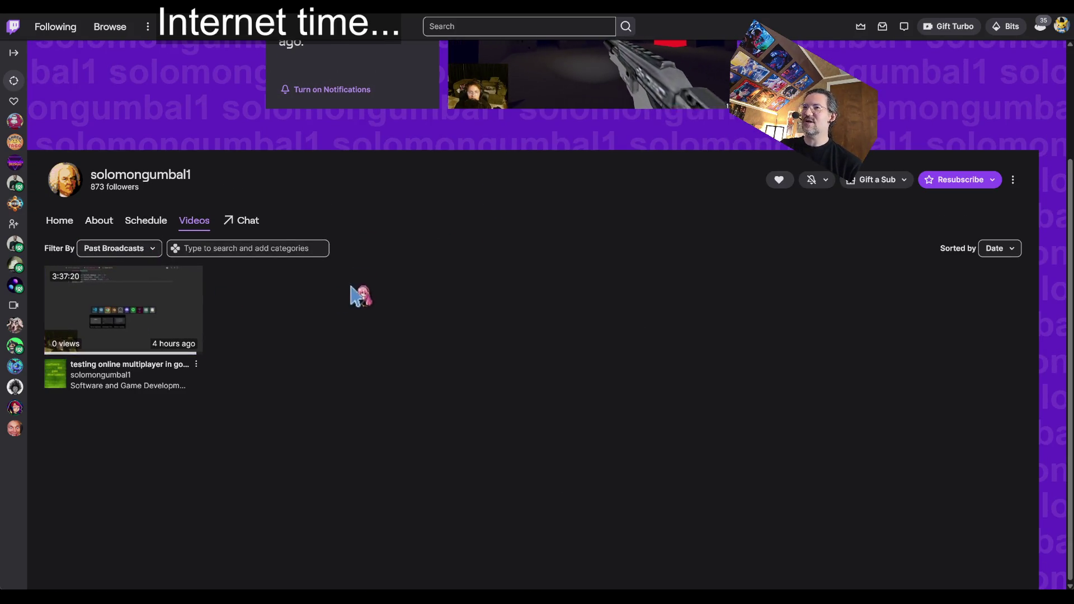
pyautogui.scroll(3, 518, 317)
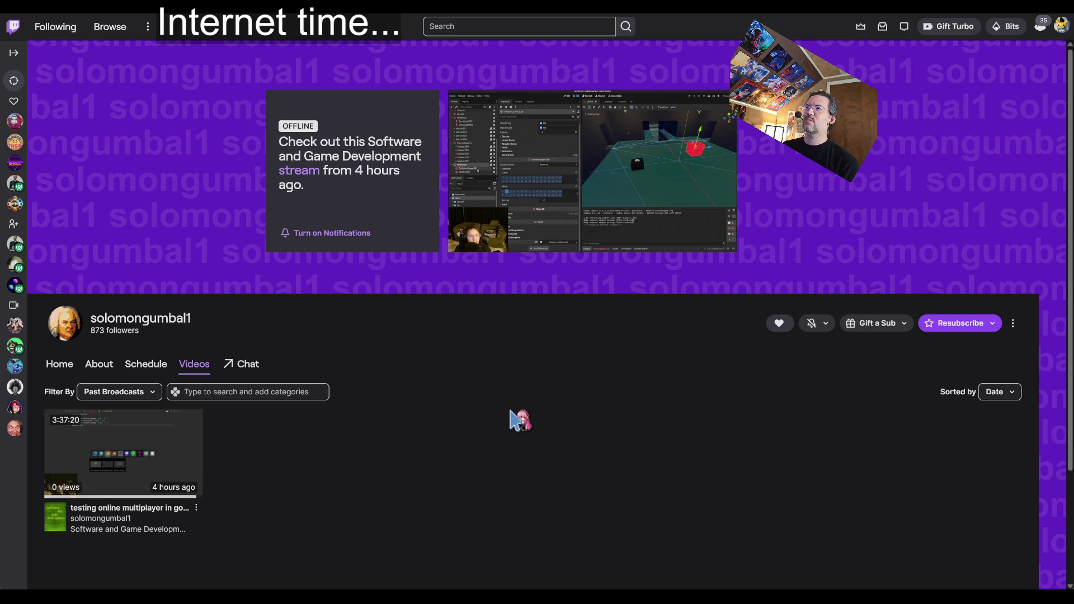
pyautogui.moveTo(554, 240)
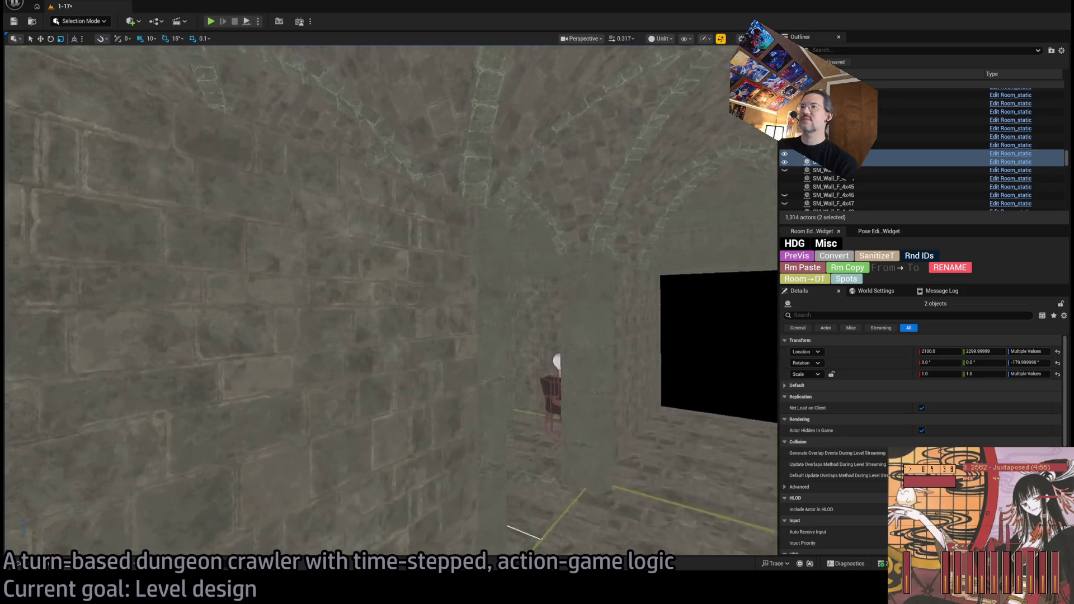
# - Select the Spawn_marker in the exit room beside the Exit W1 1x1 doorway
pyautogui.click(424, 313)
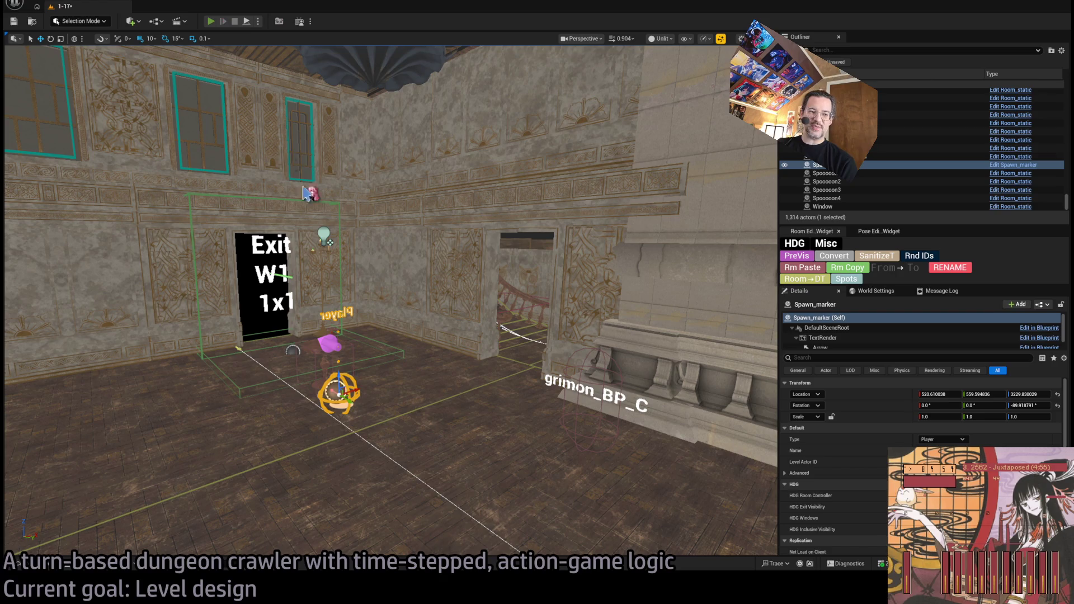
# - Start a Play-In-Editor session, widen the game view and swing the camera angle
pyautogui.hotkey('alt', 'p')
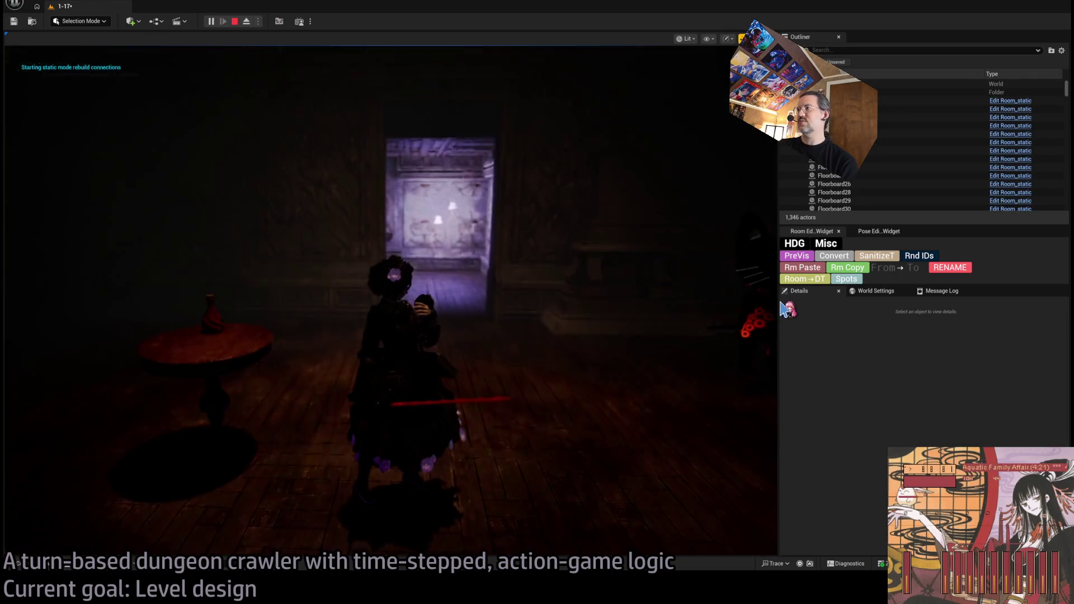
pyautogui.moveTo(778, 301); pyautogui.dragTo(988, 301)
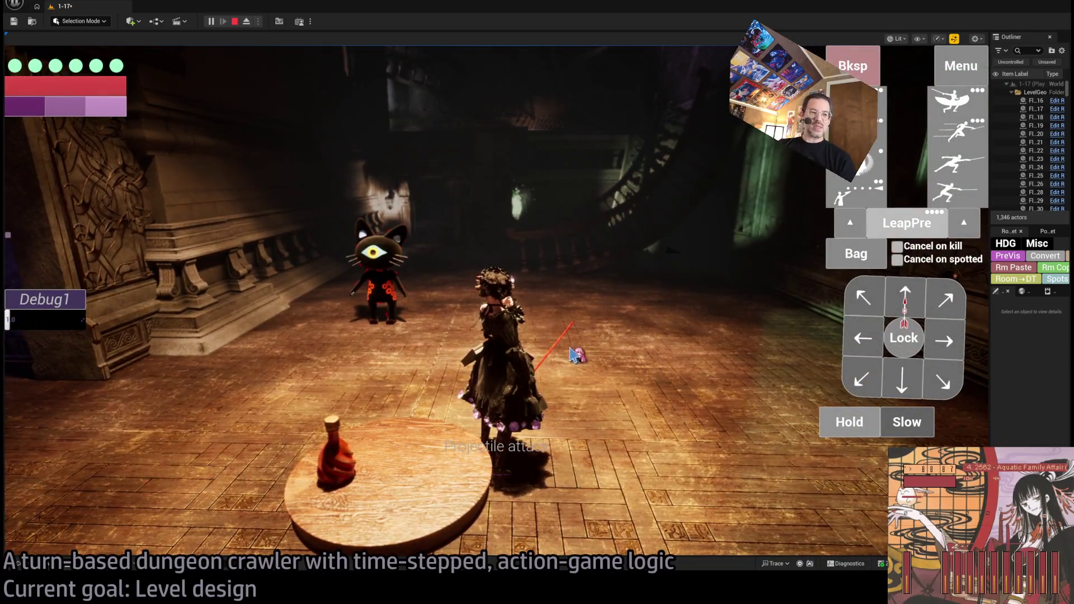
pyautogui.click(571, 354)
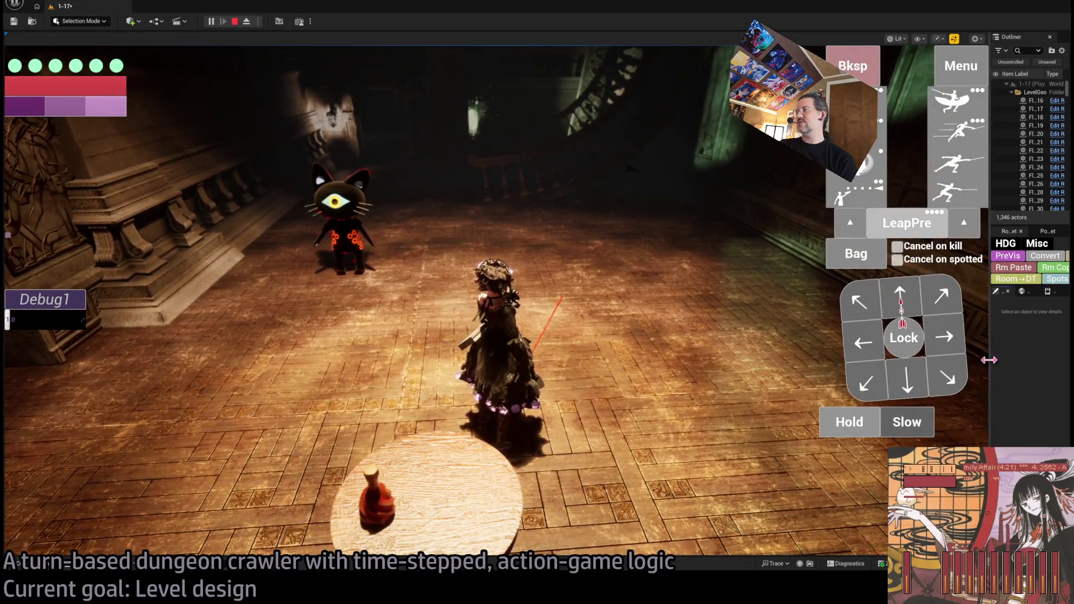
pyautogui.moveTo(989, 360); pyautogui.dragTo(1032, 365)
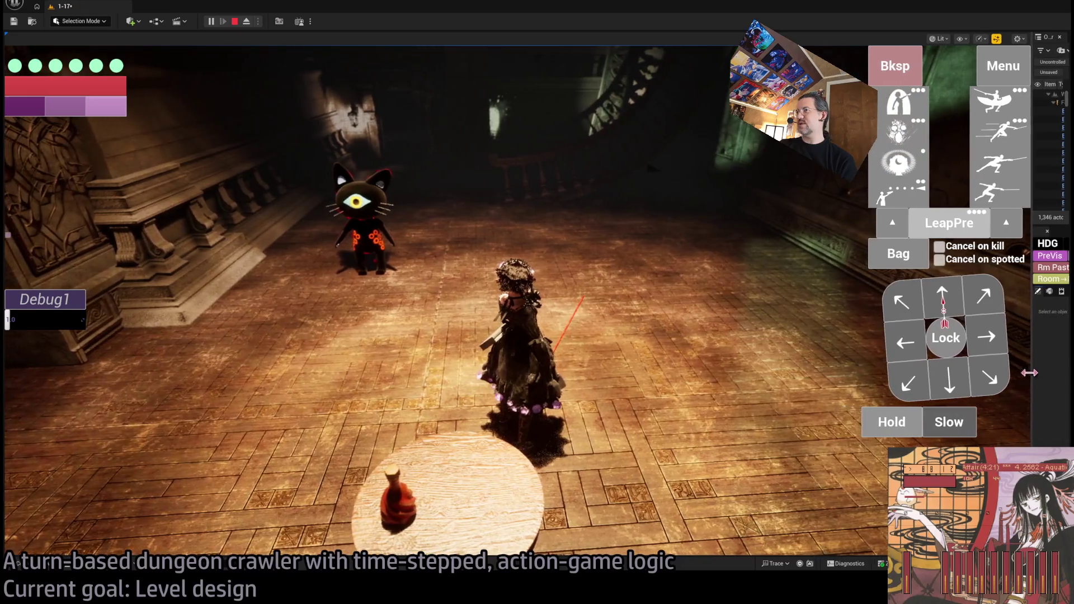
# - Queue a move and a backward move, then play out the timed turn
pyautogui.click(997, 332)
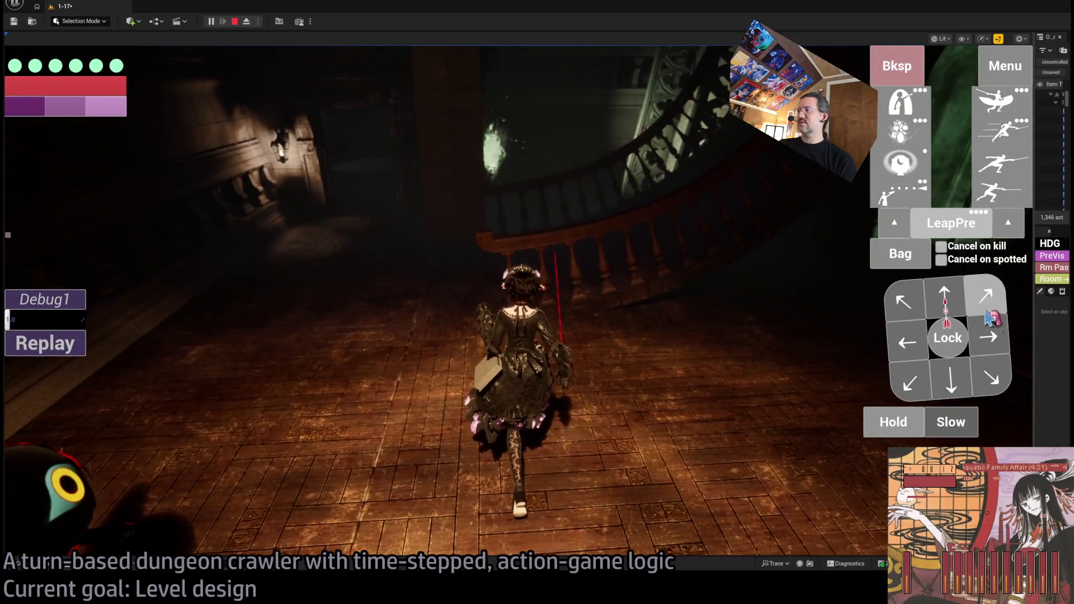
pyautogui.click(941, 391)
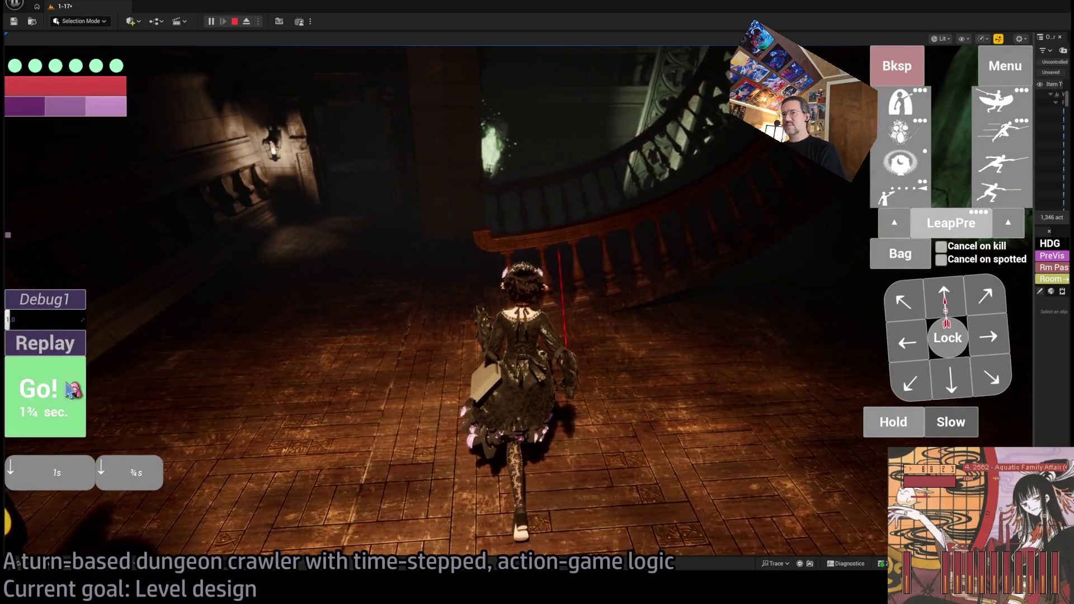
pyautogui.click(51, 401)
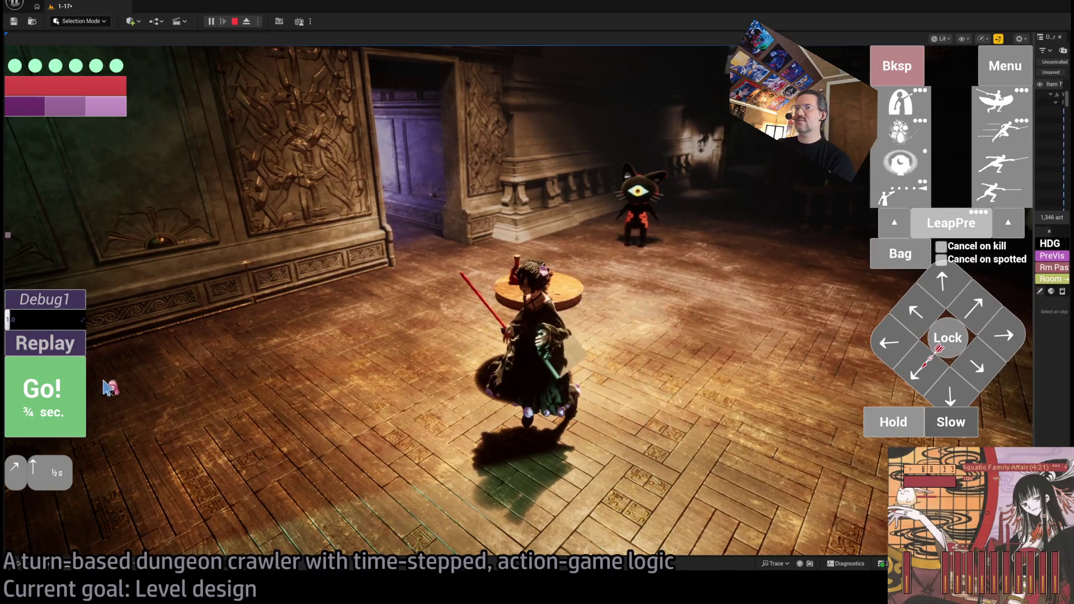
# - Lock onto the one-eyed cat, advance toward it, lunge twice, and replay the recorded turns
pyautogui.click(73, 392)
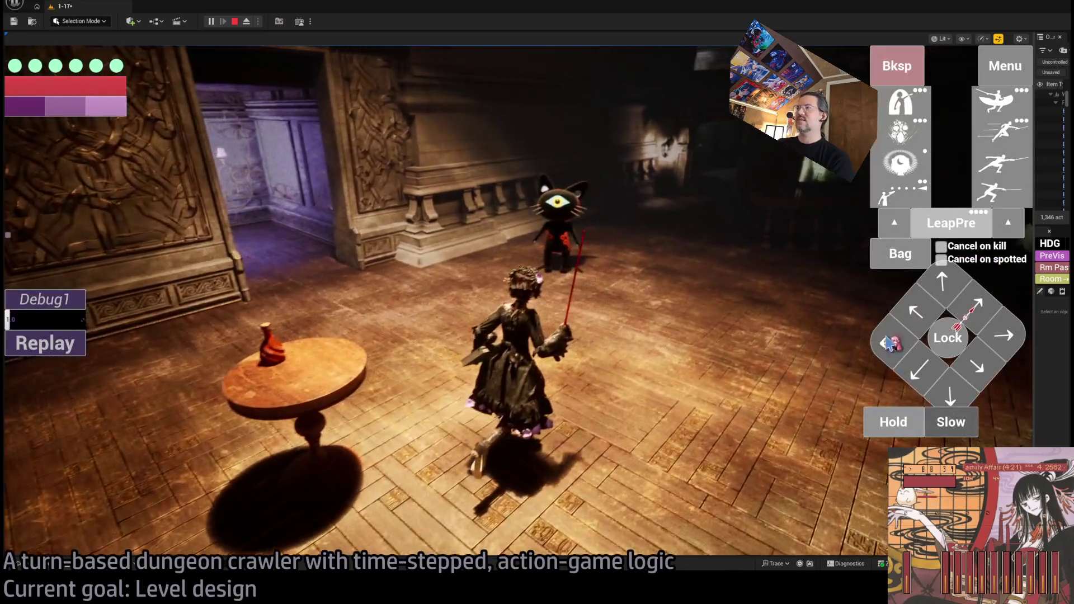
pyautogui.click(945, 339)
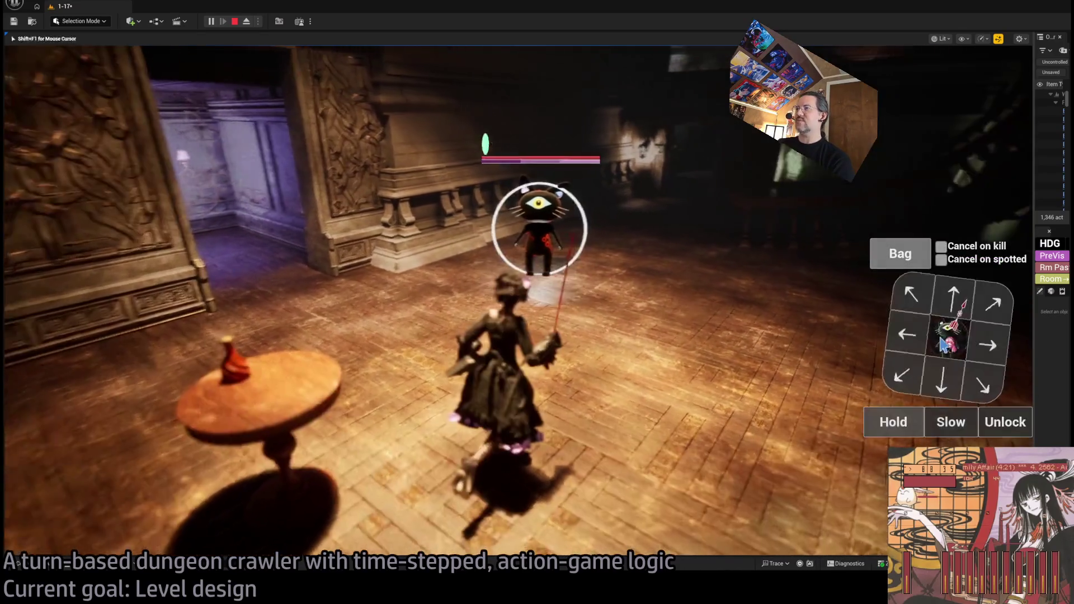
pyautogui.click(948, 296)
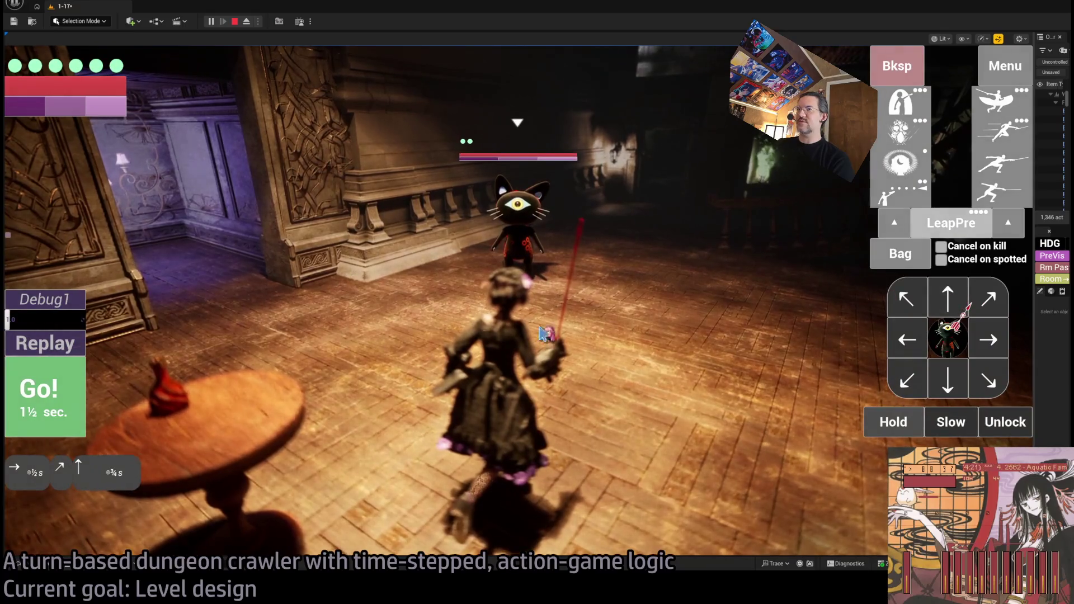
pyautogui.click(64, 415)
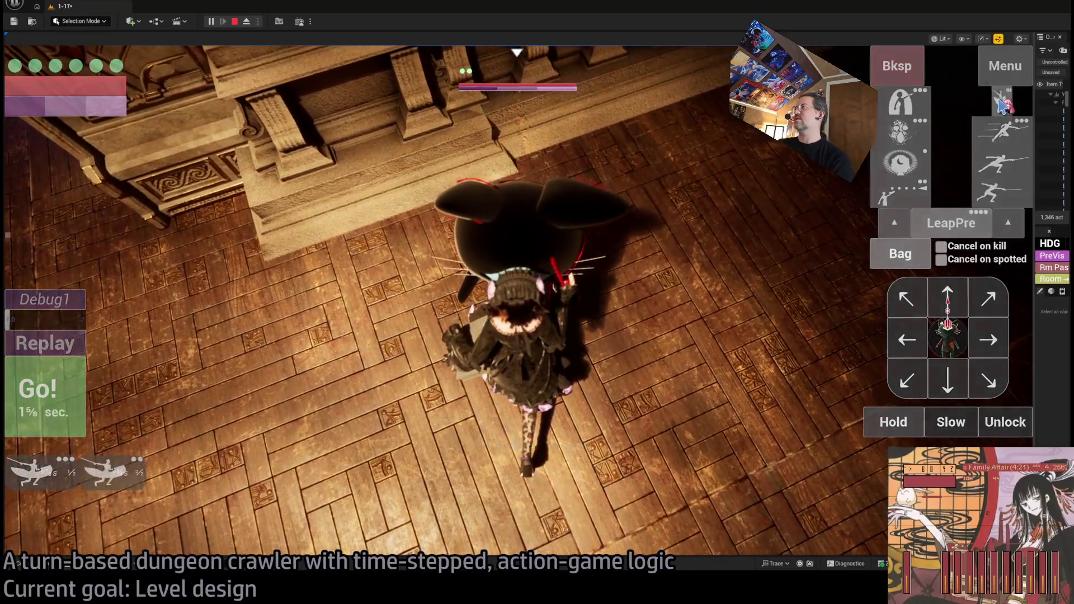
pyautogui.click(1001, 100)
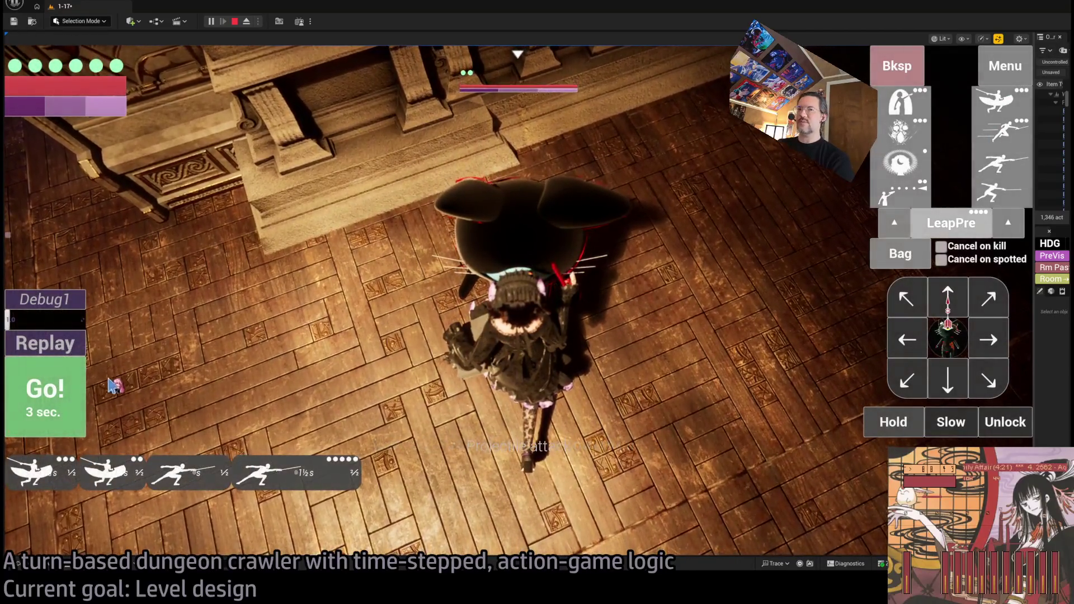
pyautogui.click(63, 390)
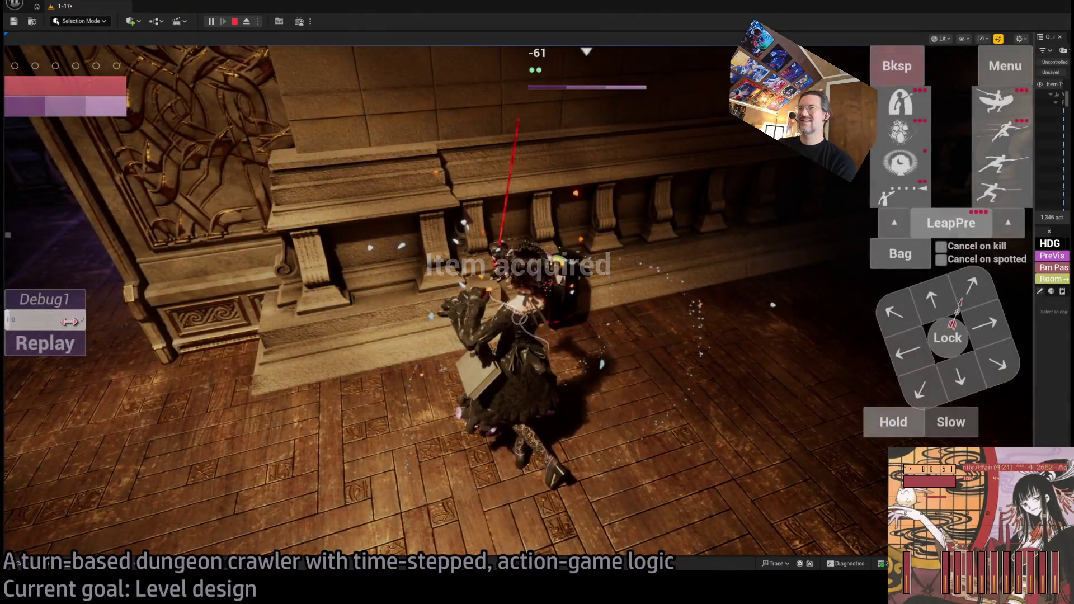
pyautogui.click(81, 352)
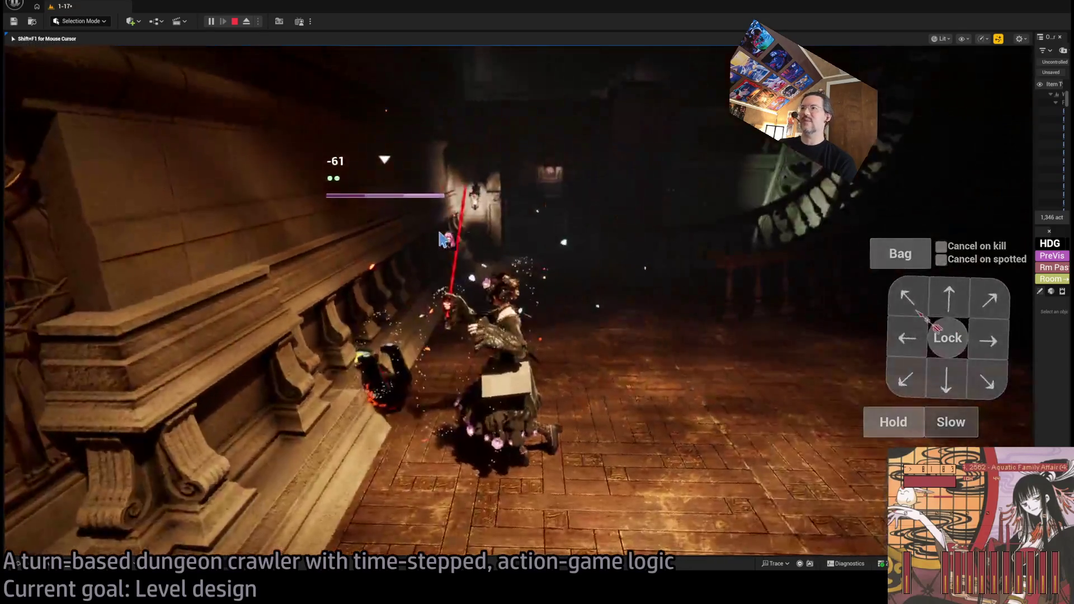
# - Restart the playtest fresh and run the first queued moves, including a rightward move
pyautogui.click(234, 21)
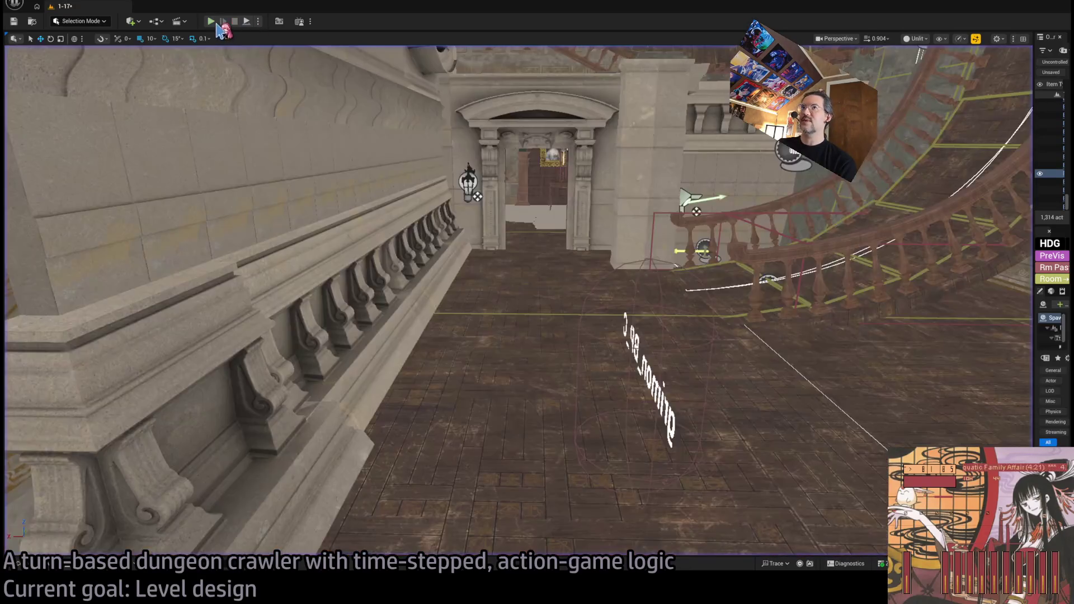
pyautogui.hotkey('alt', 'p')
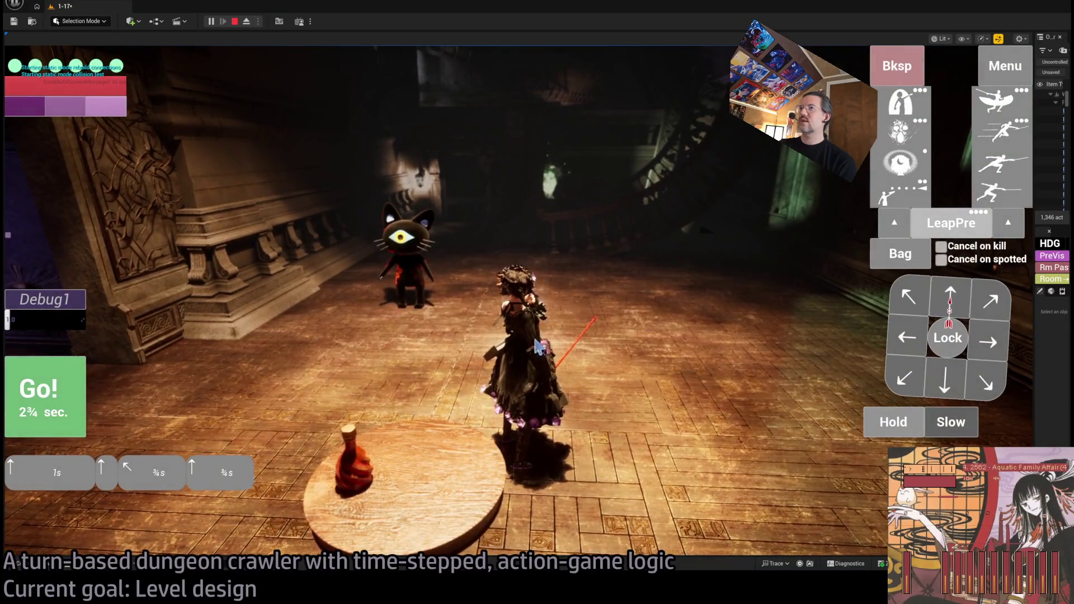
pyautogui.press('space')
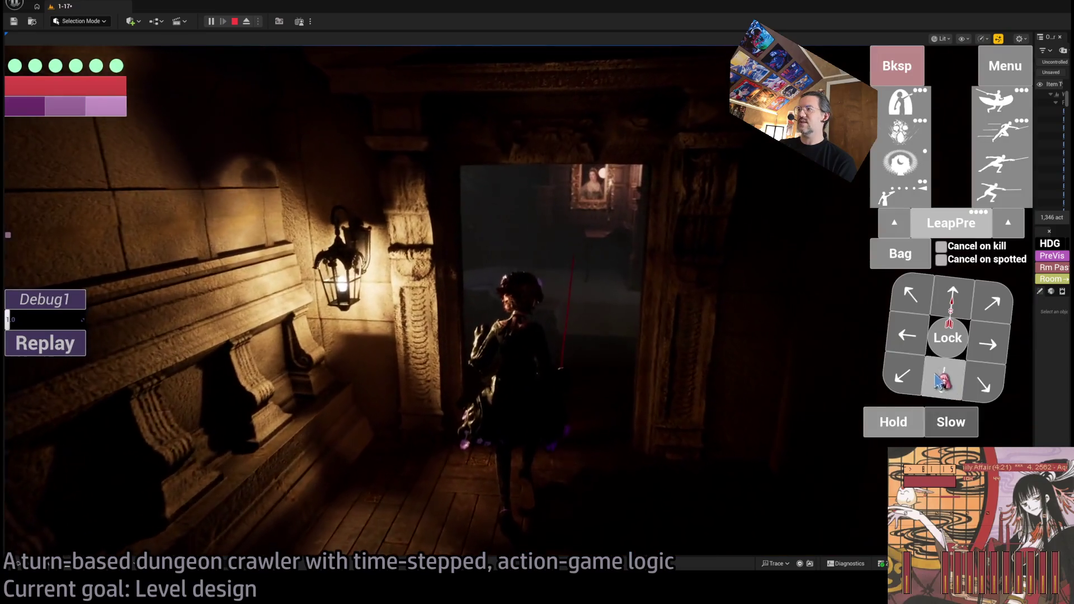
pyautogui.click(941, 382)
pyautogui.press('Right')
pyautogui.press('Right')
pyautogui.press('space')
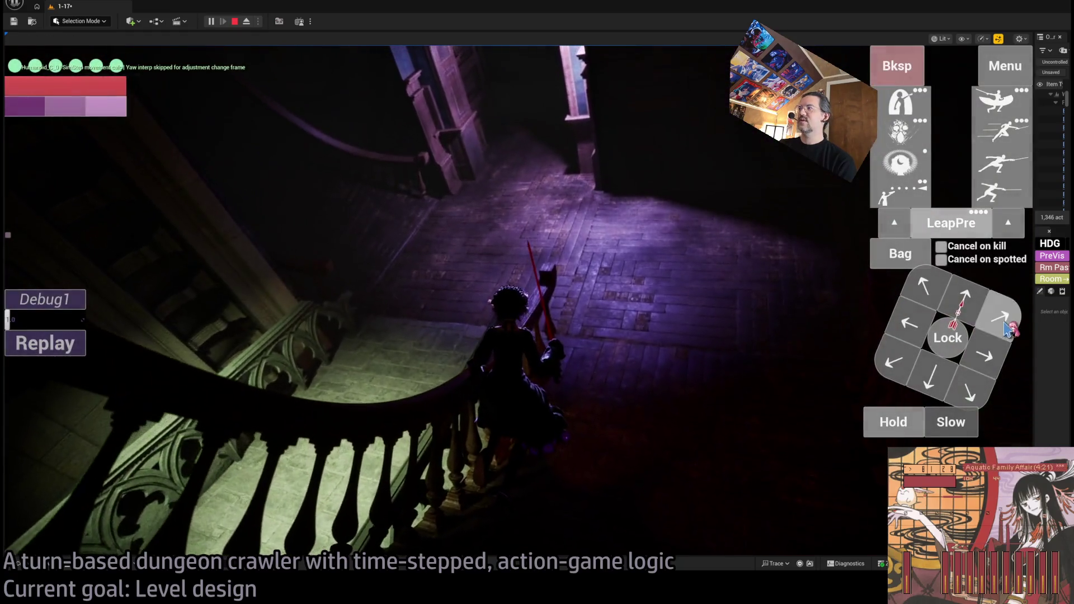
# - Walk the character forward through the archway and down the stair corridor with queued moves
pyautogui.click(975, 311)
pyautogui.press('Up')
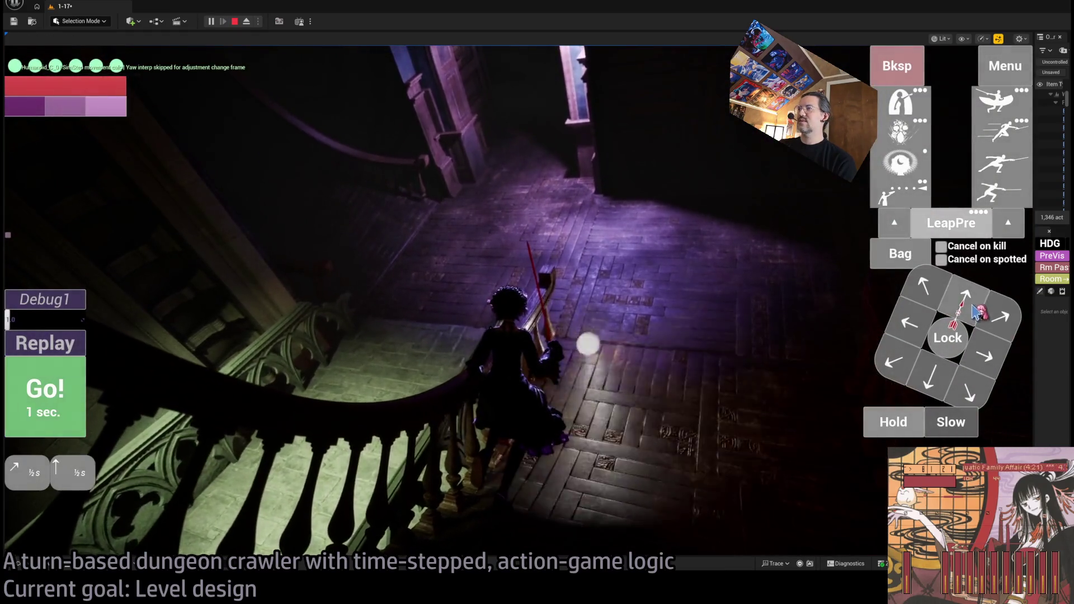
pyautogui.press('space')
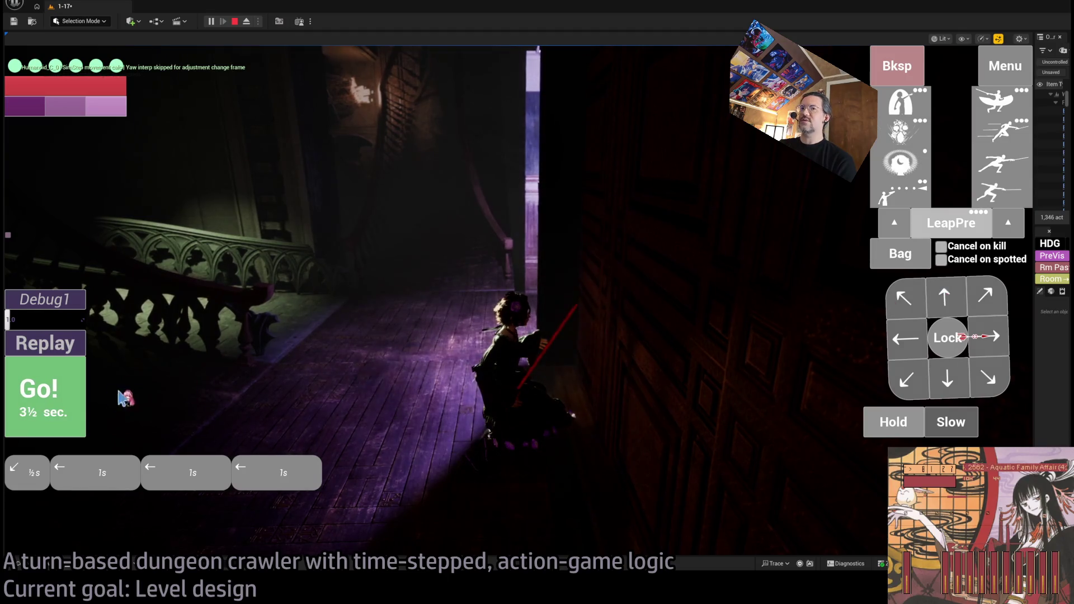
pyautogui.press('space')
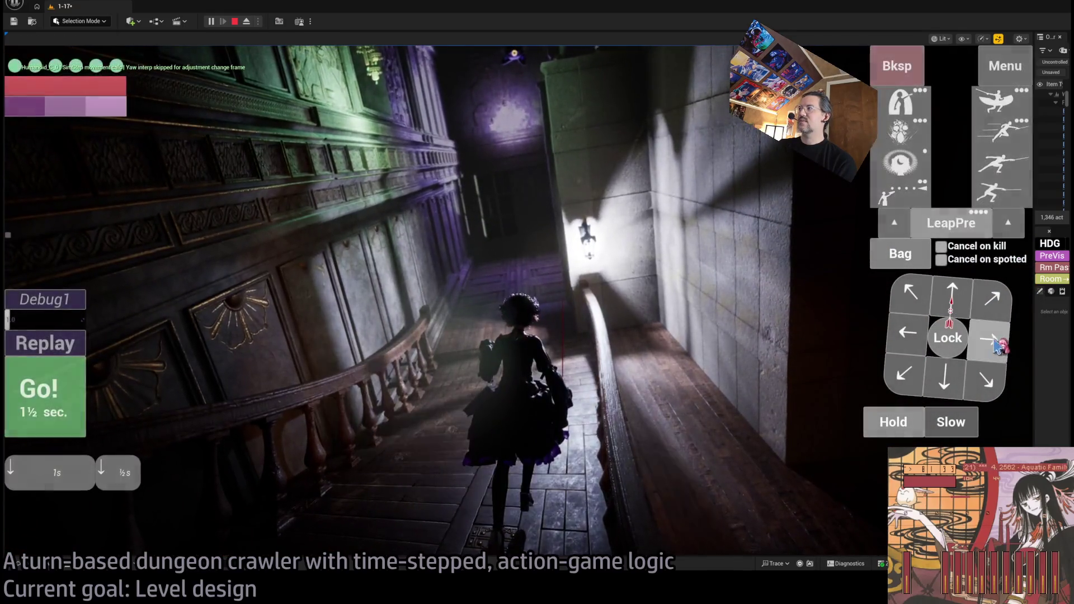
pyautogui.click(997, 345)
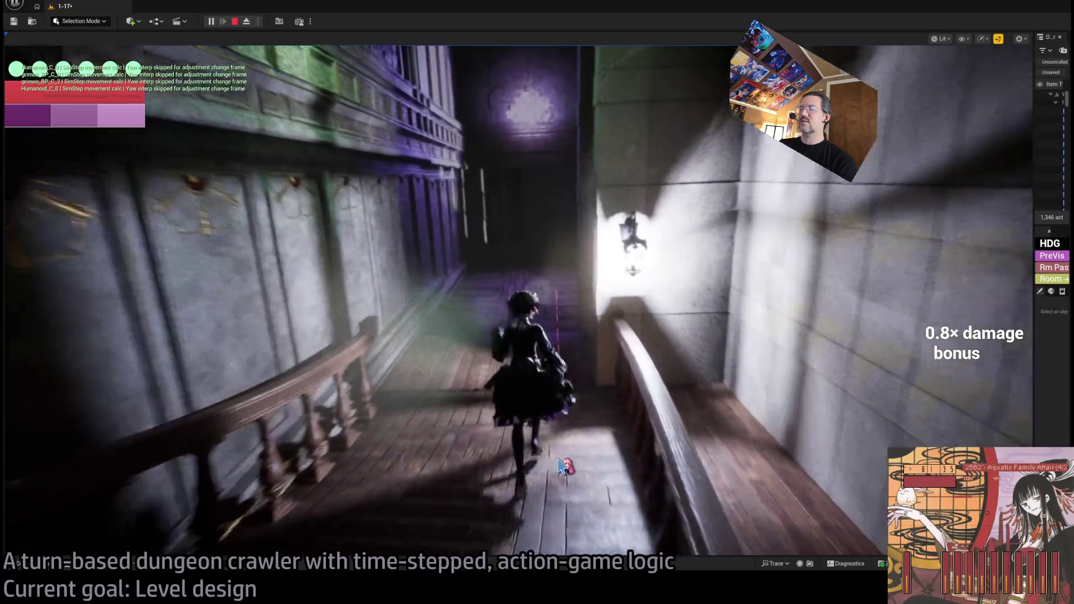
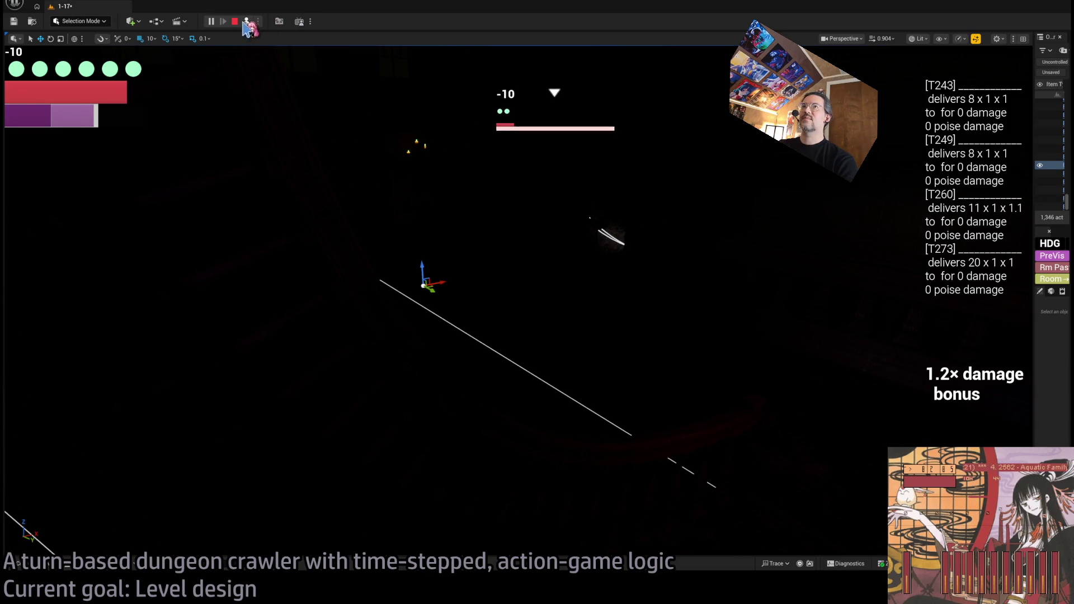
# - Possess the player, toggle the direction lock, then stop and restart the playtest
pyautogui.click(246, 21)
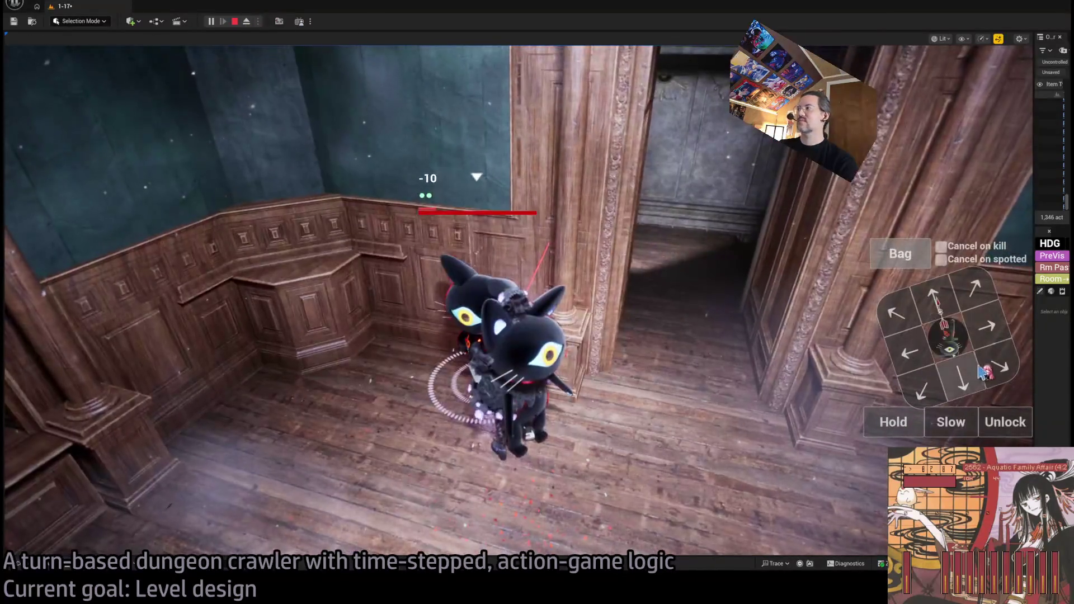
pyautogui.click(1003, 422)
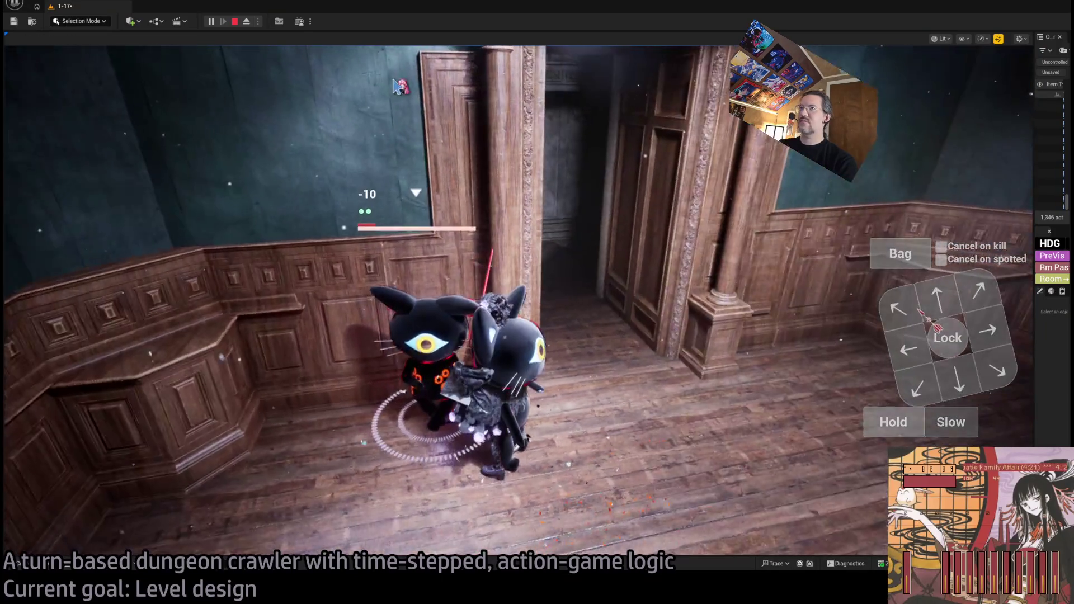
pyautogui.click(235, 22)
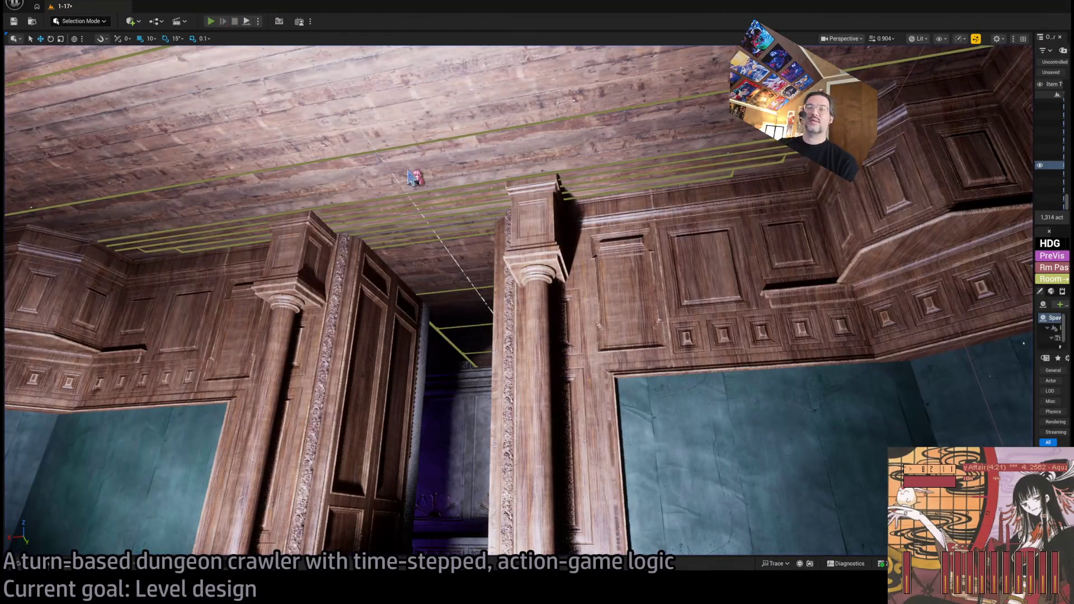
pyautogui.hotkey('alt', 'p')
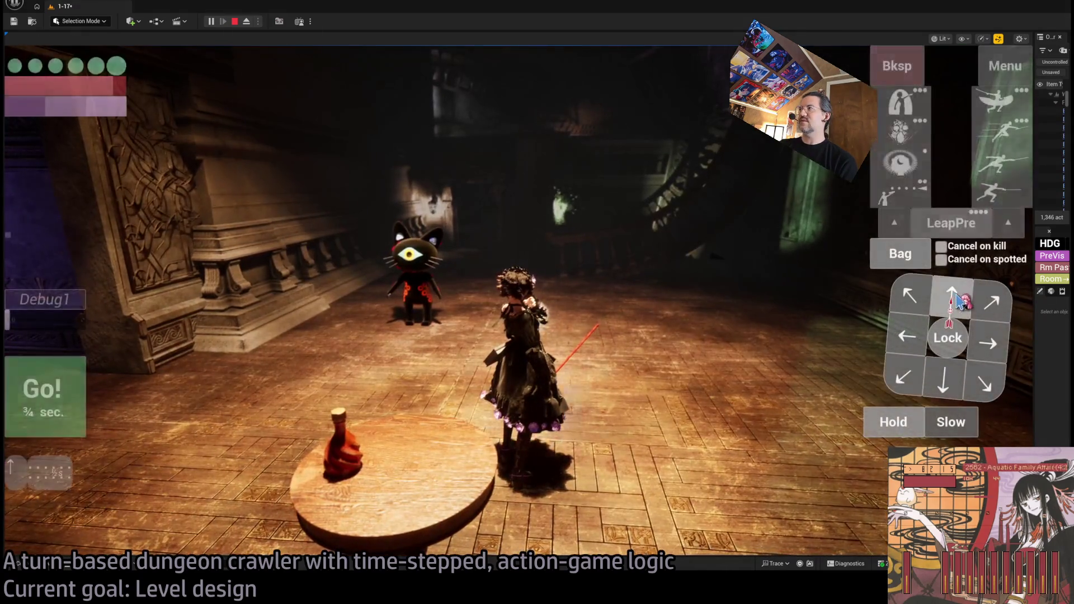
# - Turn toward the green door, perform the leap attack, replay the cat fight, then stop playing
pyautogui.click(45, 403)
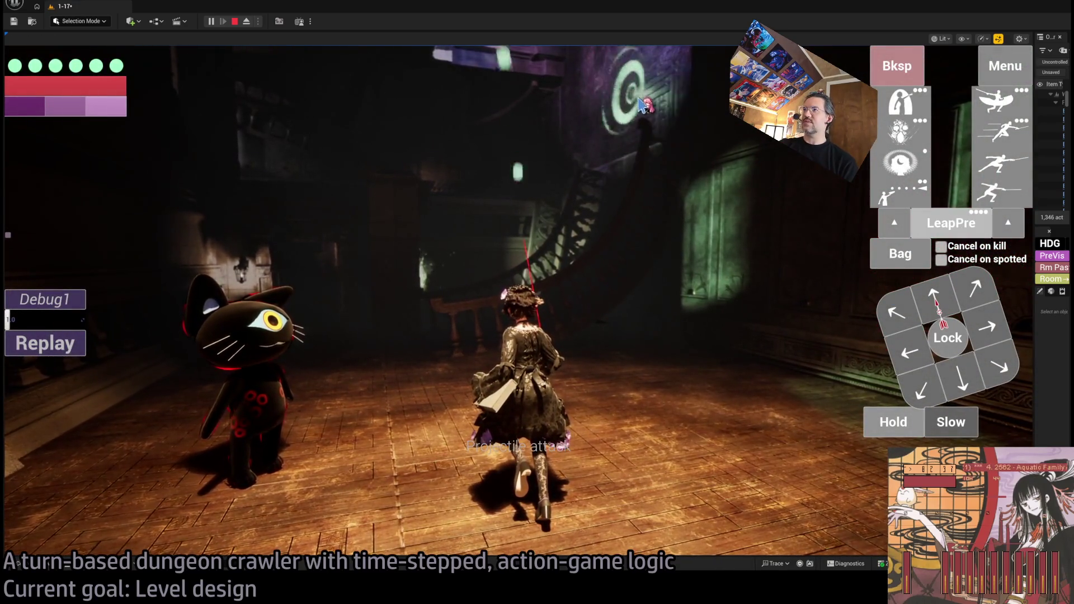
pyautogui.click(657, 117)
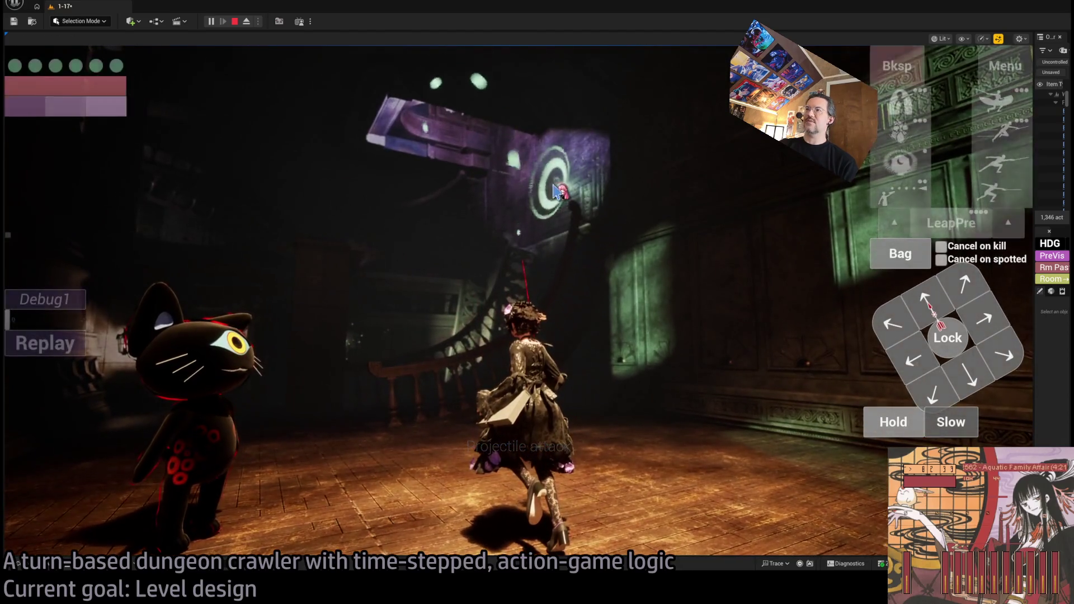
pyautogui.click(83, 392)
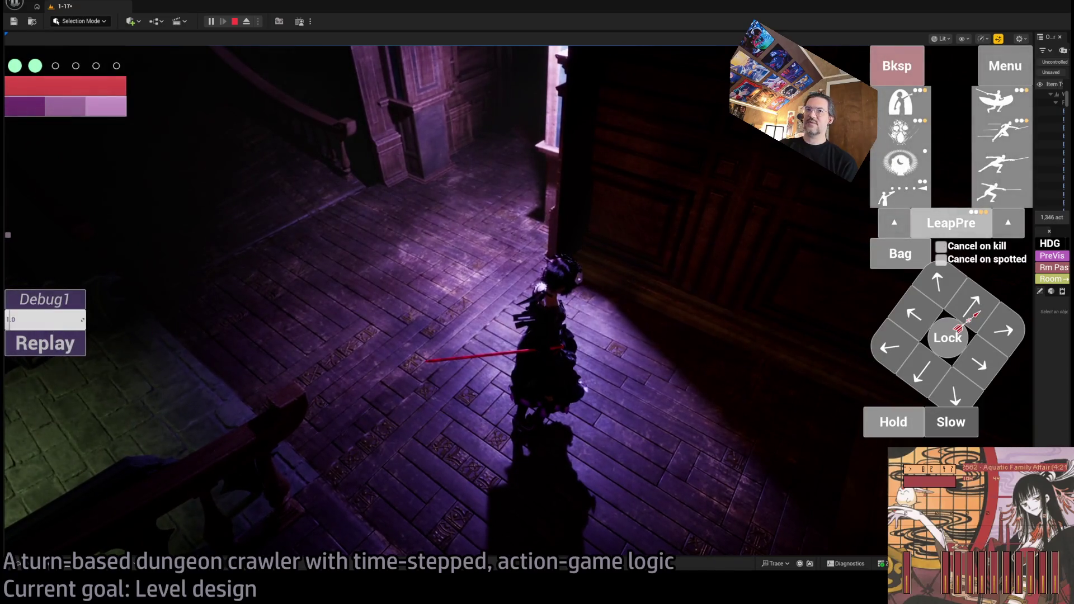
pyautogui.click(56, 354)
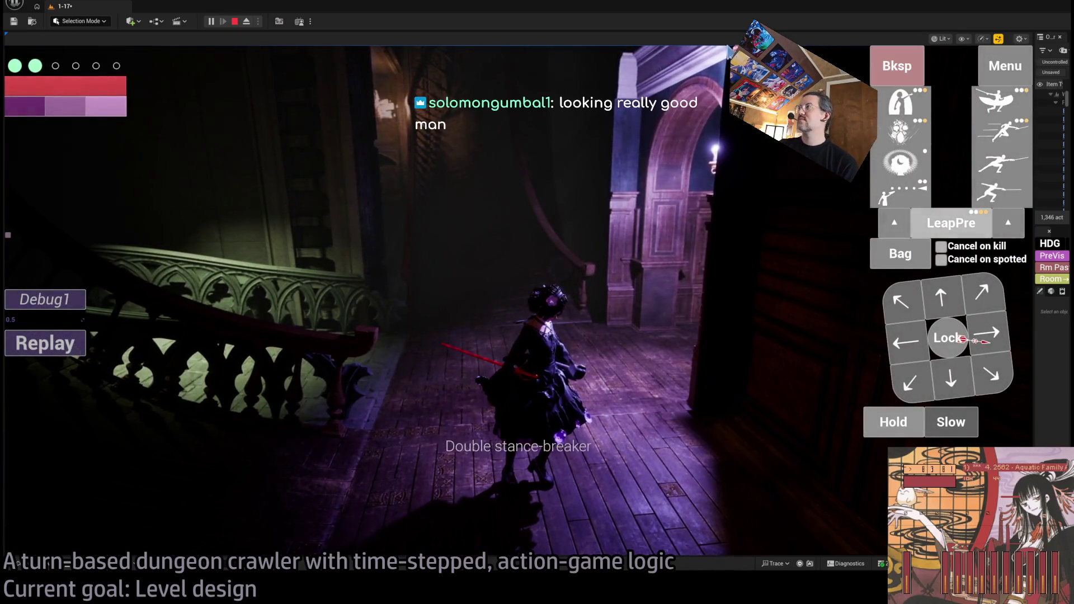
pyautogui.click(809, 235)
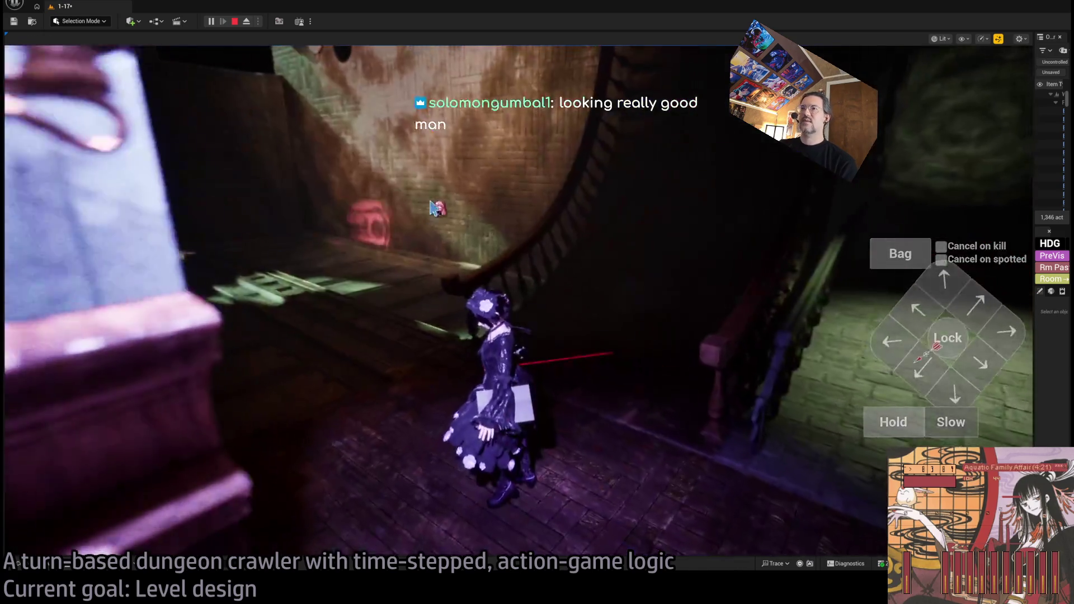
pyautogui.click(504, 134)
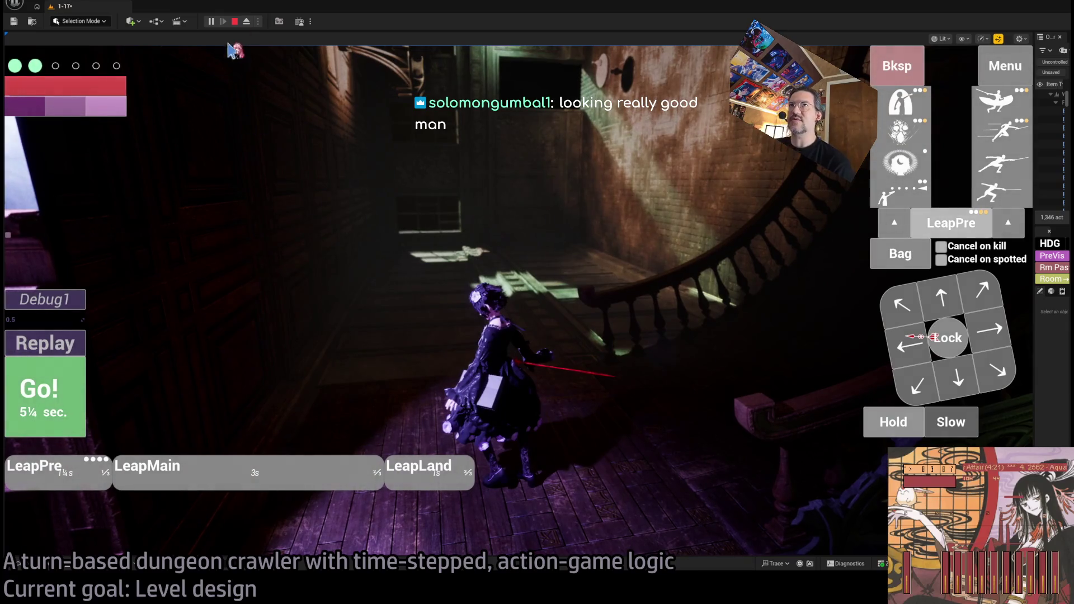
pyautogui.click(235, 21)
# - Open the Actions05_Armors_DT data table from the RPG folder in the Content Drawer
pyautogui.click(44, 563)
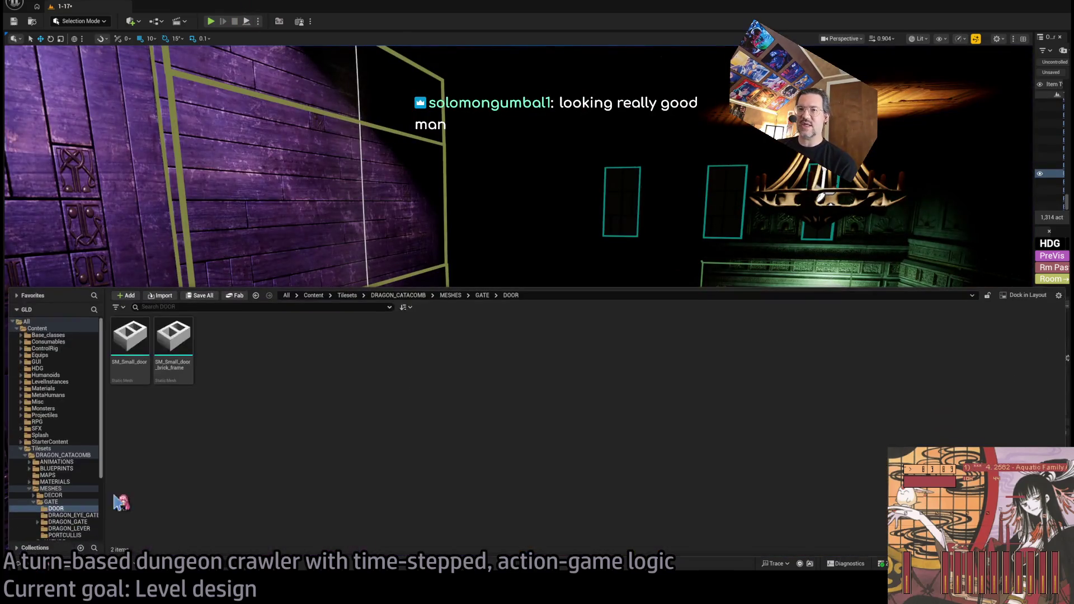
pyautogui.click(22, 449)
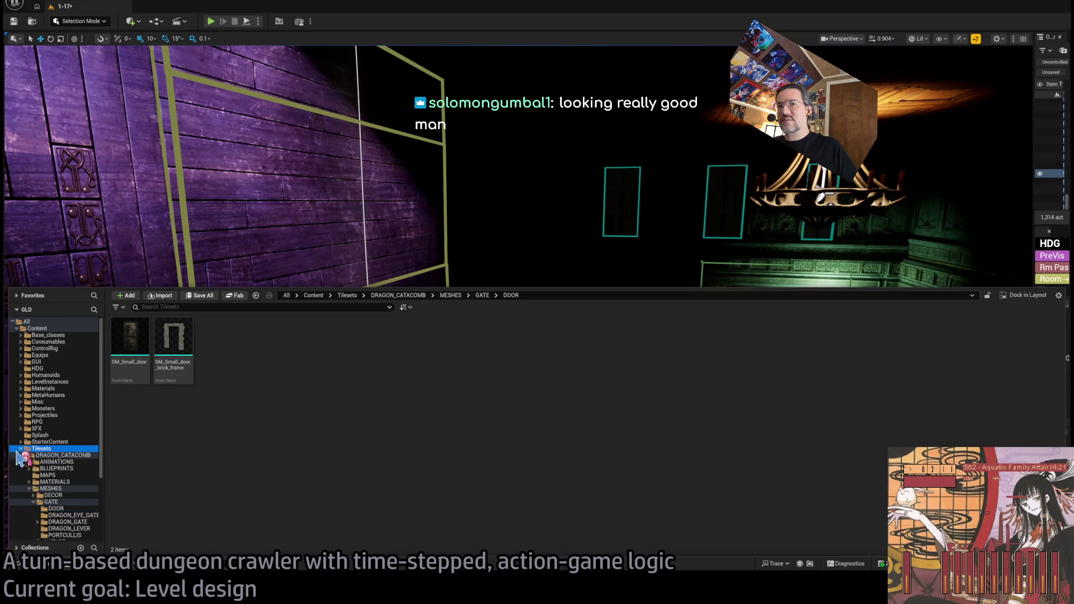
pyautogui.click(48, 335)
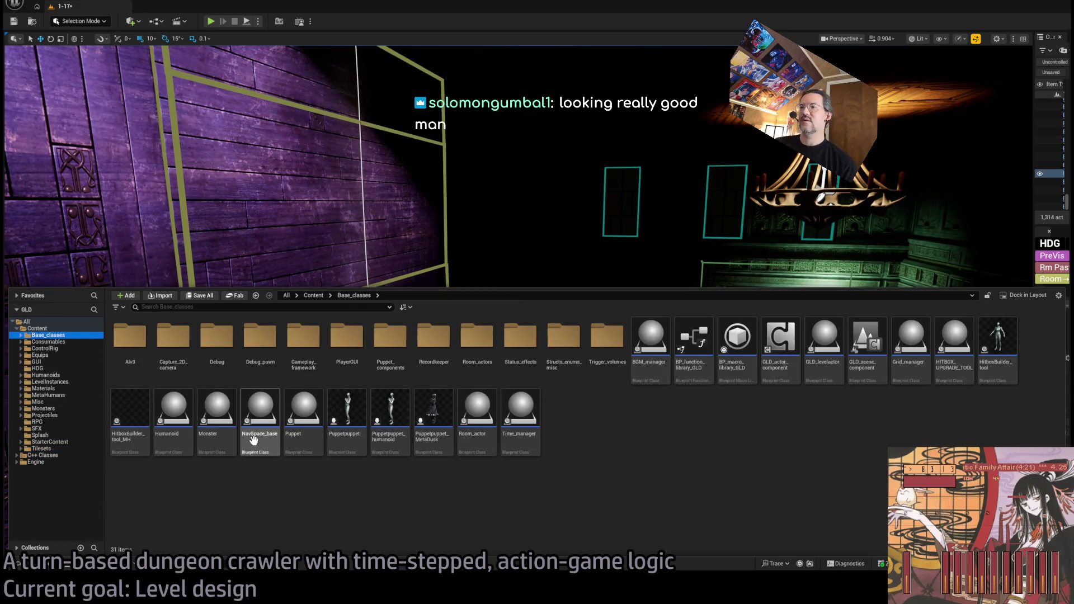
pyautogui.click(48, 341)
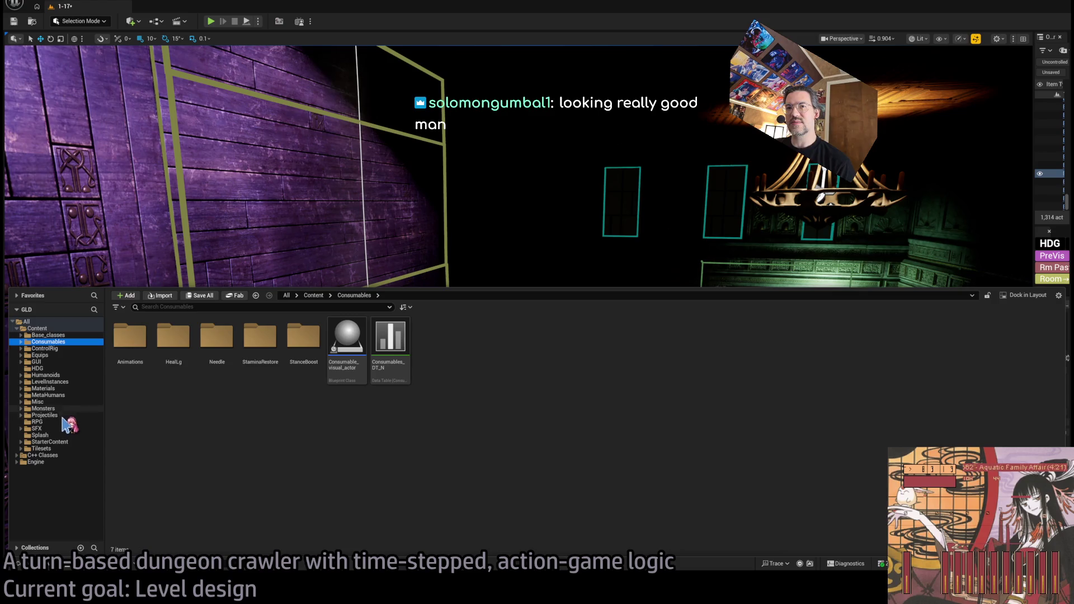
pyautogui.click(37, 421)
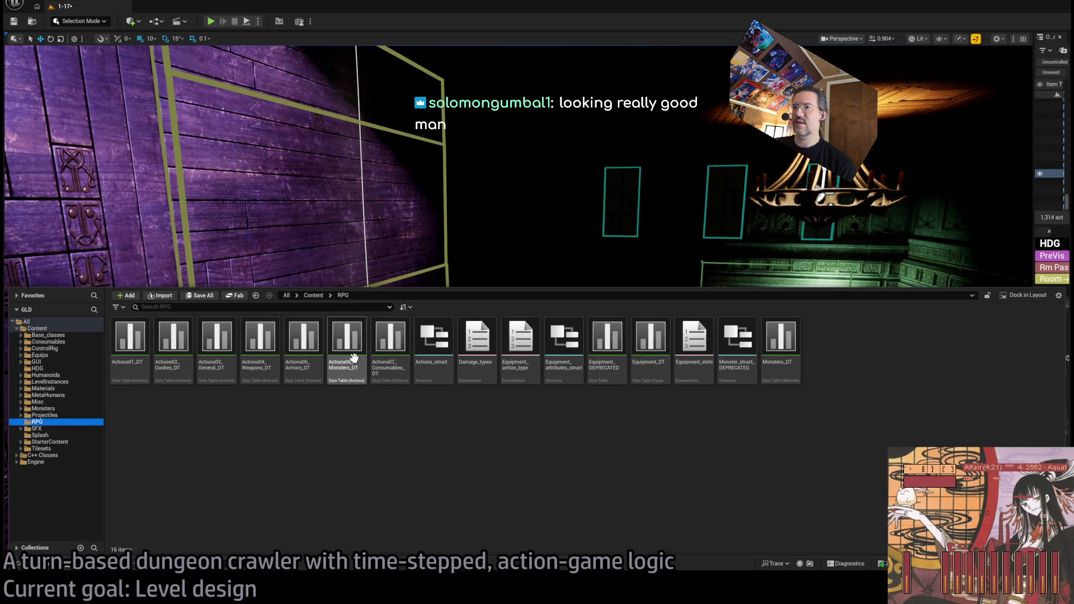
pyautogui.doubleClick(303, 339)
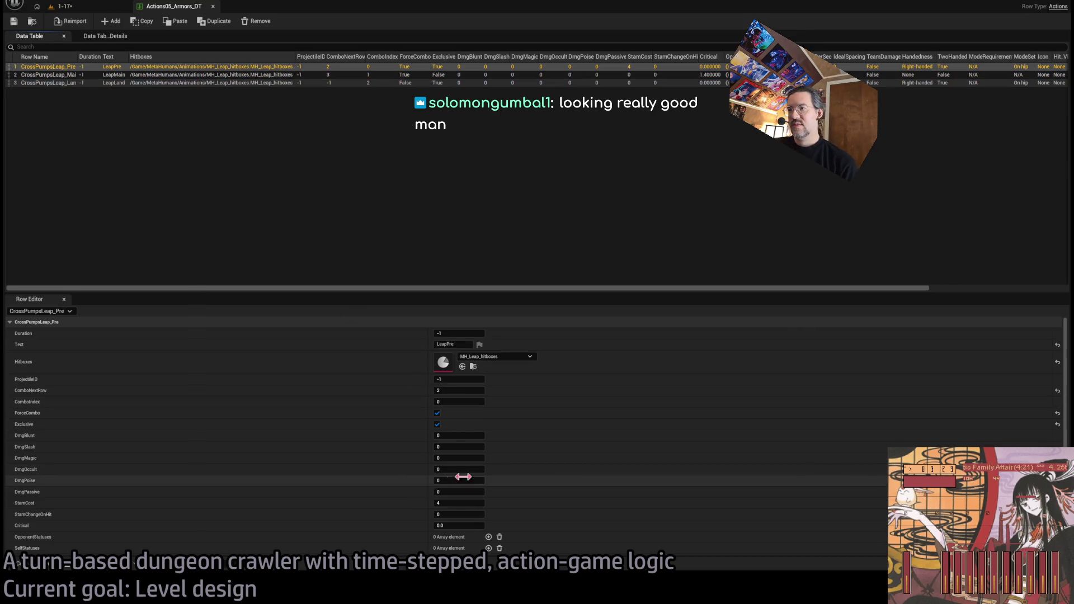
# - Change the LeapPre row's StamCost to 2 and go back to the 1-17 level
pyautogui.scroll(-4, 506, 481)
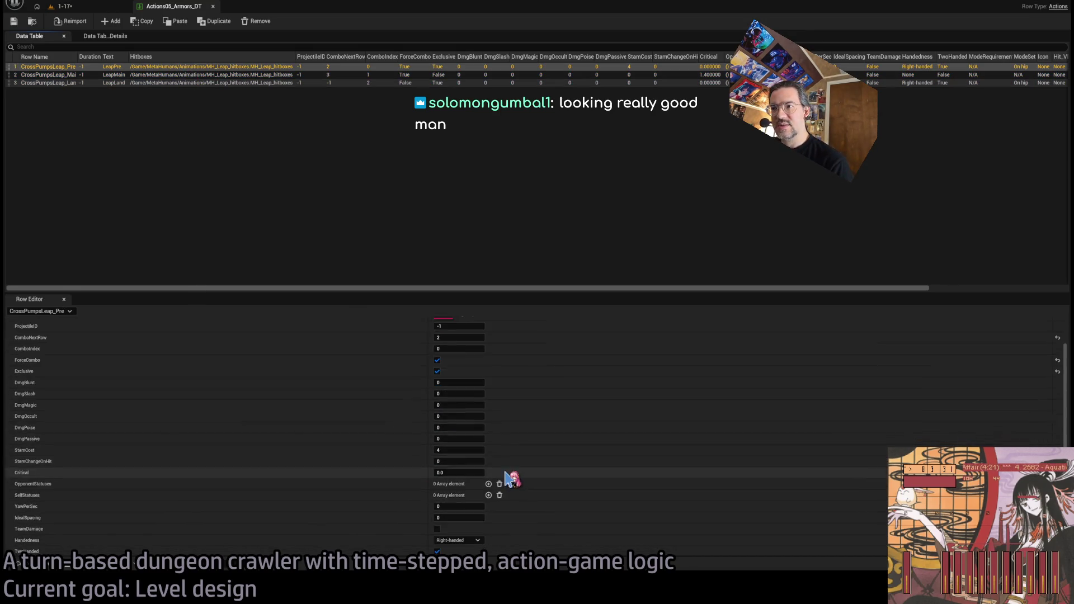
pyautogui.scroll(2, 506, 488)
pyautogui.click(470, 441)
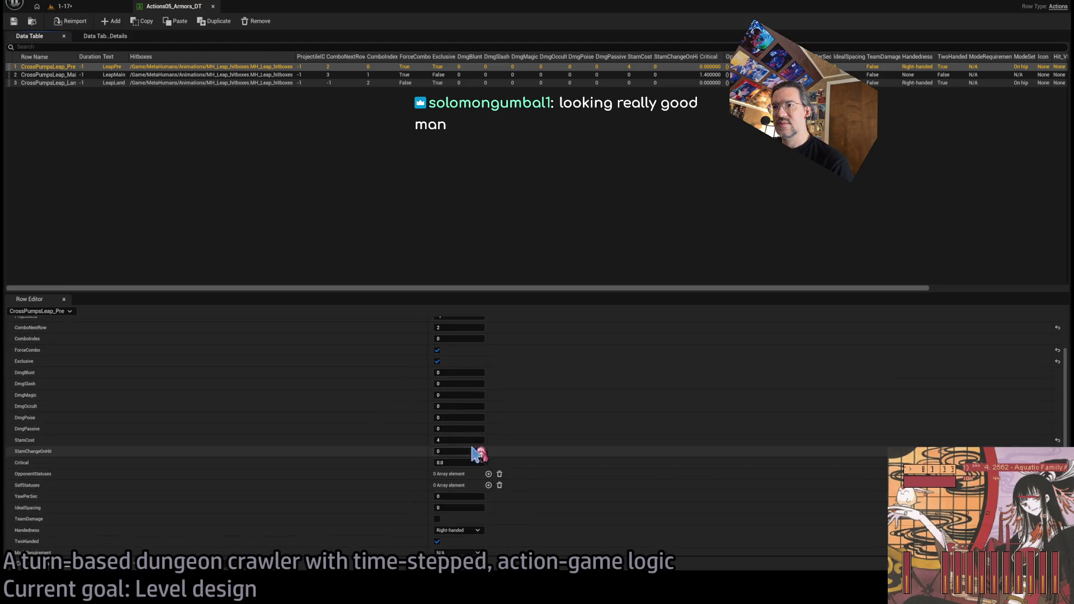
pyautogui.write('2')
pyautogui.press('Return')
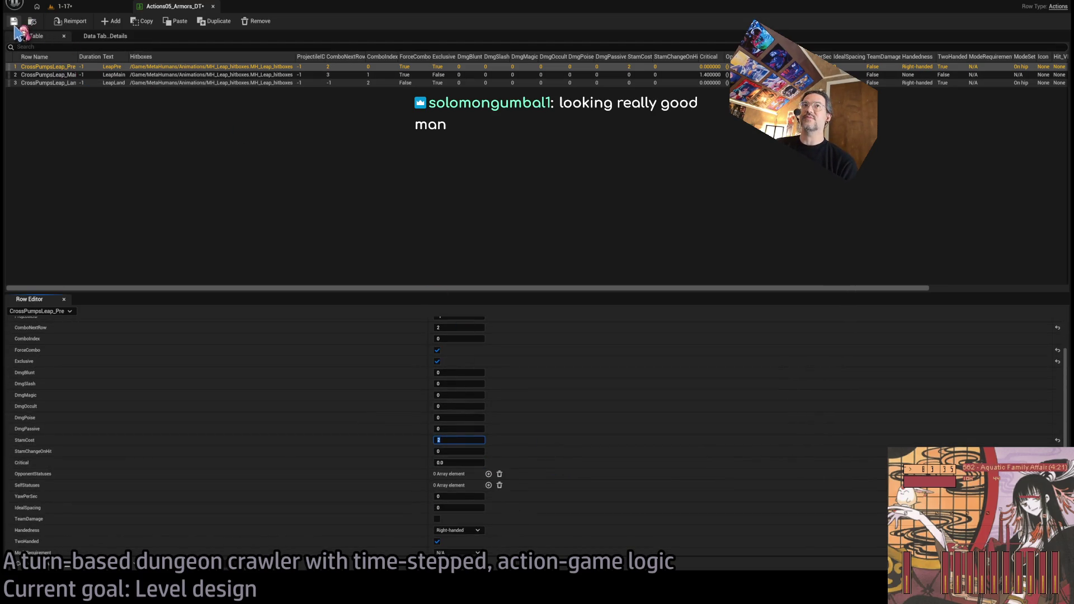
pyautogui.click(70, 7)
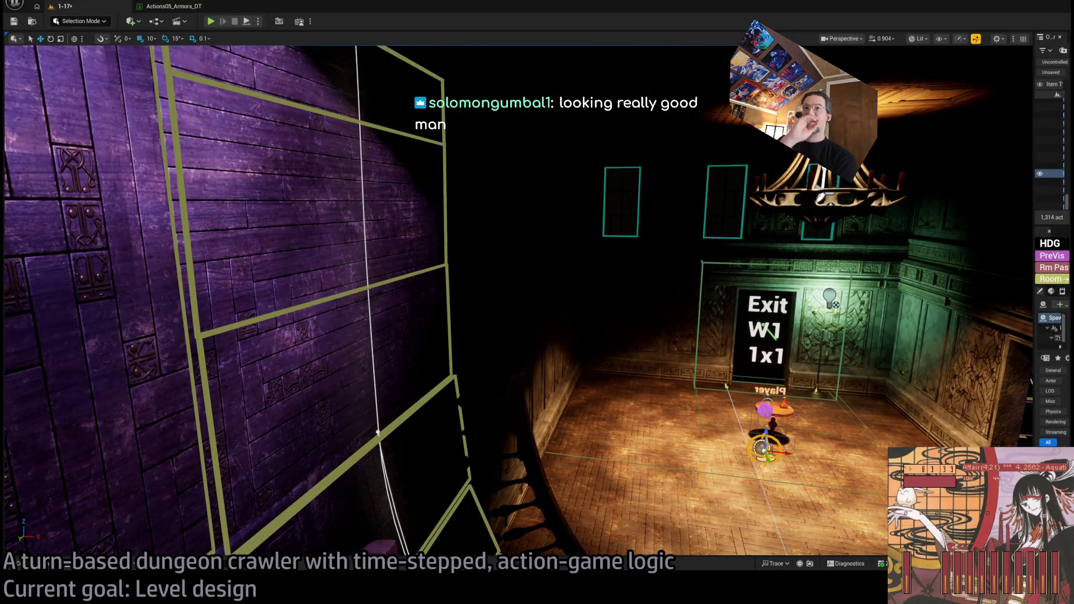
# - Fly to the Exit S0 doorway and widen the Details panel to the RoomController's HDG section
pyautogui.moveTo(537, 302)
pyautogui.mouseDown()
pyautogui.moveTo(526, 304)
pyautogui.moveTo(548, 291)
pyautogui.moveTo(559, 297)
pyautogui.moveTo(531, 301)
pyautogui.moveTo(564, 299)
pyautogui.mouseUp()
pyautogui.moveTo(590, 227); pyautogui.dragTo(602, 226)
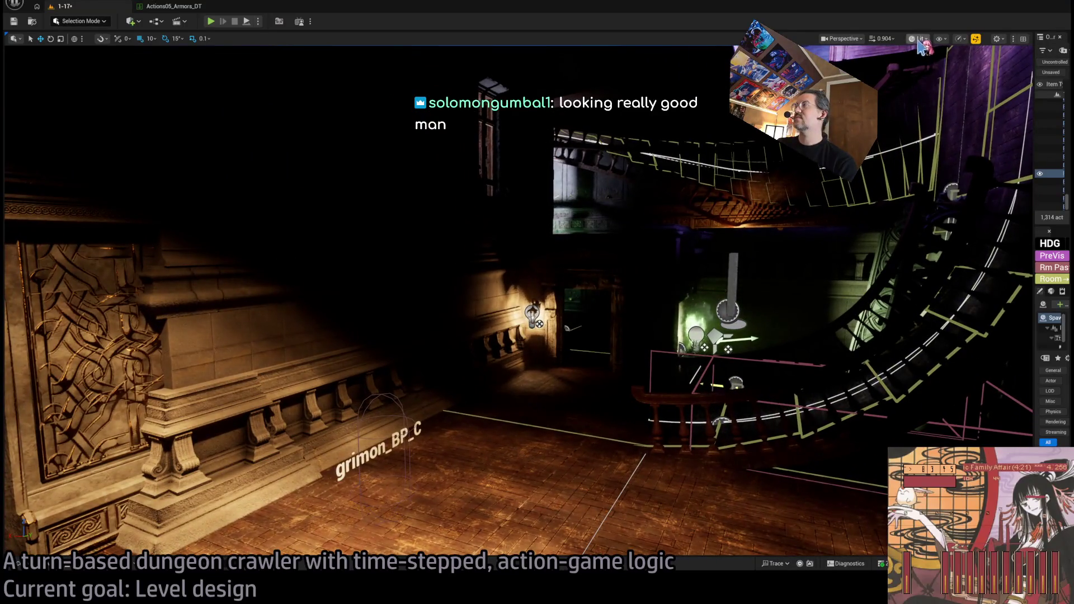
pyautogui.hotkey('alt', '3')
pyautogui.moveTo(943, 83); pyautogui.dragTo(751, 173)
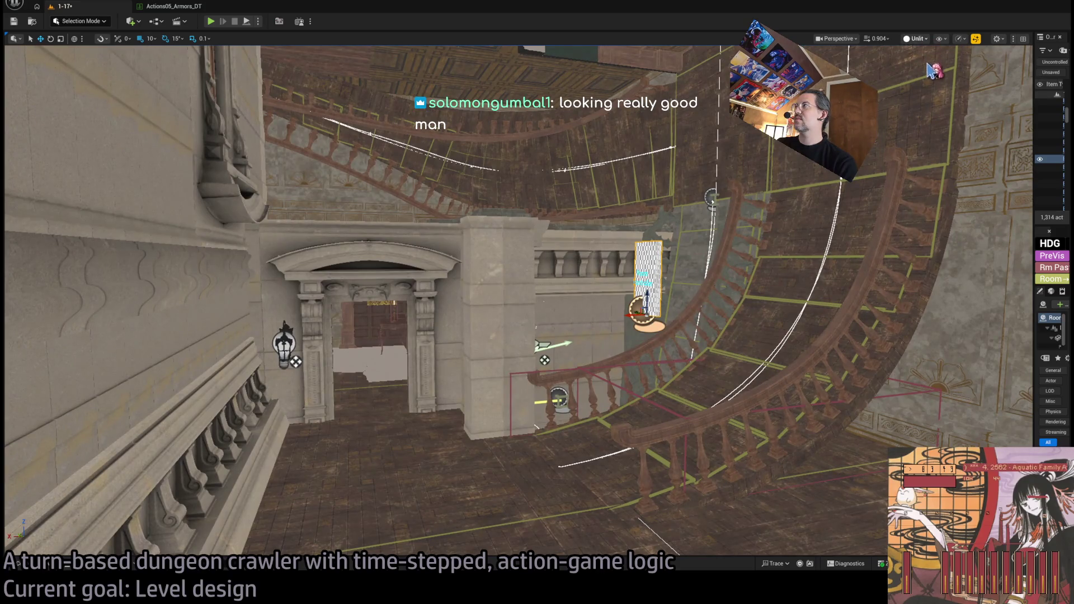
pyautogui.hotkey('alt', '4')
pyautogui.moveTo(932, 70); pyautogui.dragTo(895, 89)
pyautogui.press('w')
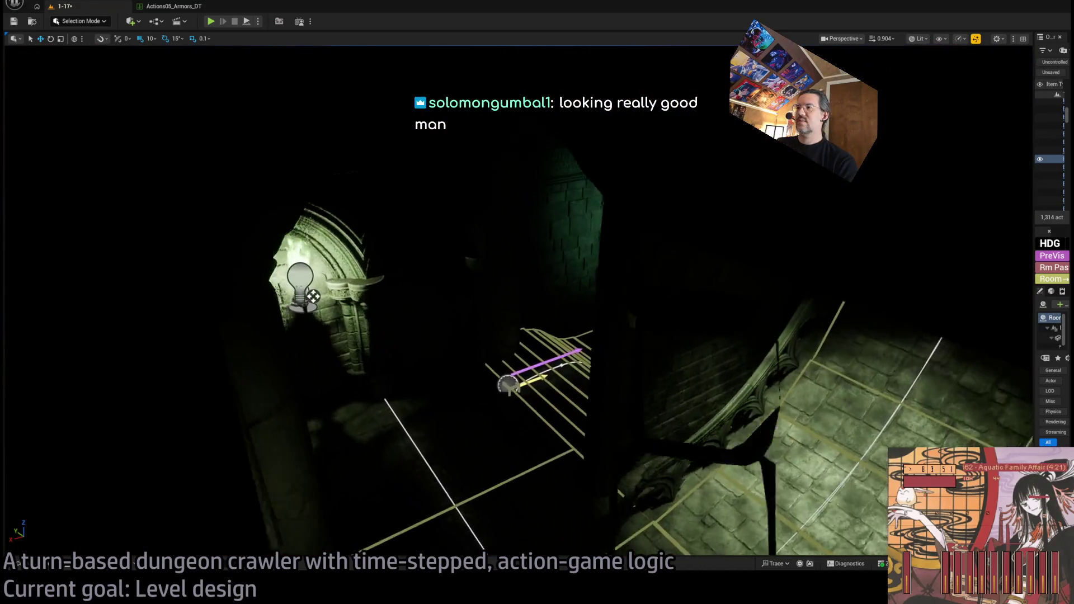
pyautogui.press('a')
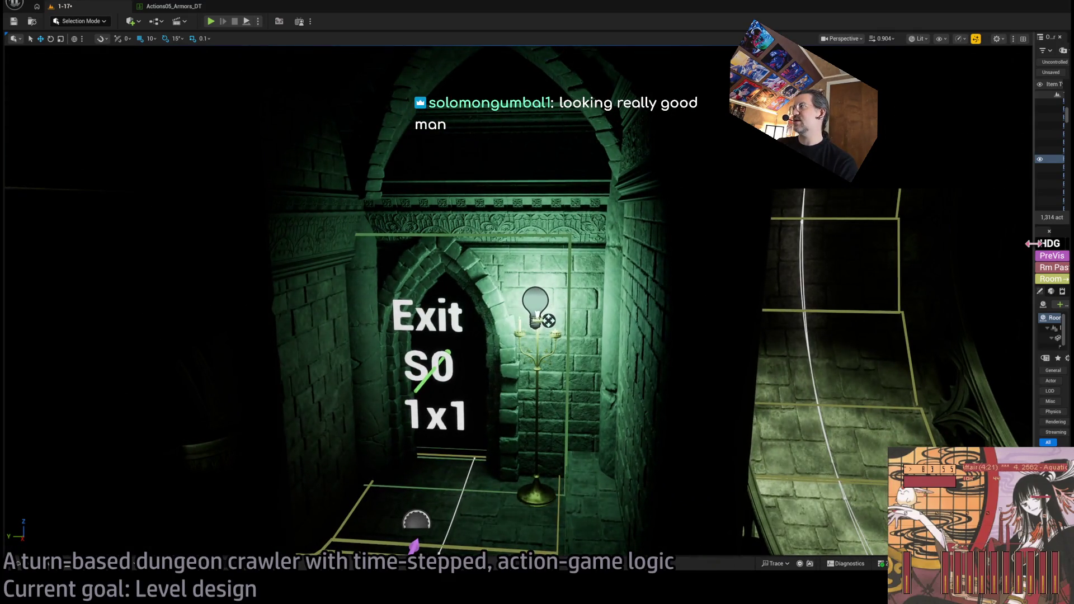
pyautogui.moveTo(1034, 246)
pyautogui.mouseDown()
pyautogui.moveTo(805, 251)
pyautogui.moveTo(894, 267)
pyautogui.mouseUp()
pyautogui.scroll(-5, 954, 414)
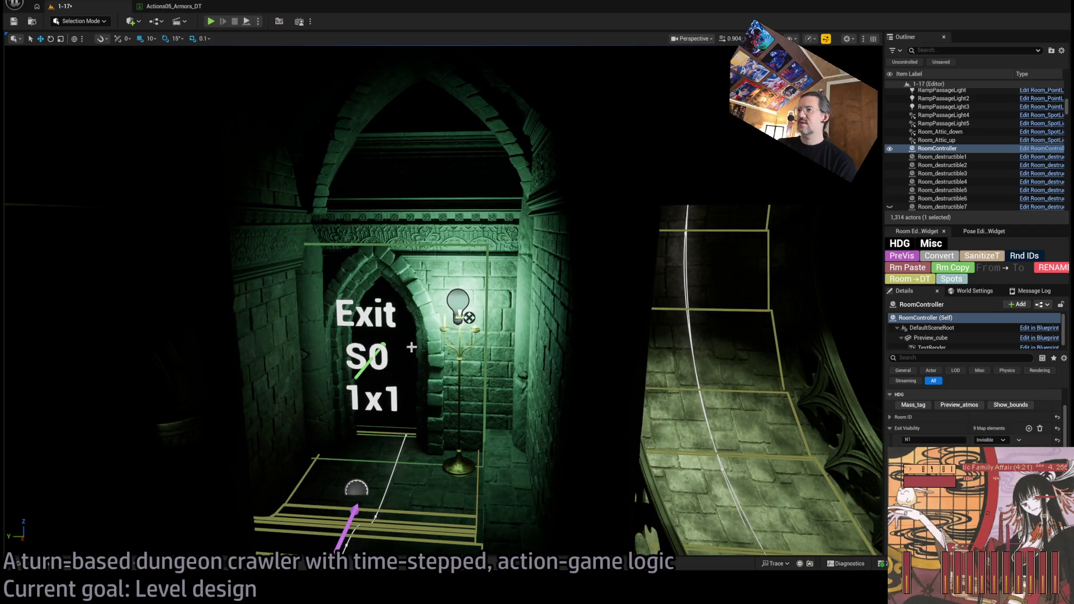
# - Turn off PreVis lighting and make a rotated copy of the SM_Wall_arch_cover piece
pyautogui.moveTo(538, 449); pyautogui.dragTo(565, 447)
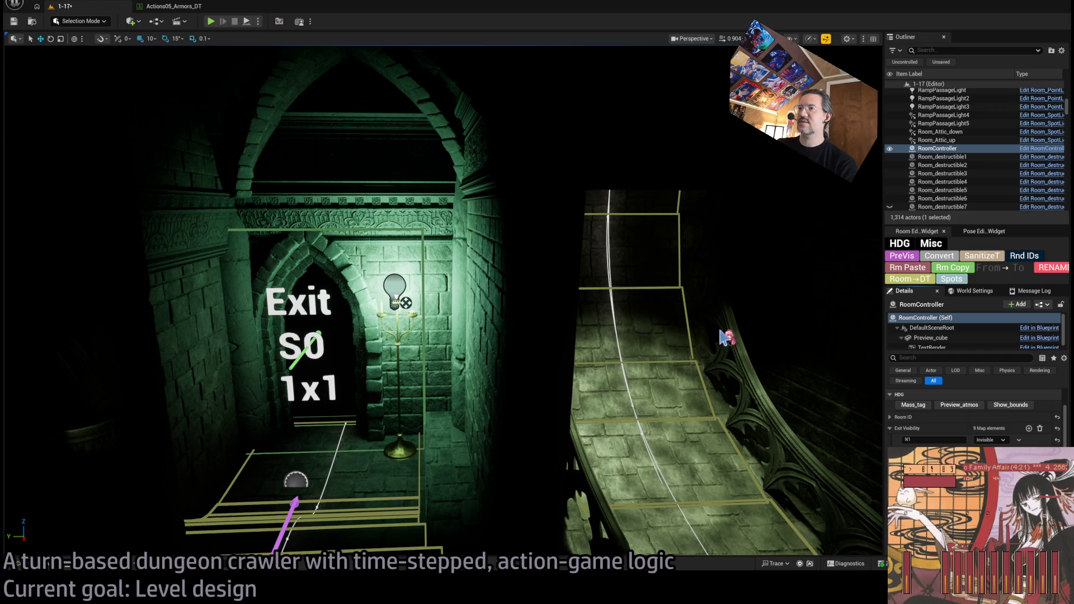
pyautogui.moveTo(478, 414)
pyautogui.mouseDown()
pyautogui.moveTo(508, 403)
pyautogui.moveTo(495, 376)
pyautogui.mouseUp()
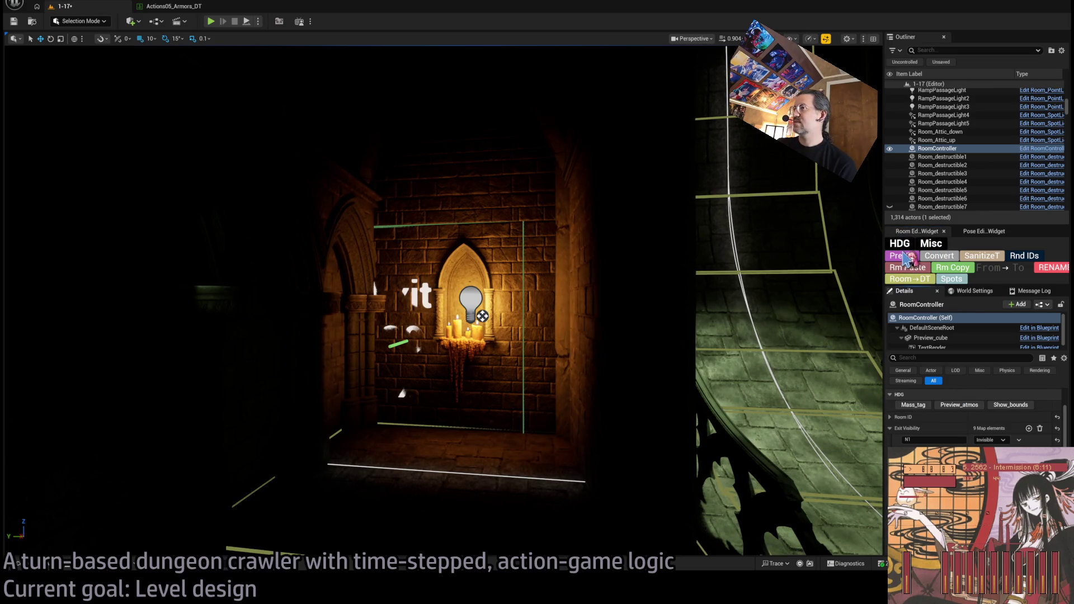
pyautogui.click(906, 258)
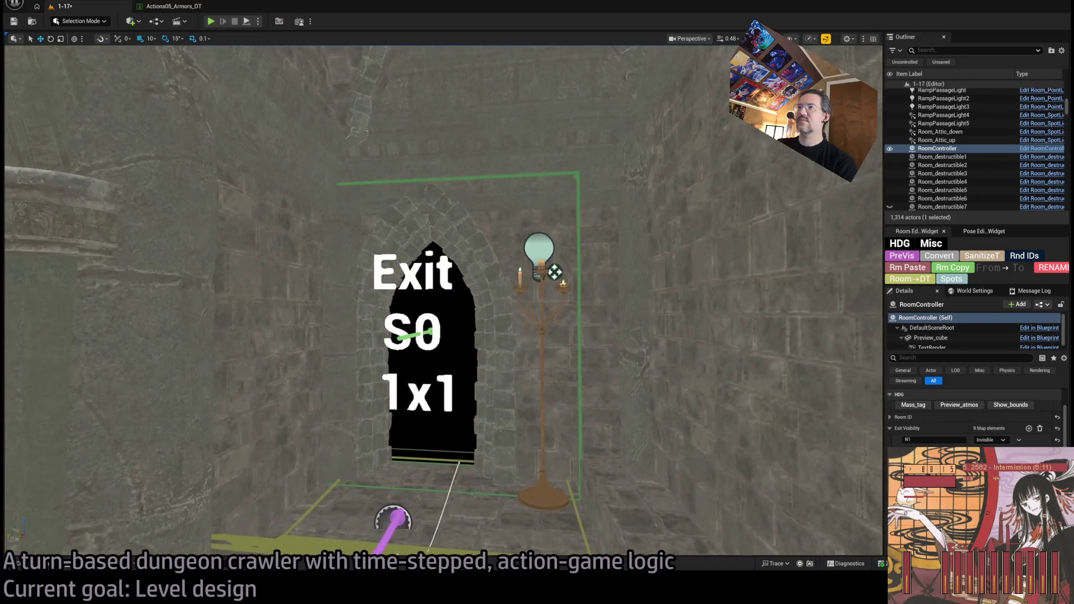
pyautogui.click(467, 249)
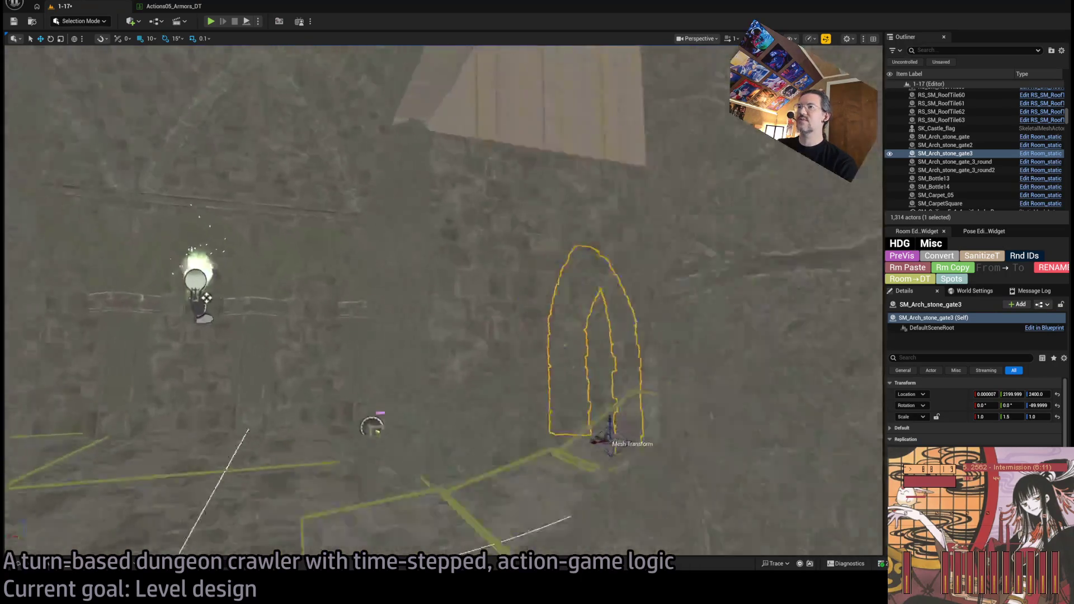
pyautogui.click(504, 235)
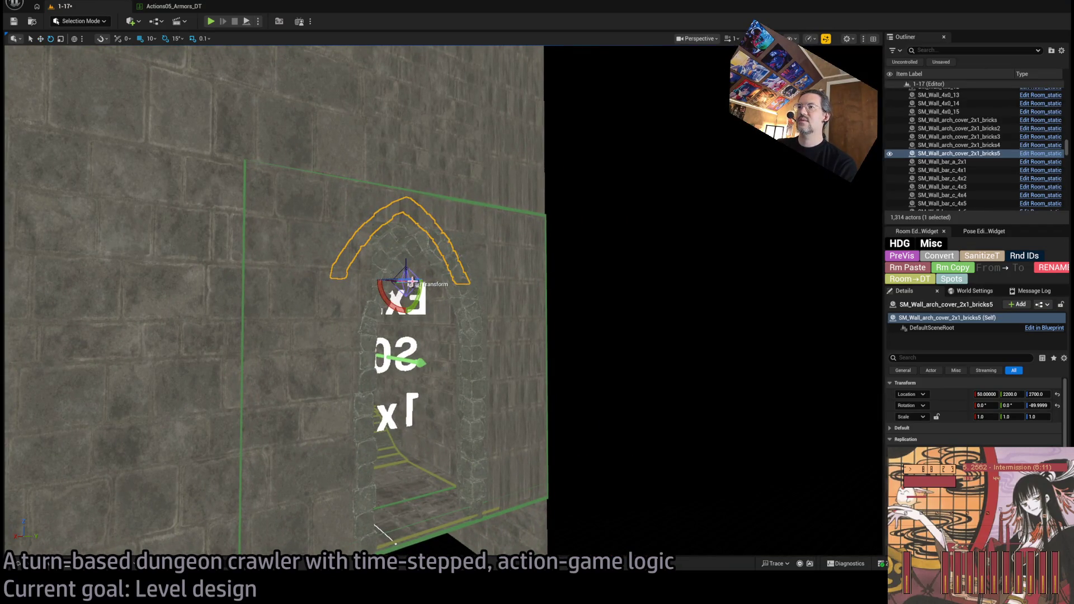
pyautogui.moveTo(414, 283)
pyautogui.mouseDown()
pyautogui.moveTo(431, 282)
pyautogui.moveTo(358, 305)
pyautogui.mouseUp()
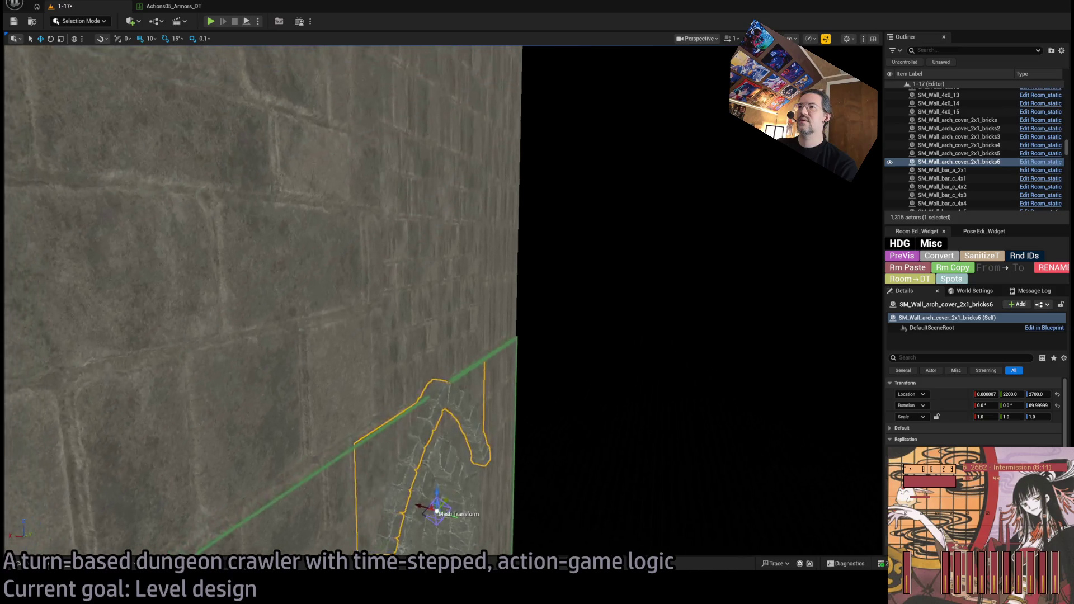
pyautogui.moveTo(448, 303)
pyautogui.mouseDown()
pyautogui.moveTo(442, 346)
pyautogui.moveTo(447, 336)
pyautogui.moveTo(455, 353)
pyautogui.moveTo(446, 353)
pyautogui.mouseUp()
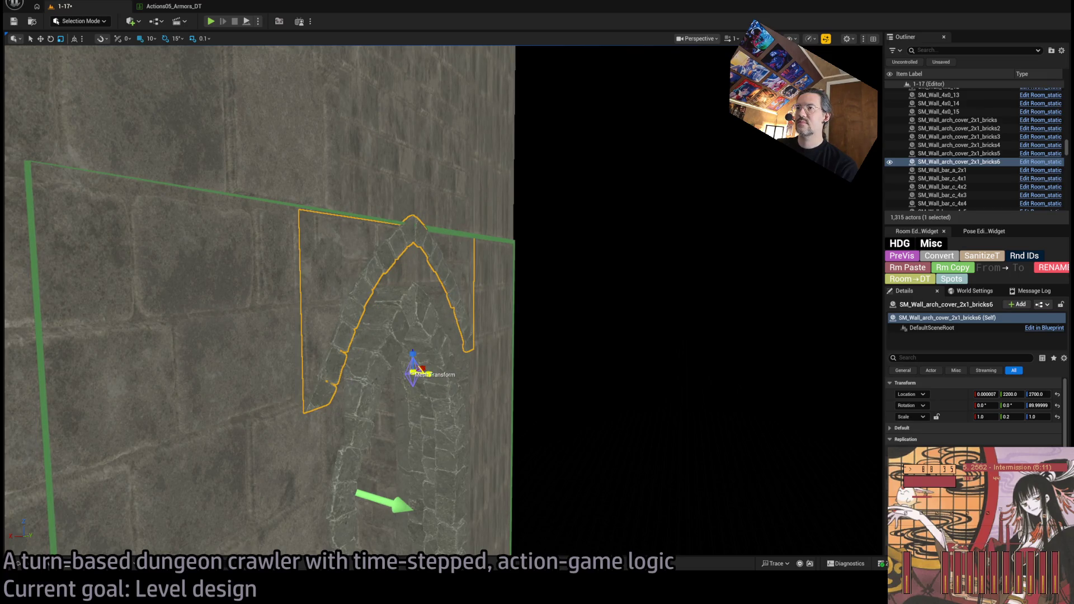
# - Select the arch wall and cover pieces, then duplicate them rotated 90 degrees
pyautogui.click(430, 319)
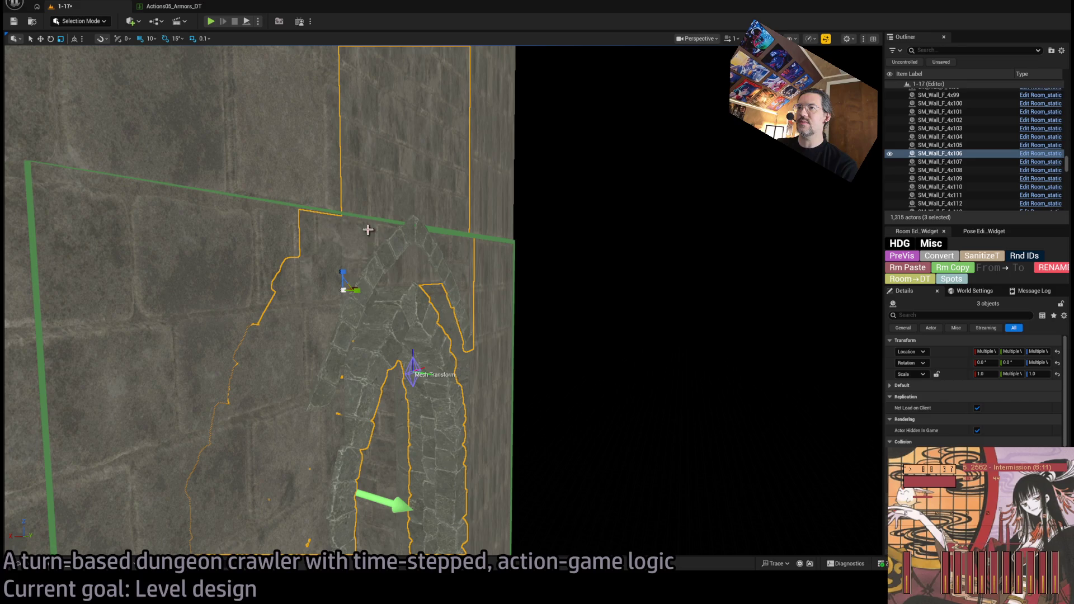
pyautogui.moveTo(368, 230); pyautogui.dragTo(385, 358)
pyautogui.keyDown('ctrl'); pyautogui.click(385, 315); pyautogui.keyUp('ctrl')
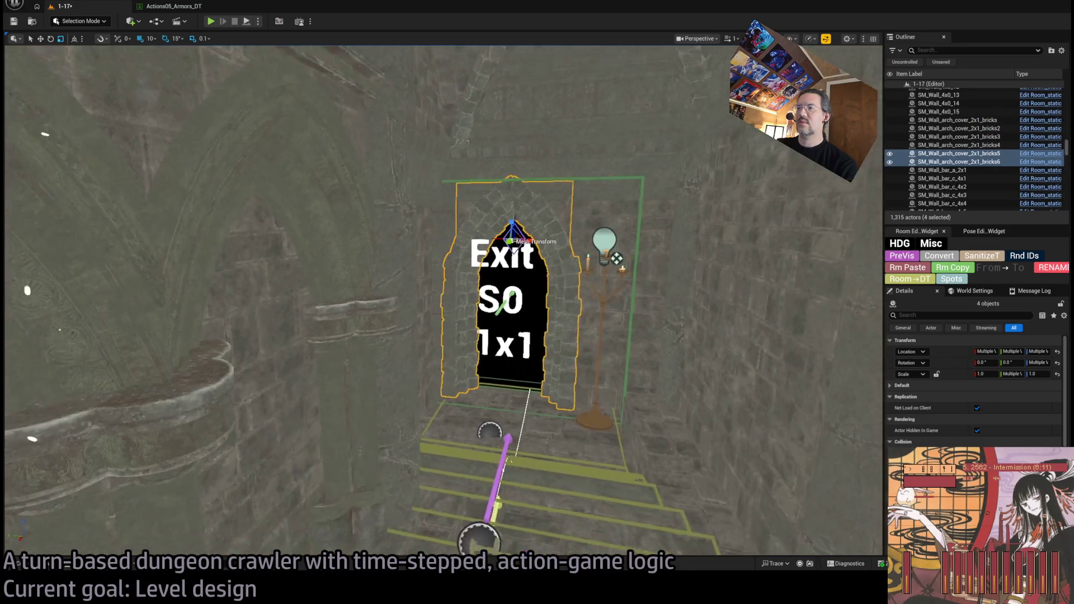
pyautogui.moveTo(506, 370)
pyautogui.mouseDown()
pyautogui.moveTo(506, 402)
pyautogui.moveTo(506, 370)
pyautogui.moveTo(457, 358)
pyautogui.mouseUp()
pyautogui.keyDown('ctrl'); pyautogui.click(526, 323); pyautogui.keyUp('ctrl')
pyautogui.keyDown('ctrl'); pyautogui.click(542, 357); pyautogui.keyUp('ctrl')
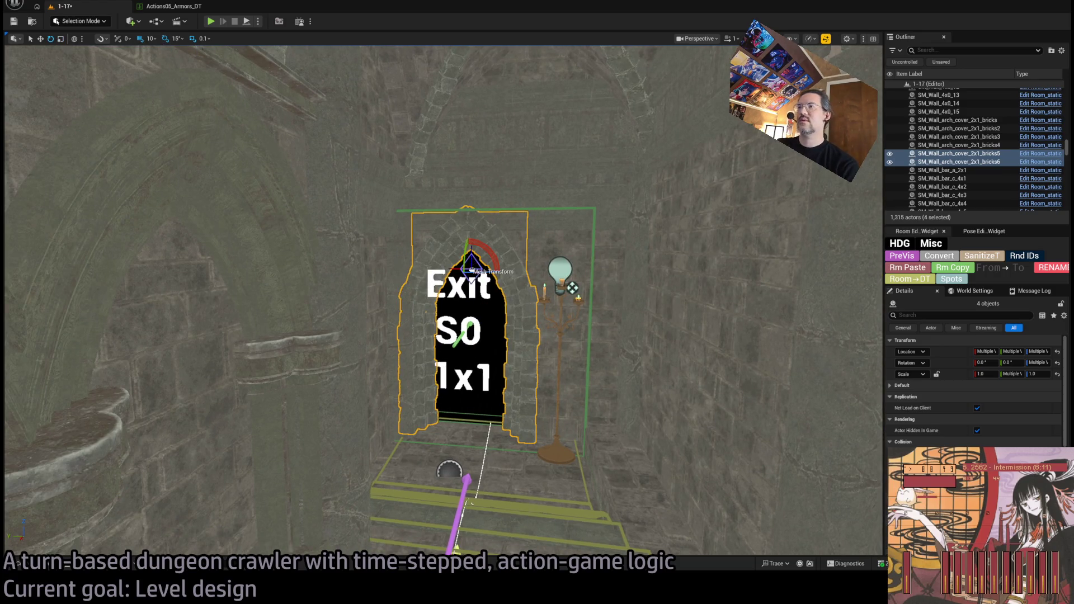
pyautogui.moveTo(504, 213); pyautogui.dragTo(490, 259)
pyautogui.moveTo(509, 159); pyautogui.dragTo(514, 154)
# - Inspect the four copied arch pieces at location 2400 against the Exit E0 doorway from several angles
pyautogui.press('f')
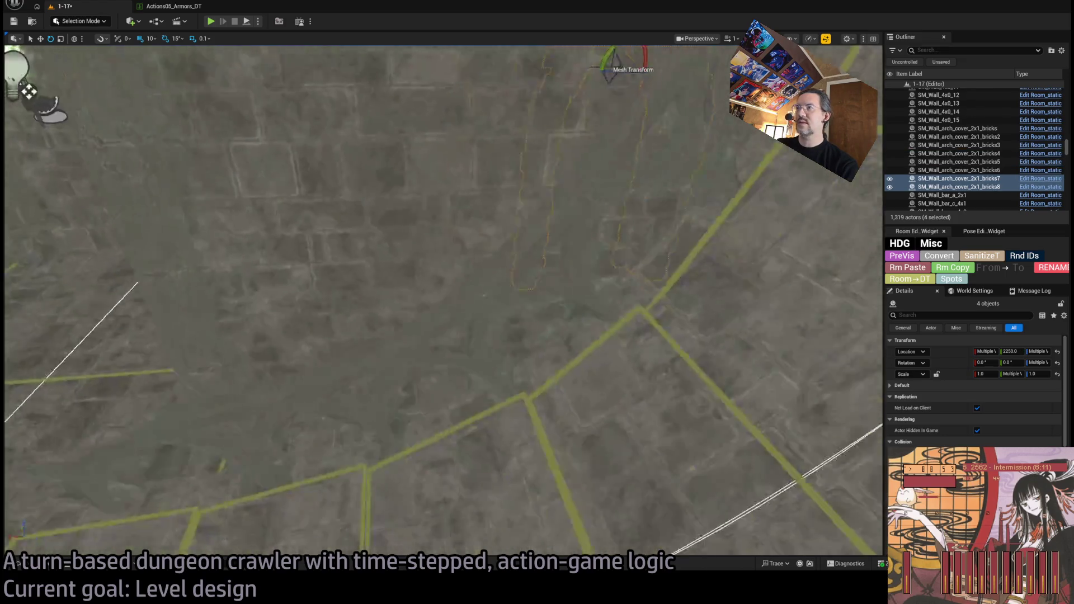
pyautogui.moveTo(476, 280)
pyautogui.mouseDown()
pyautogui.moveTo(500, 342)
pyautogui.moveTo(567, 271)
pyautogui.moveTo(511, 289)
pyautogui.mouseUp()
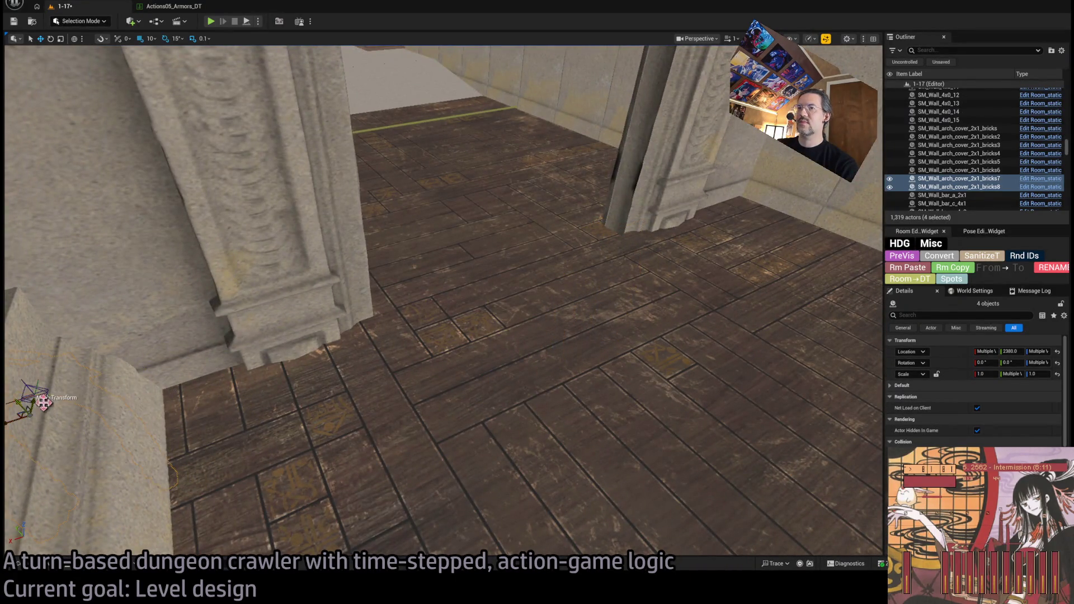
pyautogui.moveTo(44, 401)
pyautogui.mouseDown()
pyautogui.moveTo(515, 383)
pyautogui.moveTo(467, 340)
pyautogui.moveTo(584, 326)
pyautogui.moveTo(73, 277)
pyautogui.mouseUp()
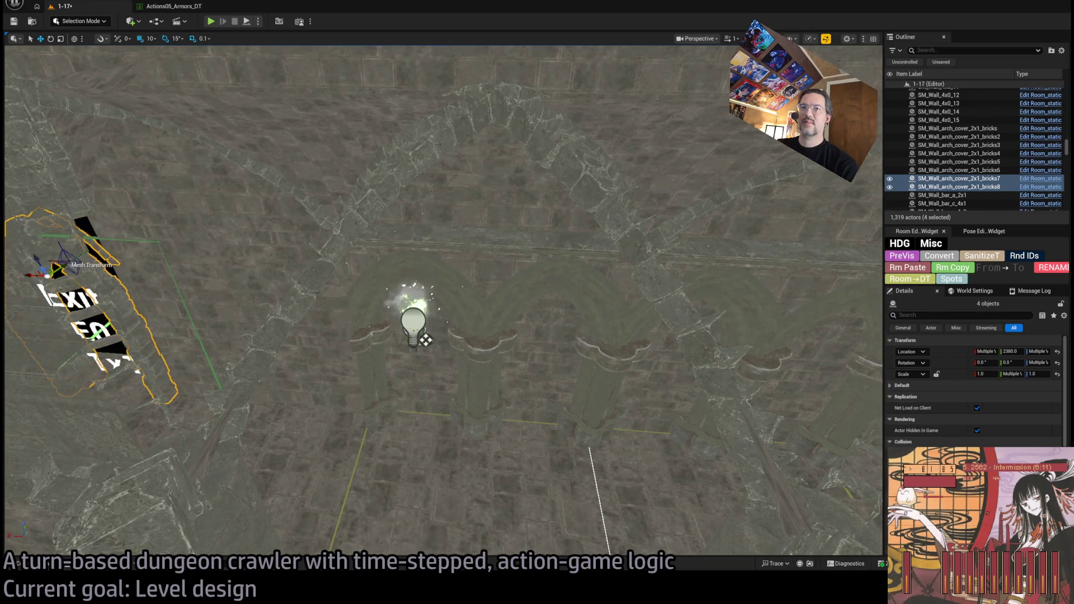
pyautogui.scroll(-2, 441, 302)
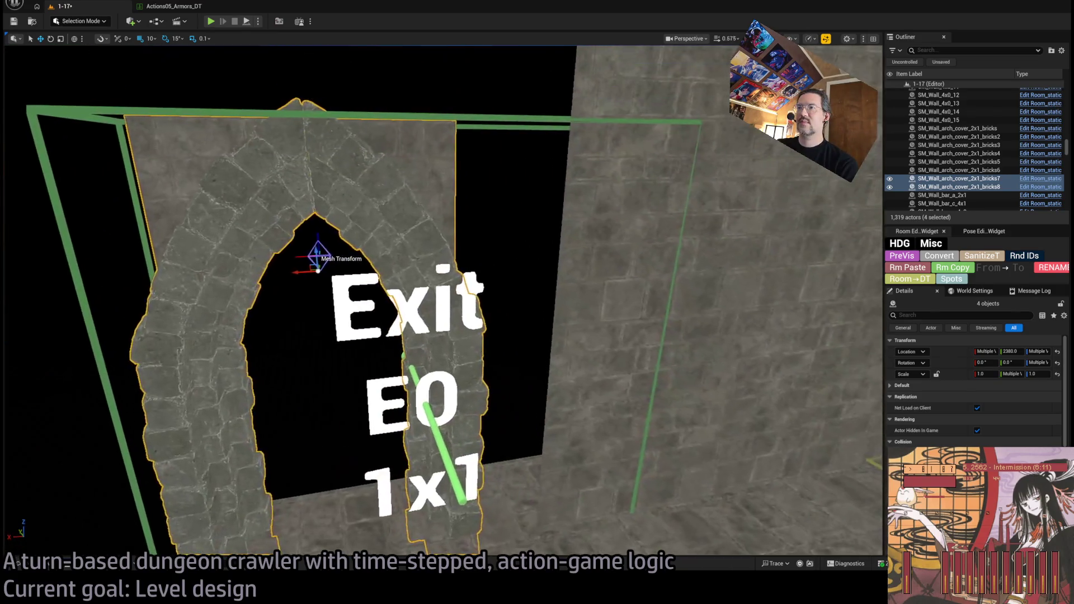
pyautogui.scroll(-1, 441, 302)
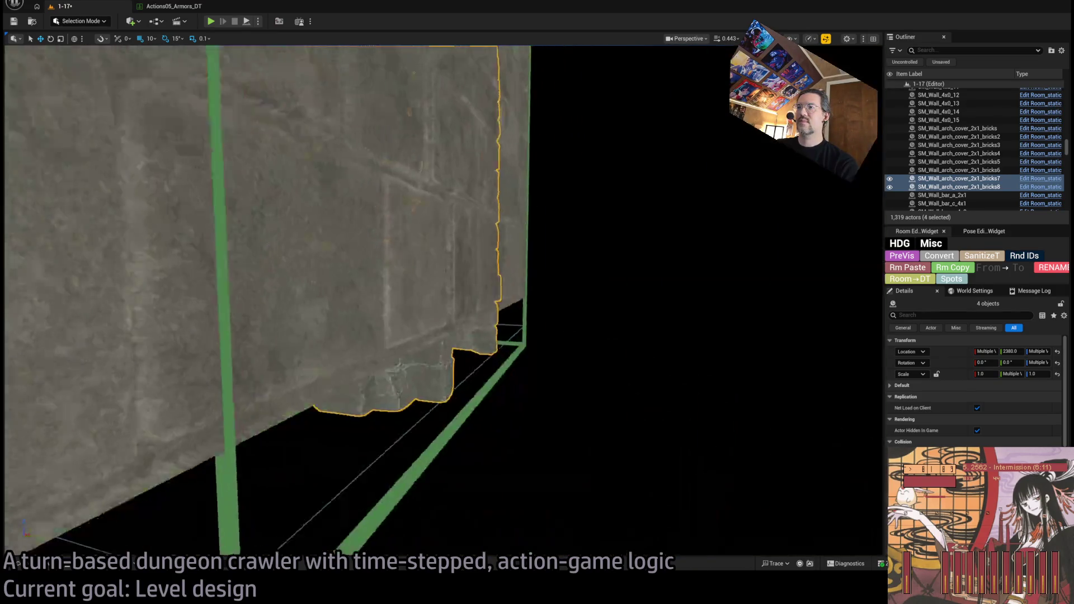
pyautogui.press('w')
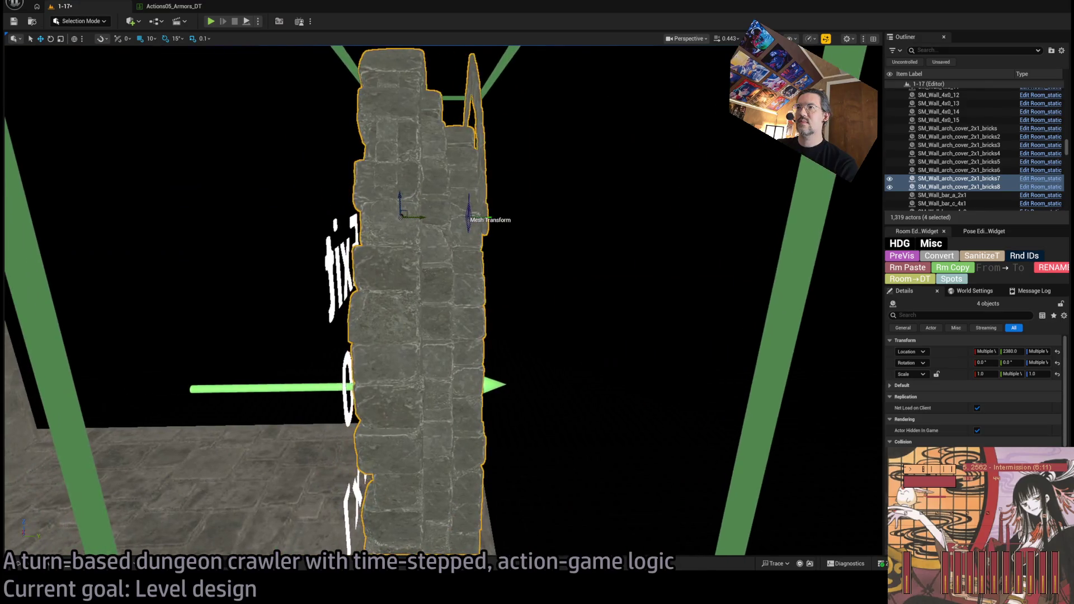
pyautogui.press('w')
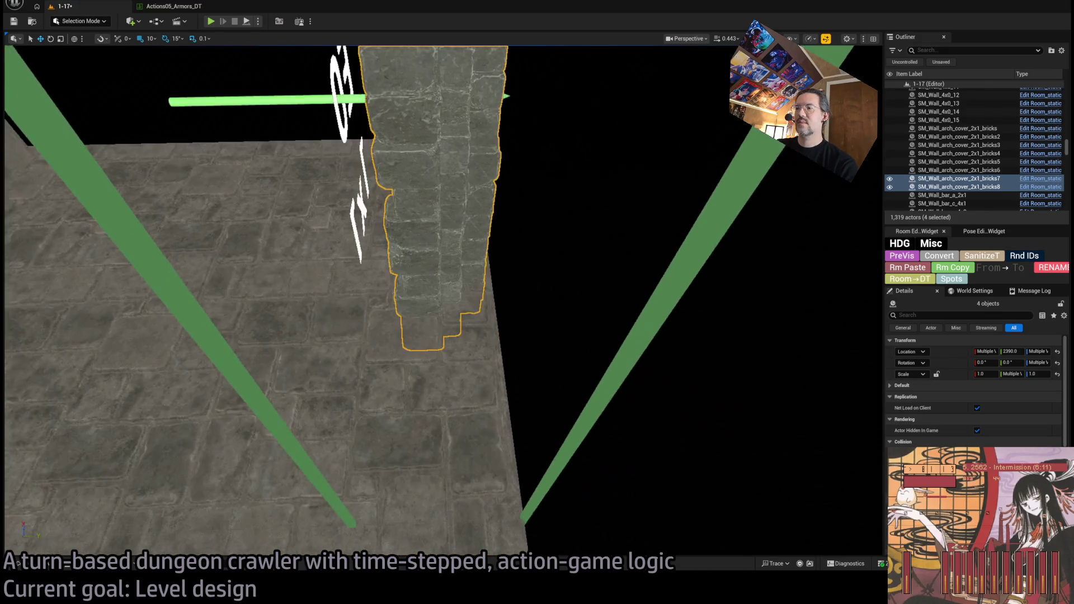
pyautogui.press('w')
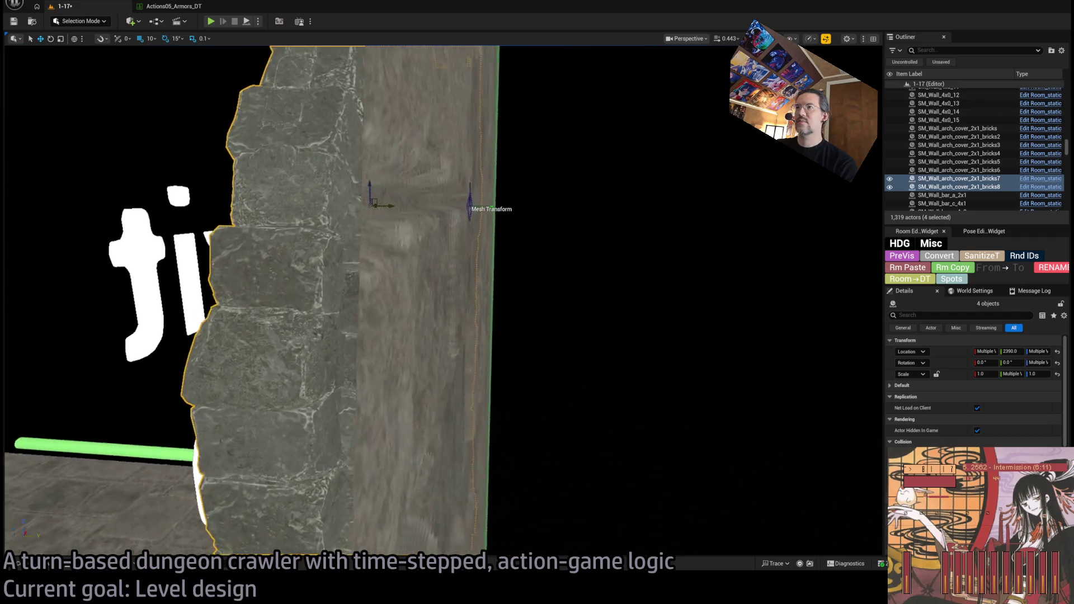
pyautogui.press('w')
pyautogui.press('s')
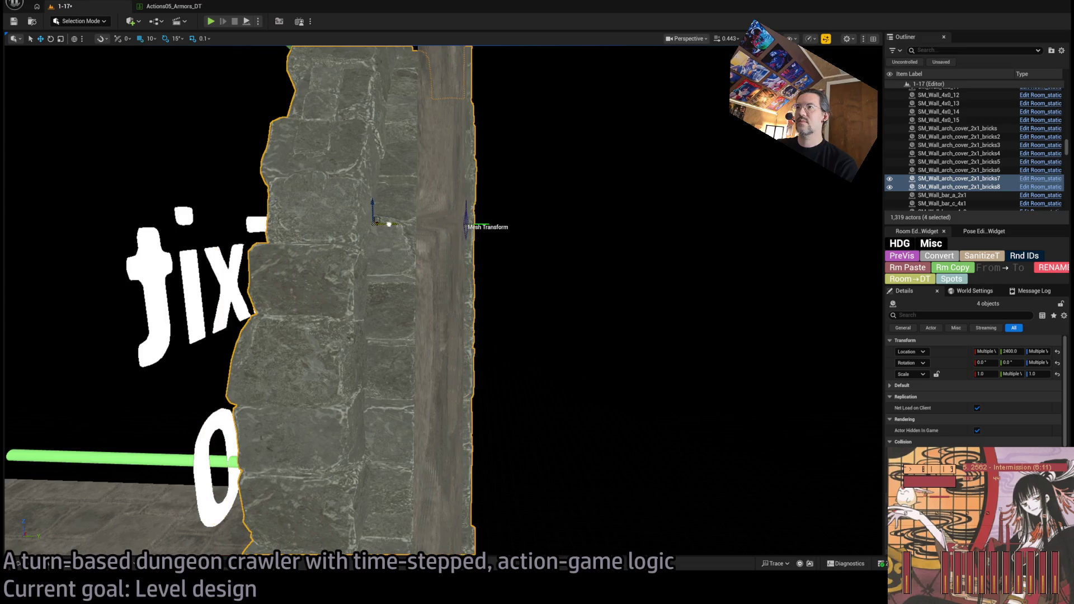
pyautogui.press('f')
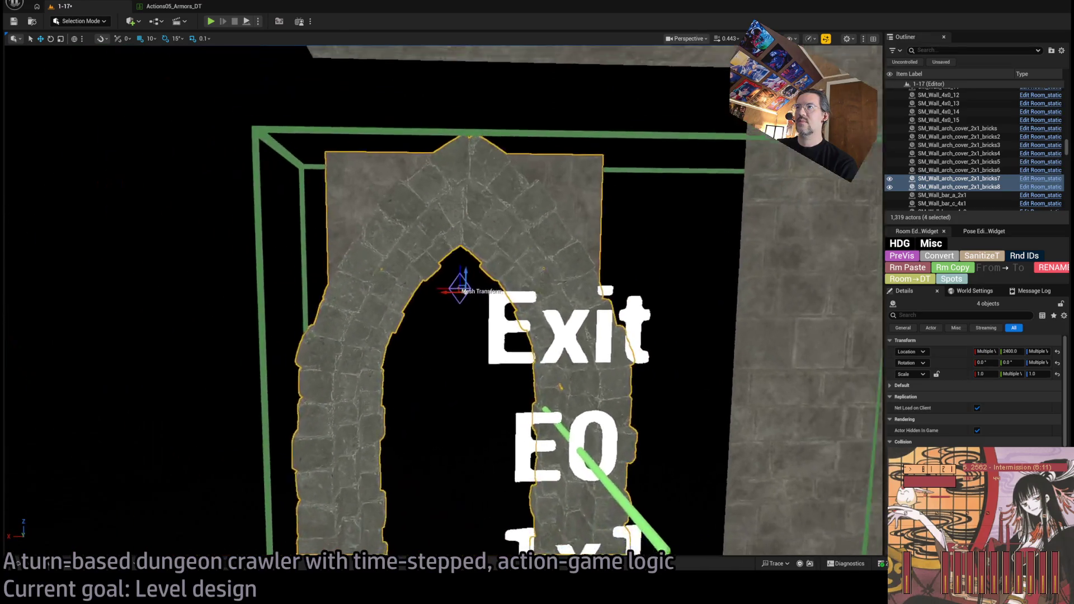
pyautogui.press('w')
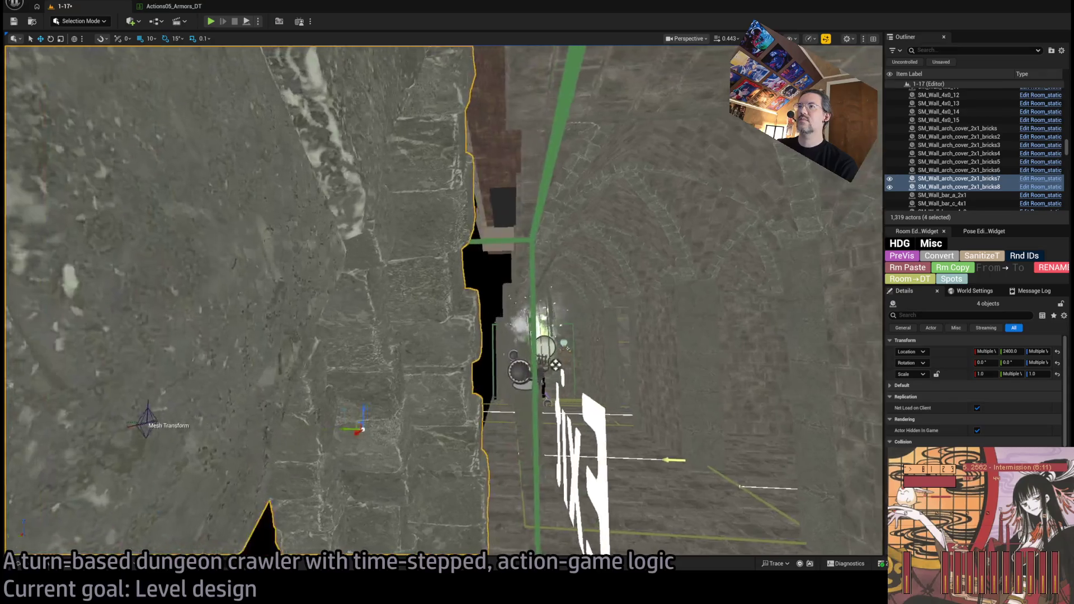
pyautogui.press('f')
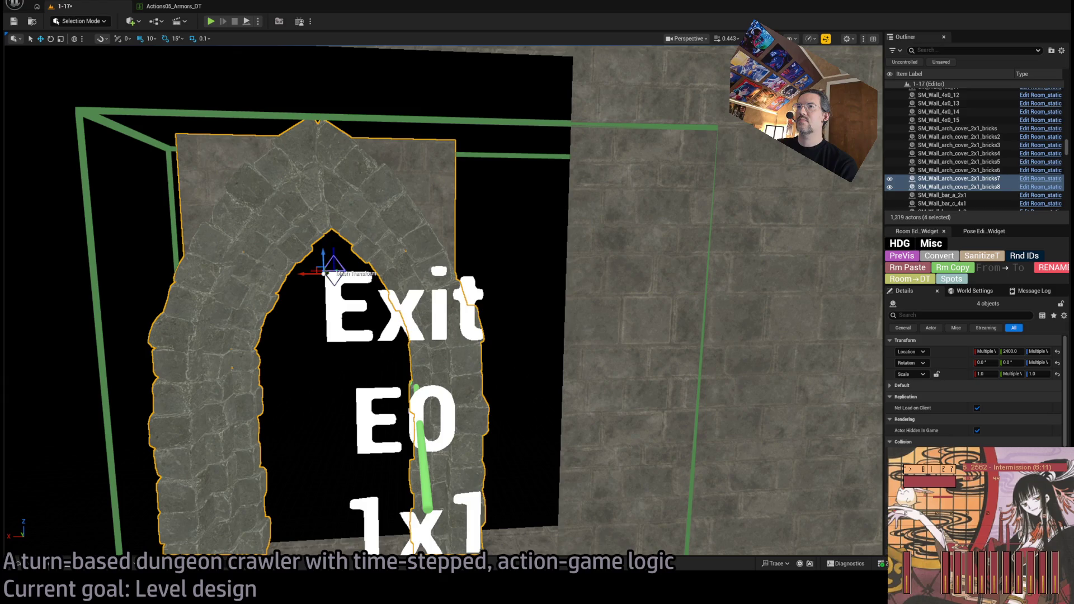
pyautogui.press('f')
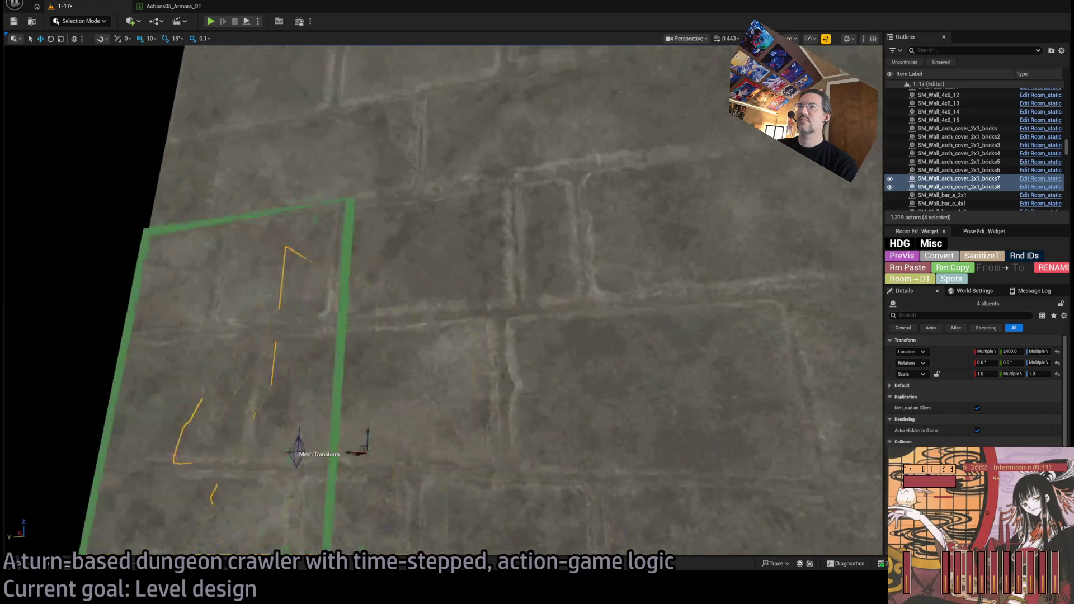
pyautogui.press('f')
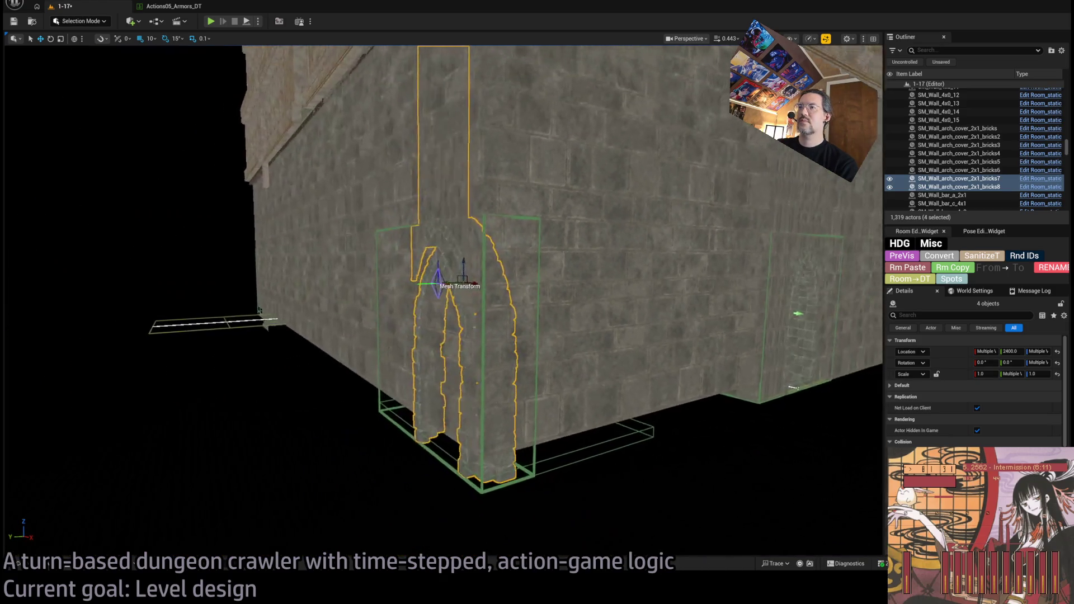
# - Set wall SM_Wall_F_4x73's HDG Exit Visibility E0 to 'Hide on 1x1 exit'
pyautogui.click(460, 348)
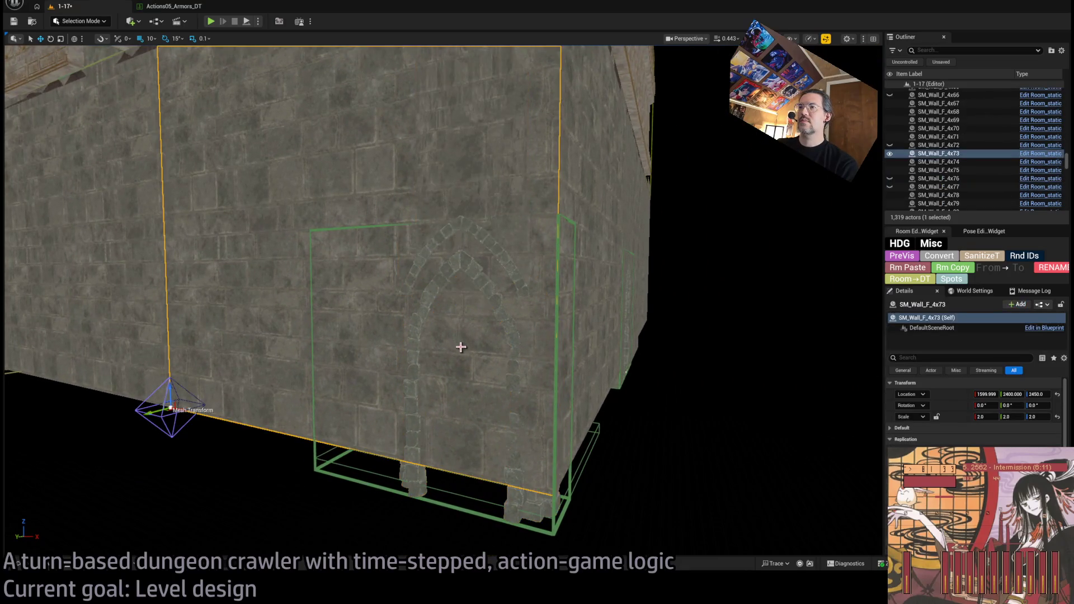
pyautogui.scroll(-1, 953, 410)
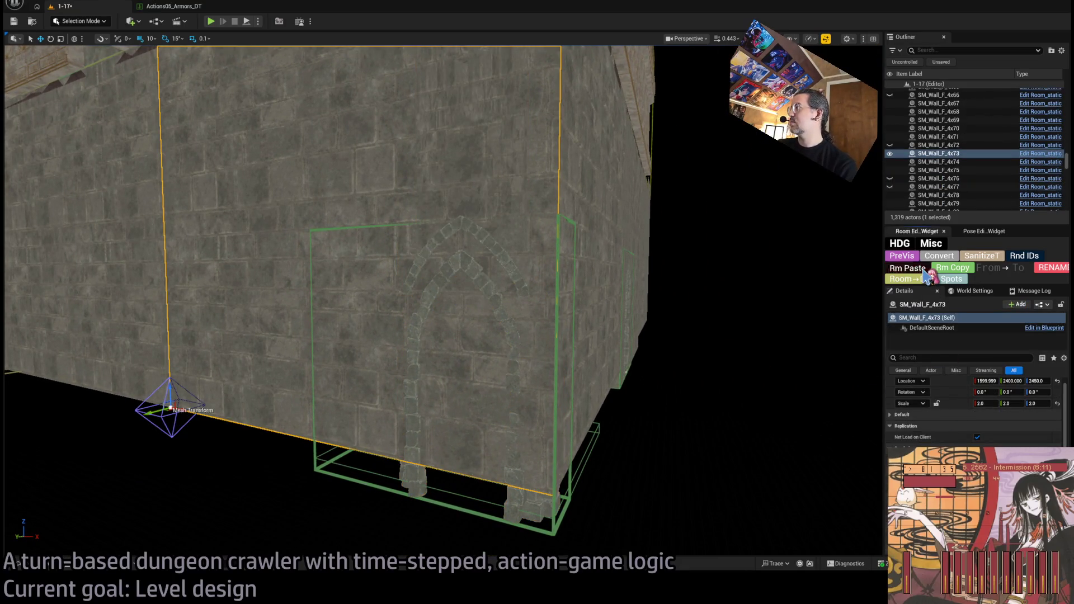
pyautogui.scroll(-5, 973, 408)
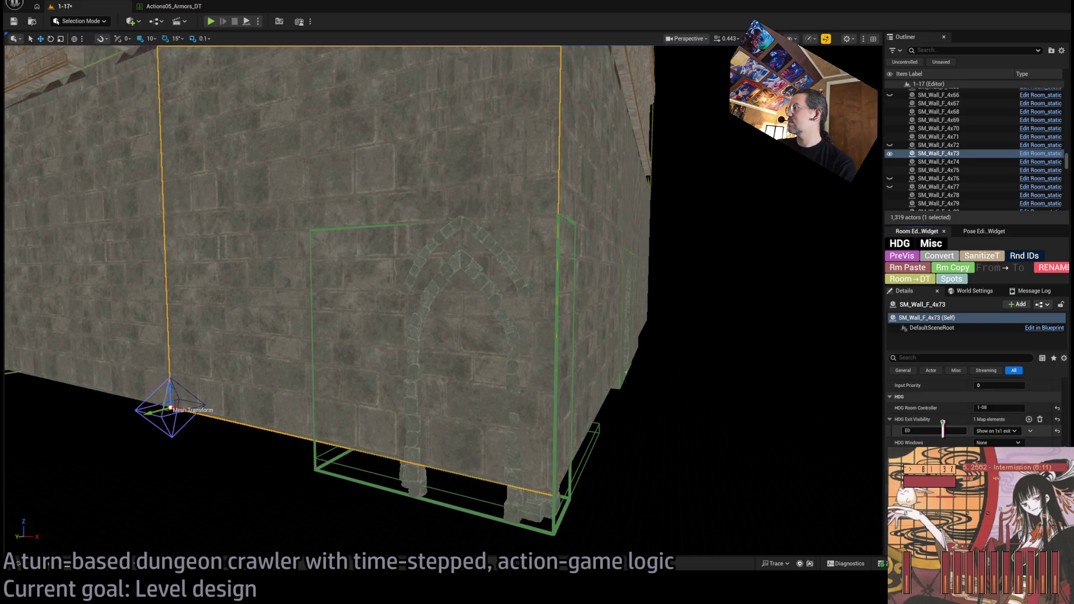
pyautogui.scroll(4, 610, 344)
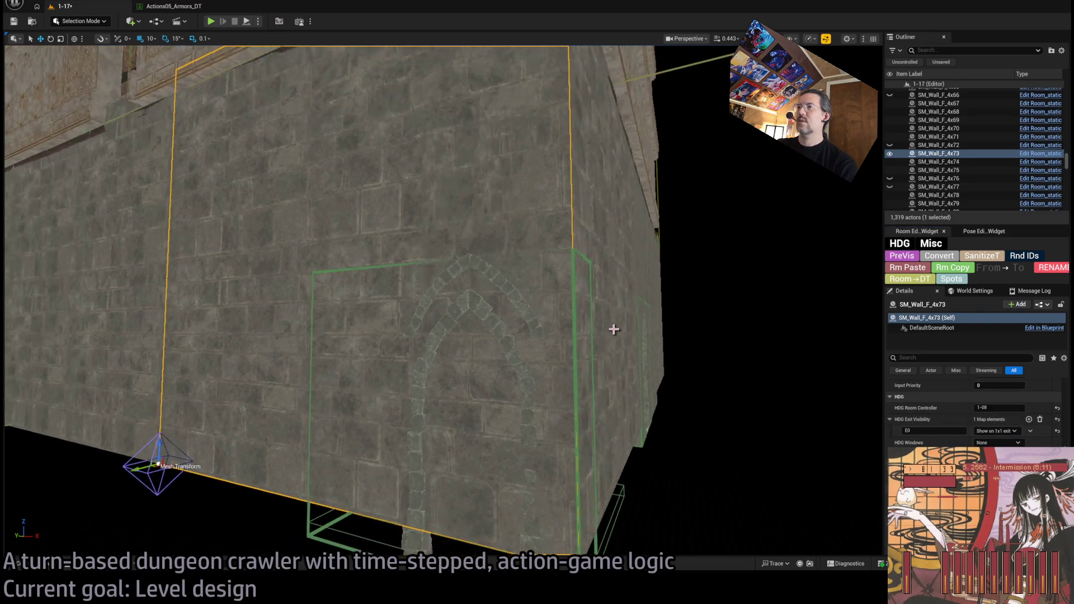
pyautogui.click(614, 329)
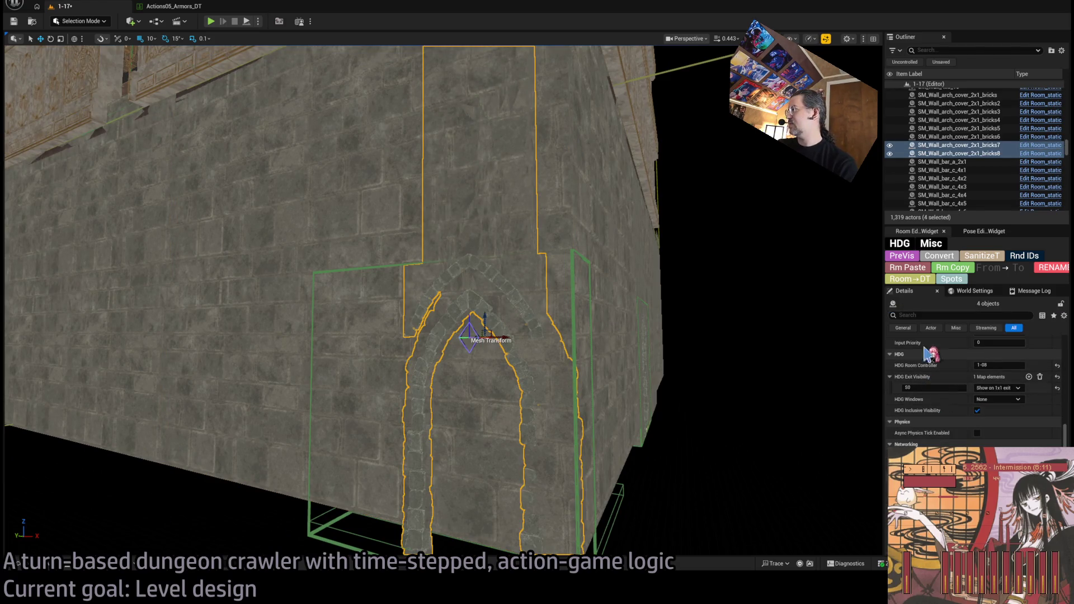
pyautogui.click(367, 242)
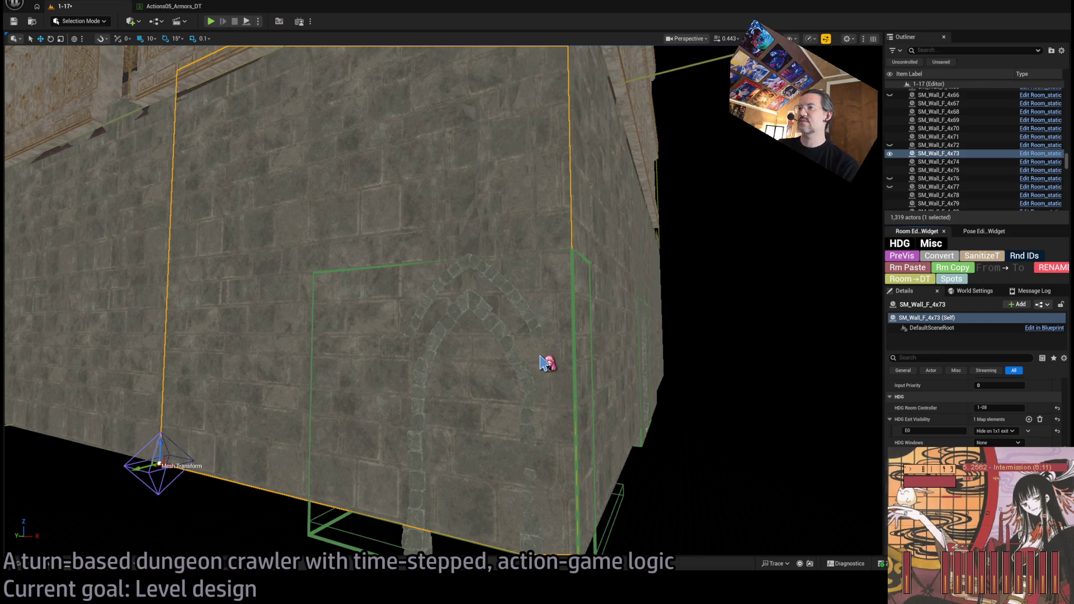
# - Fly through to the Exit E0 arch and frame floor tile SM_Floor_F_4x35
pyautogui.moveTo(543, 362)
pyautogui.mouseDown()
pyautogui.moveTo(523, 347)
pyautogui.moveTo(467, 364)
pyautogui.mouseUp()
pyautogui.click(467, 364)
pyautogui.press('f')
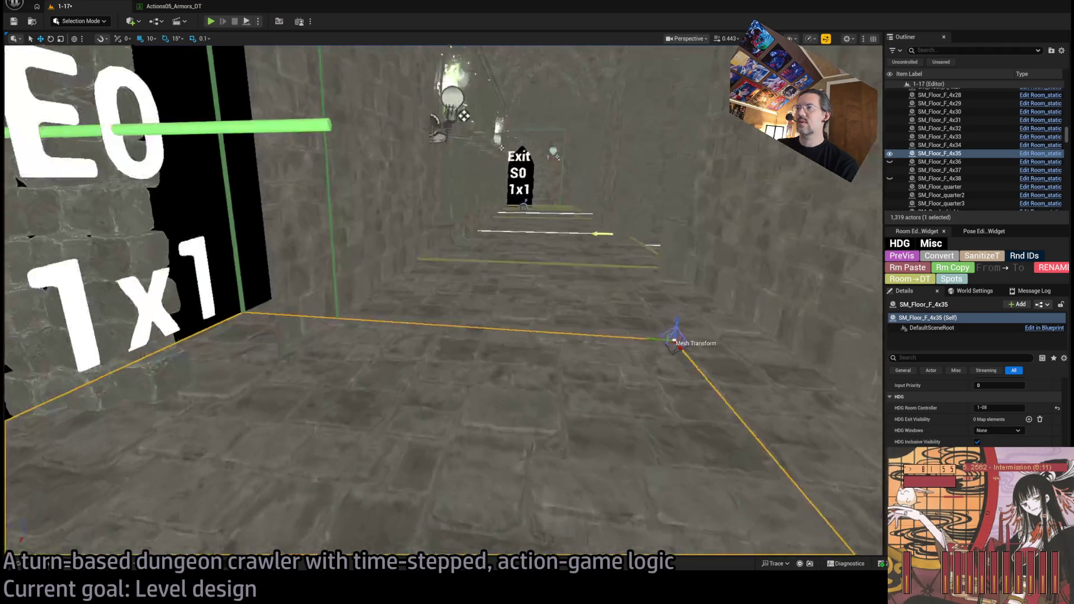
# - Select floor tiles SM_Floor_F_4x34 and SM_Floor_F_4x35 and briefly hide them to check
pyautogui.click(501, 415)
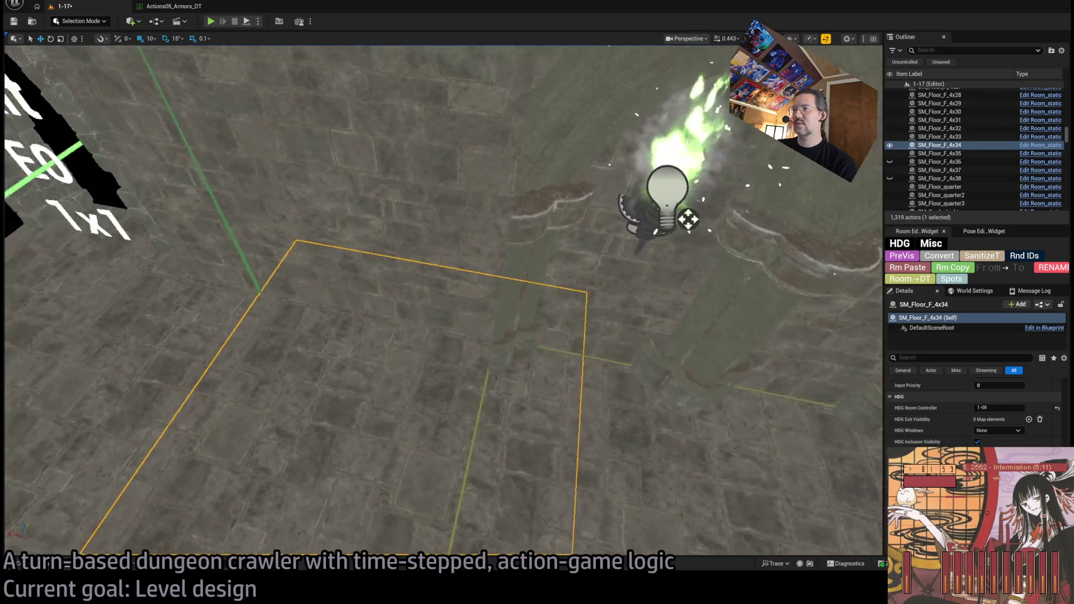
pyautogui.keyDown('ctrl'); pyautogui.click(297, 286); pyautogui.keyUp('ctrl')
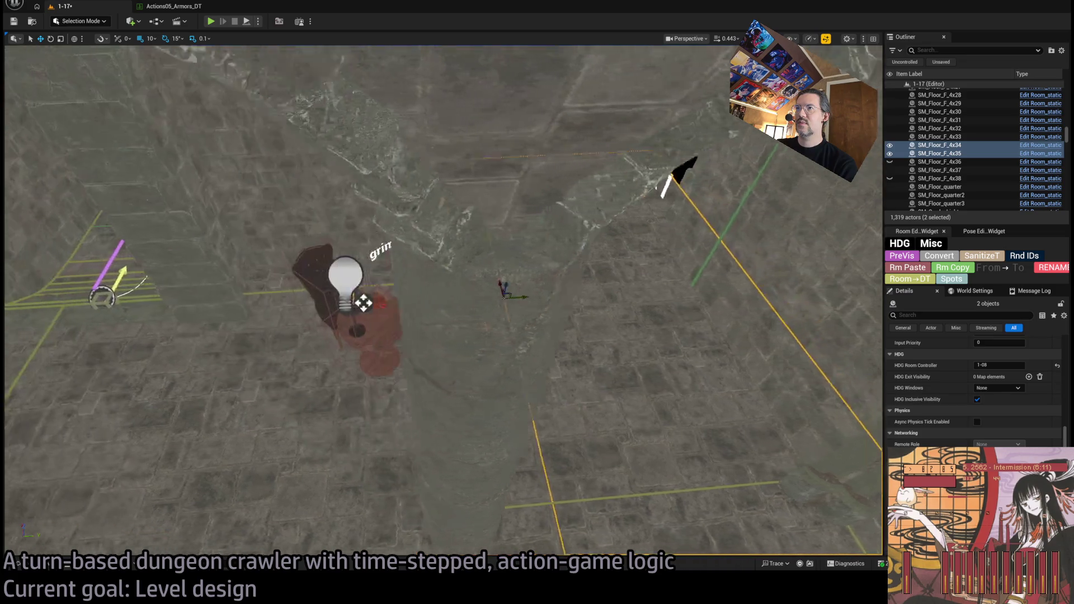
pyautogui.moveTo(441, 302); pyautogui.dragTo(464, 258)
pyautogui.moveTo(413, 372); pyautogui.dragTo(414, 372)
pyautogui.press('h')
pyautogui.hotkey('ctrl', 'h')
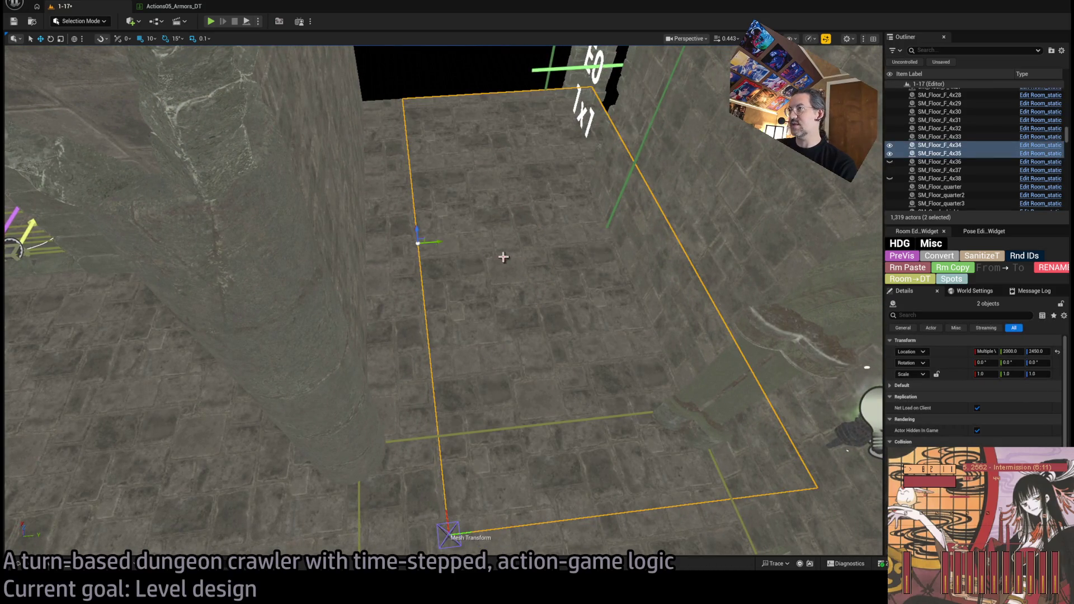
# - Set each floor tile's HDG Exit Visibility E0 to 'Hide on 1x1 exit', then preview the opening
pyautogui.click(503, 257)
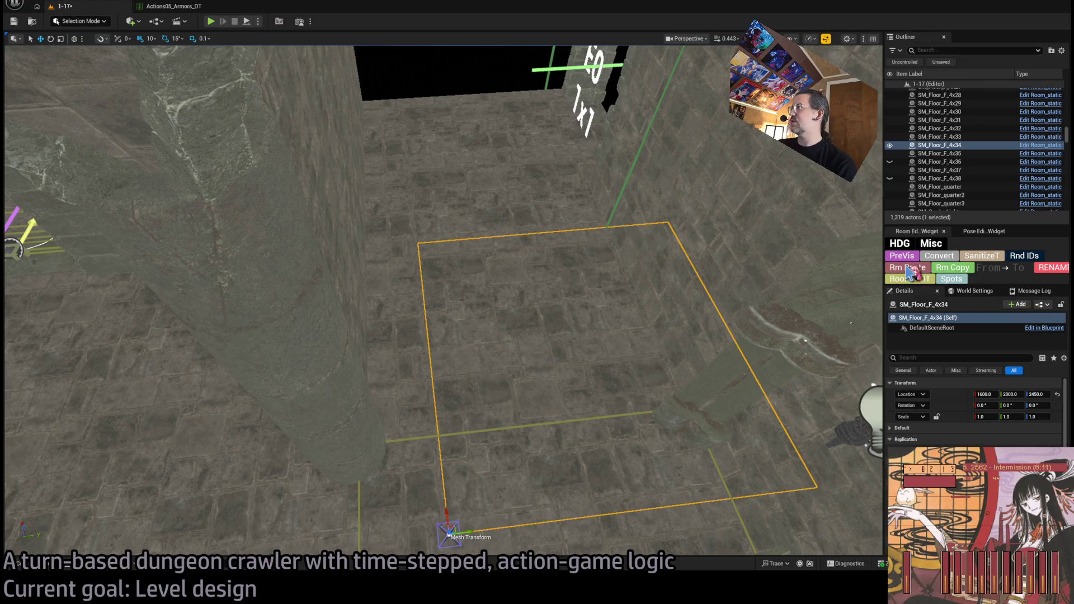
pyautogui.scroll(-5, 973, 408)
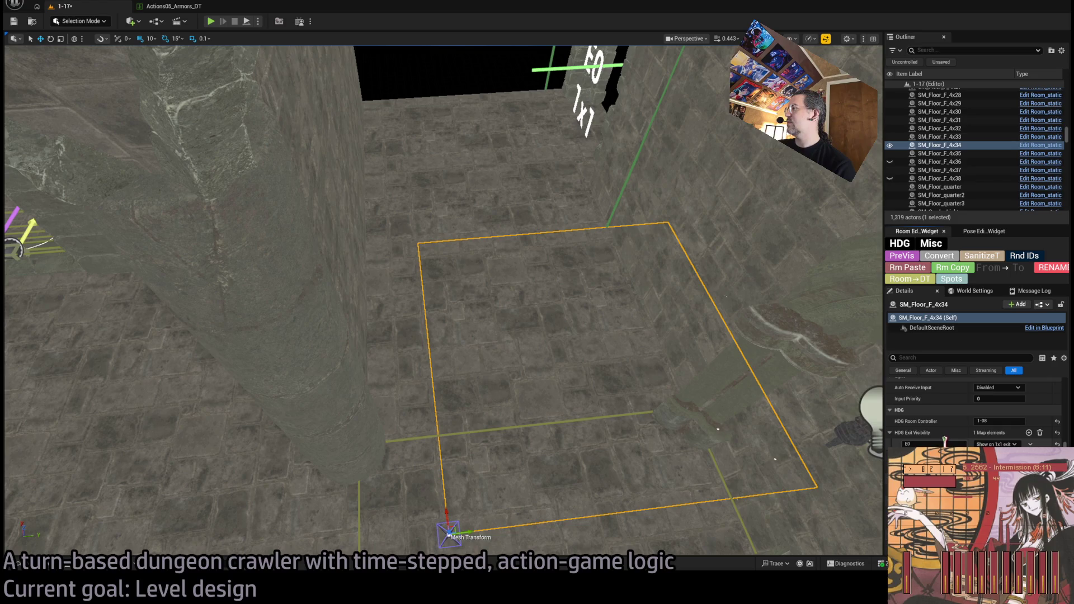
pyautogui.moveTo(504, 336); pyautogui.dragTo(459, 302)
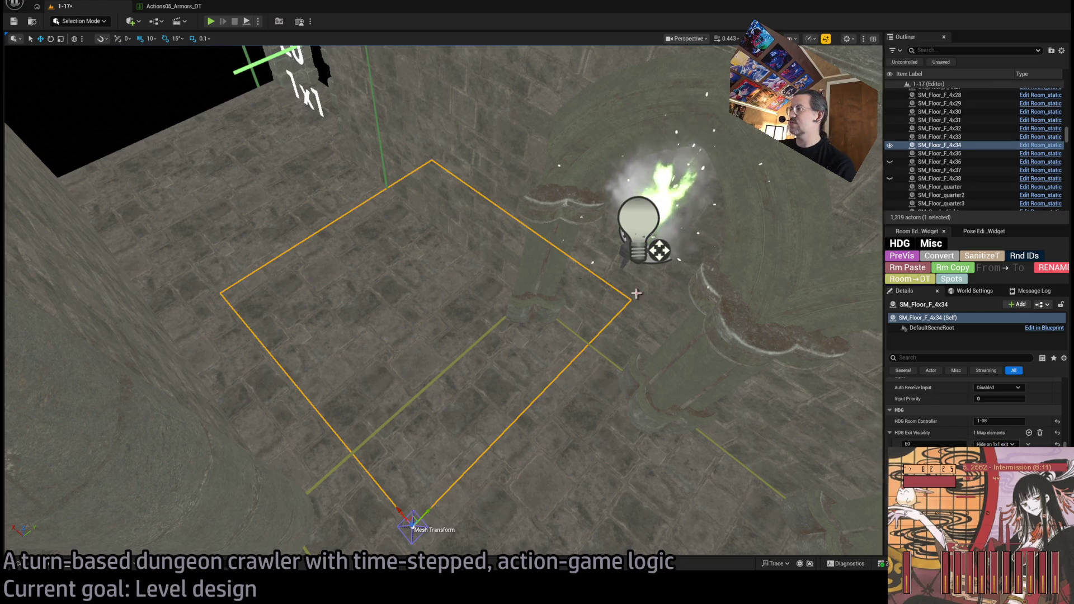
pyautogui.click(280, 179)
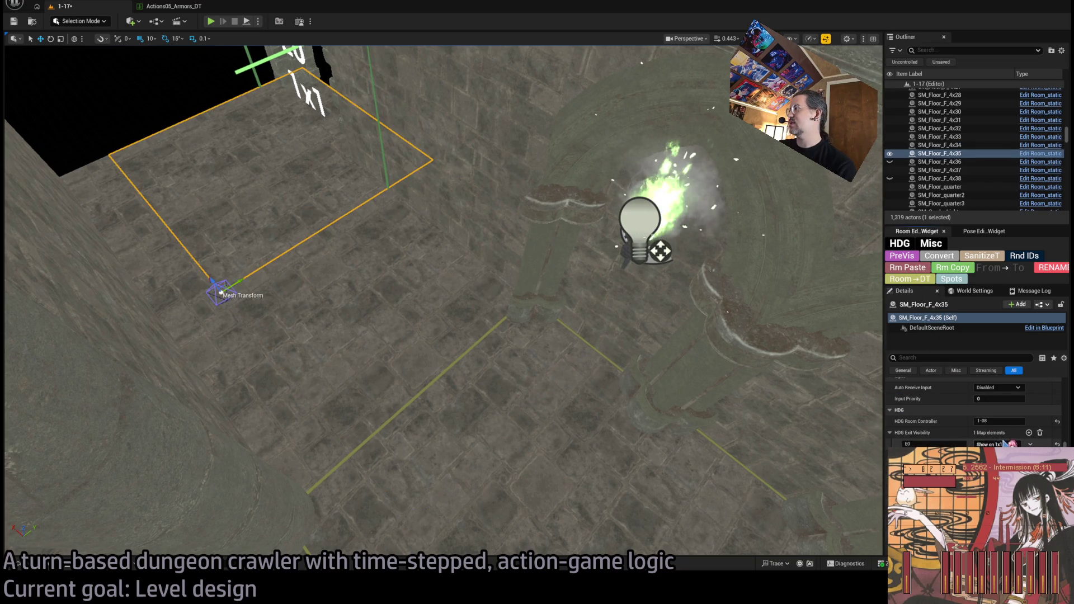
pyautogui.press('f')
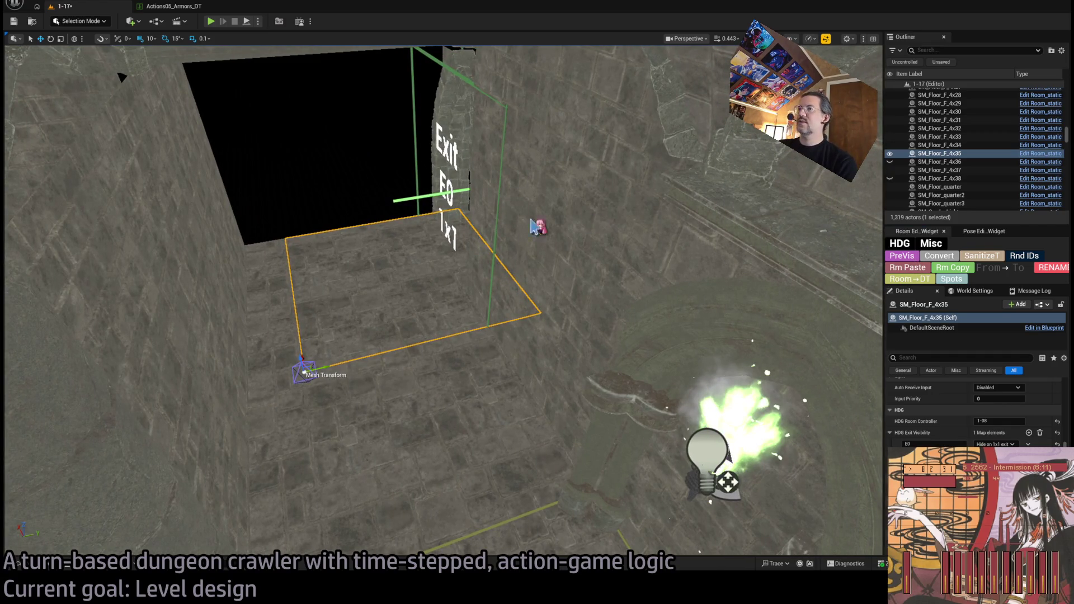
pyautogui.press('h')
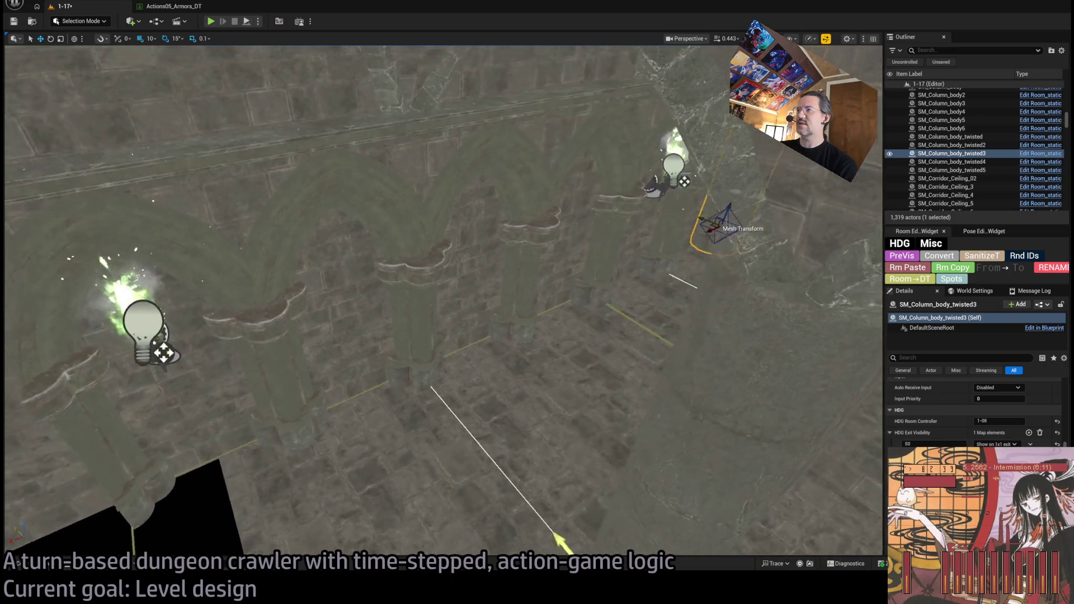
# - Duplicate SM_Column_body_twisted3 and stand the copy beside the Exit E0 arch
pyautogui.click(788, 263)
pyautogui.moveTo(776, 253)
pyautogui.mouseDown()
pyautogui.moveTo(203, 444)
pyautogui.moveTo(126, 480)
pyautogui.mouseUp()
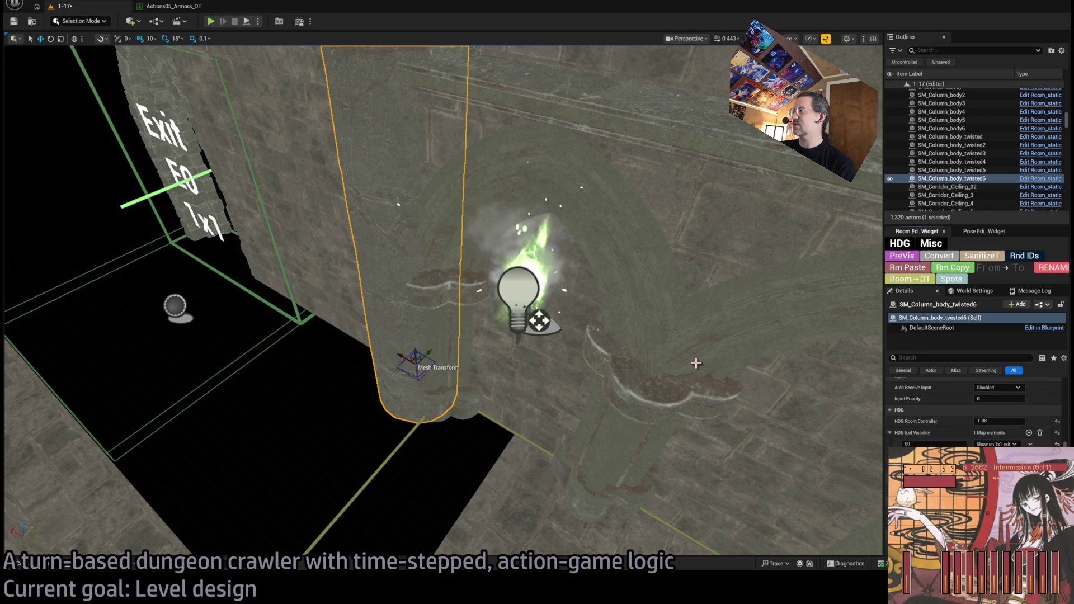
pyautogui.moveTo(482, 378)
pyautogui.mouseDown()
pyautogui.moveTo(543, 336)
pyautogui.moveTo(528, 332)
pyautogui.moveTo(528, 359)
pyautogui.moveTo(534, 319)
pyautogui.moveTo(542, 442)
pyautogui.moveTo(539, 425)
pyautogui.mouseUp()
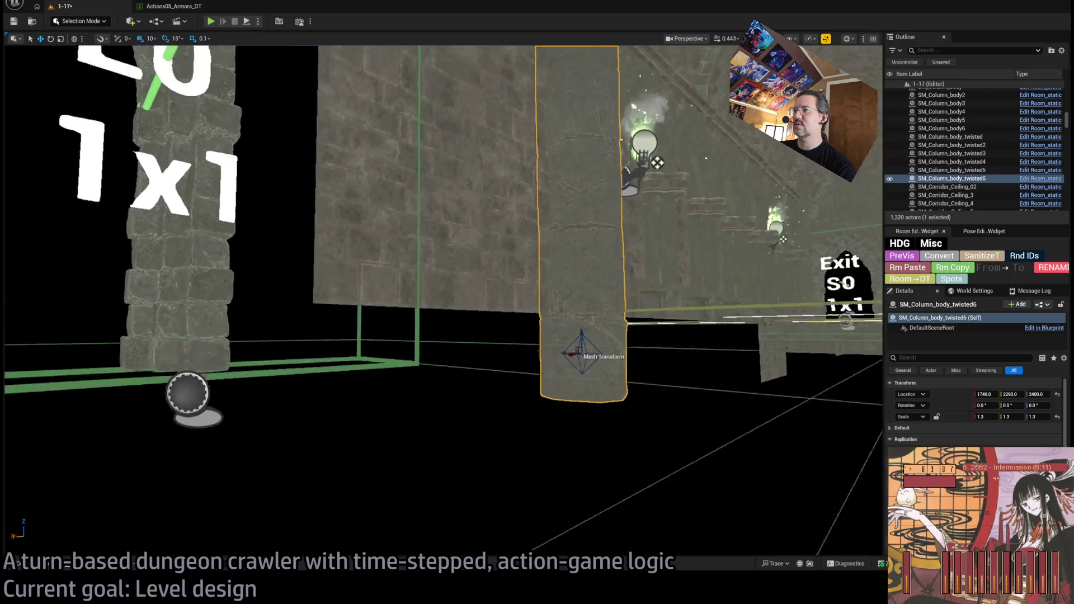
pyautogui.moveTo(565, 448); pyautogui.dragTo(569, 353)
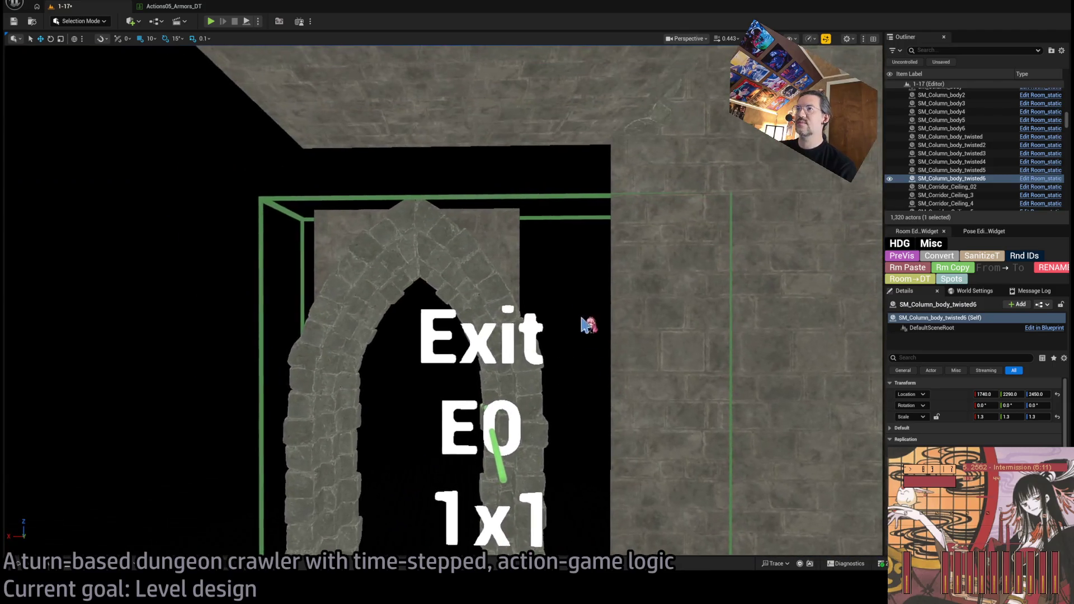
# - Slide SM_Arch_stone_gate4 and its brick covers along Y, then move SM_Wall_F_4x41 50 on Y
pyautogui.click(475, 275)
pyautogui.keyDown('ctrl'); pyautogui.click(376, 295); pyautogui.keyUp('ctrl')
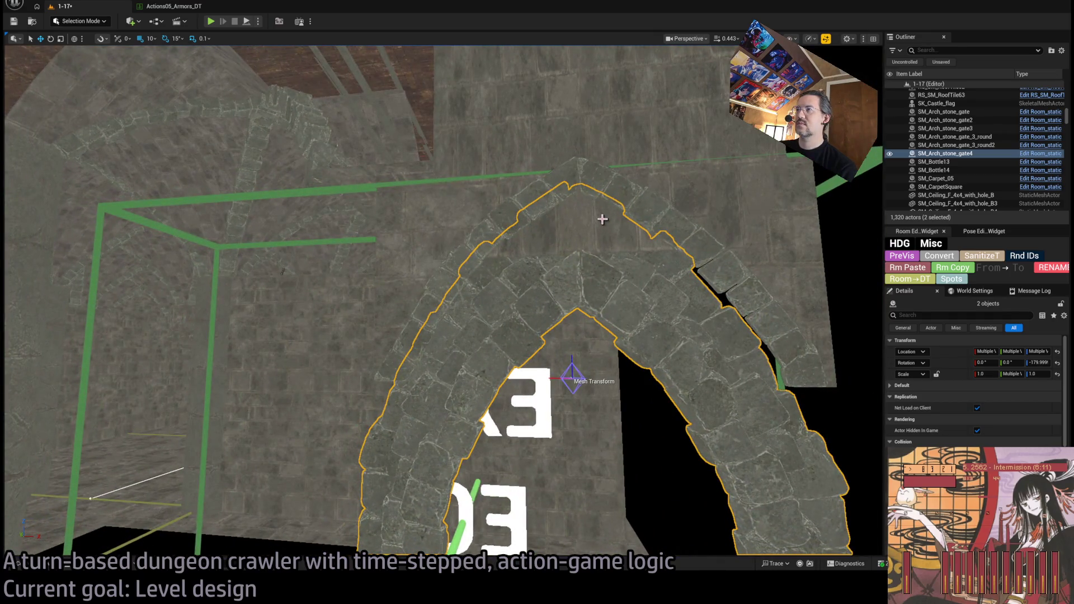
pyautogui.keyDown('ctrl'); pyautogui.click(678, 293); pyautogui.keyUp('ctrl')
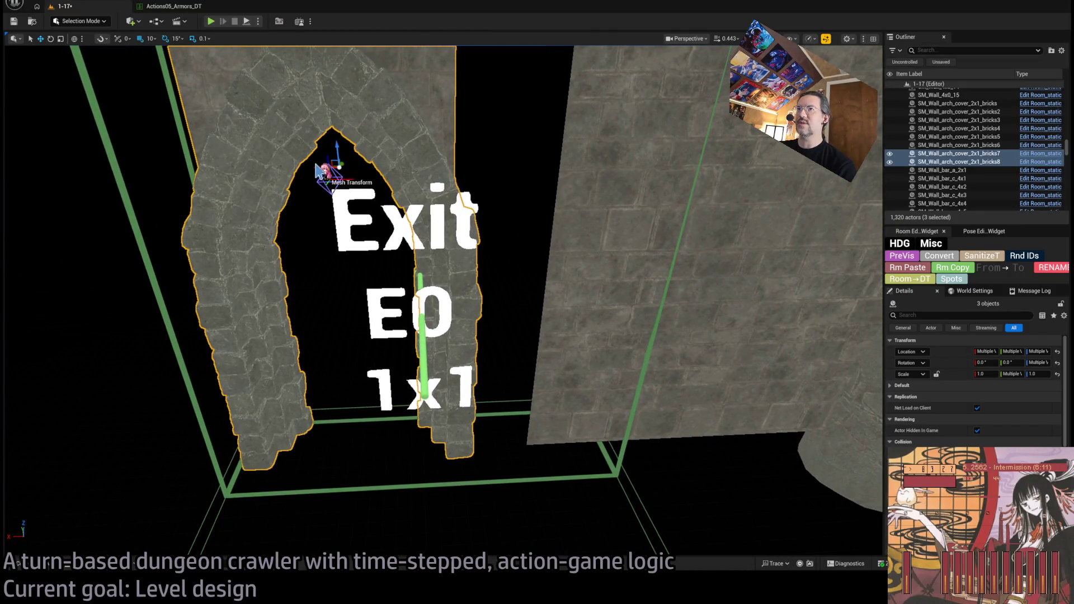
pyautogui.moveTo(316, 166); pyautogui.dragTo(400, 177)
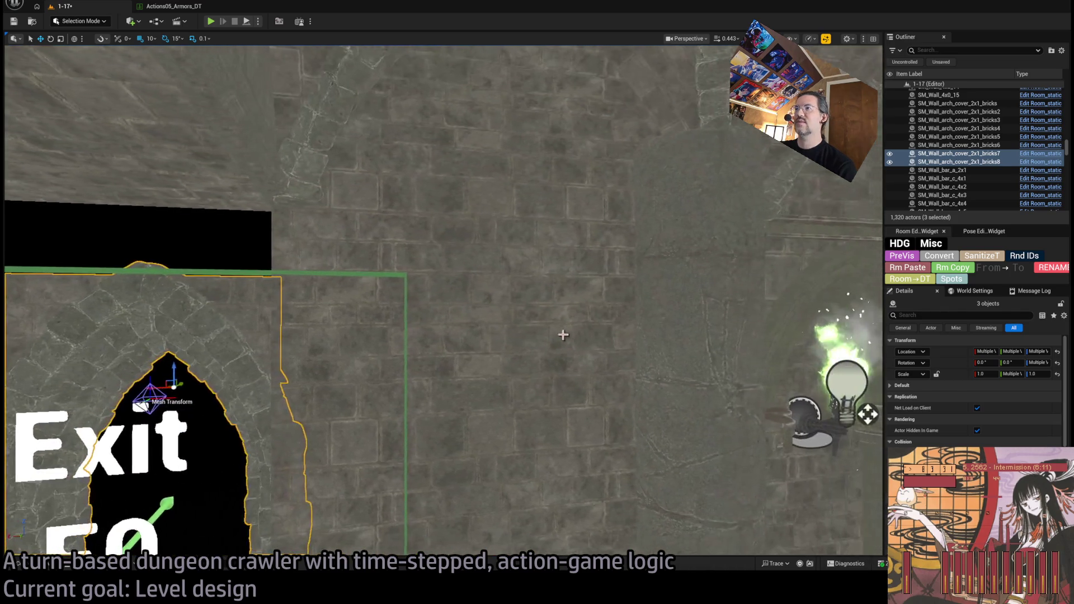
pyautogui.click(564, 334)
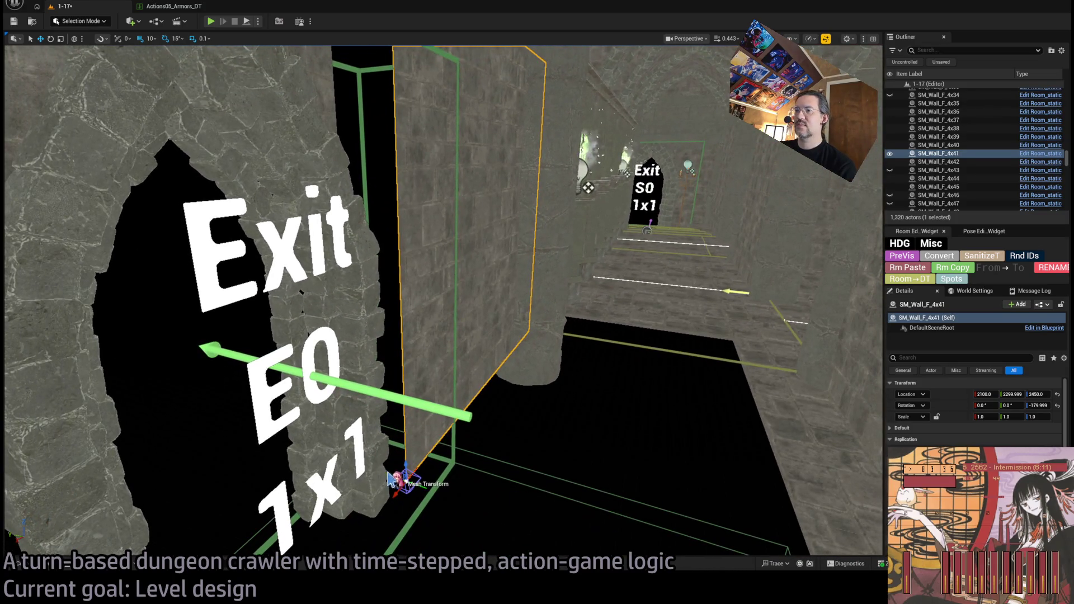
pyautogui.moveTo(389, 478); pyautogui.dragTo(375, 481)
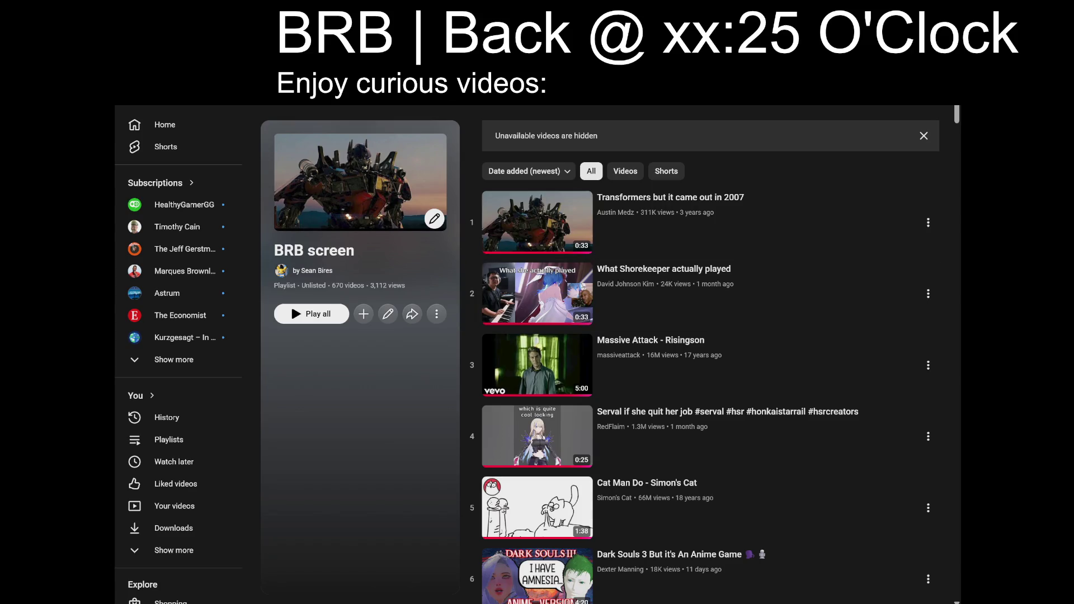
# - Scroll the BRB screen playlist past items 12–33, then back up to the APHANTASIA video near entry 30
pyautogui.scroll(-5, 950, 428)
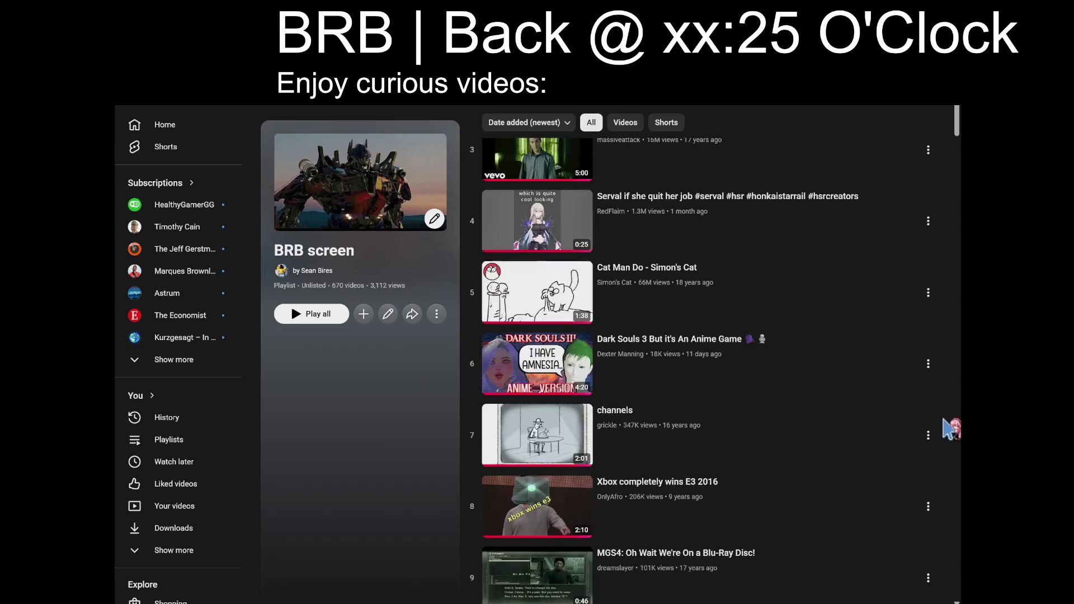
pyautogui.scroll(-10, 950, 429)
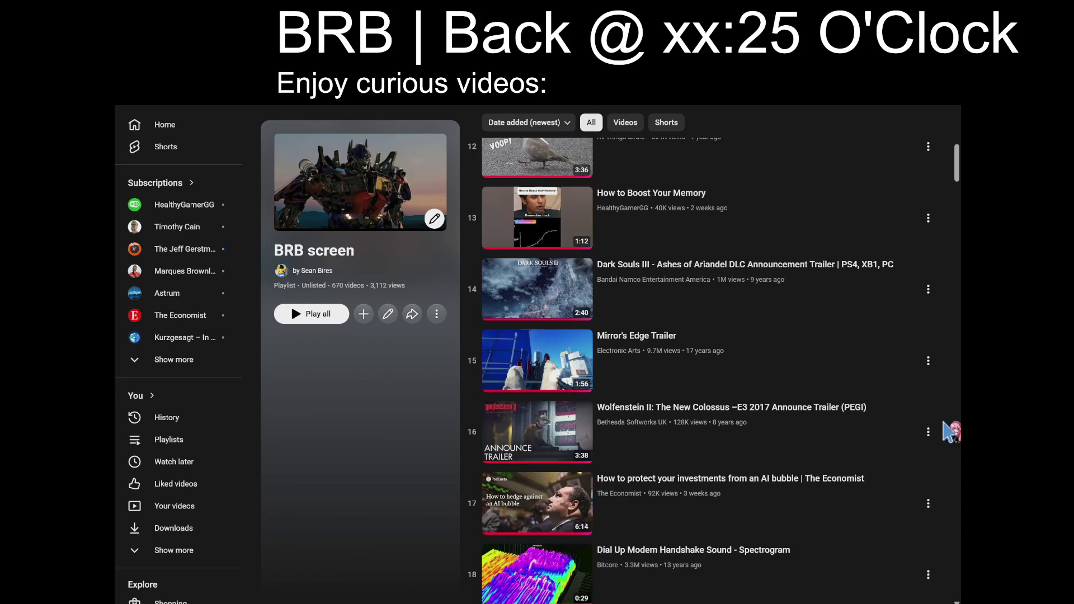
pyautogui.scroll(-3, 950, 430)
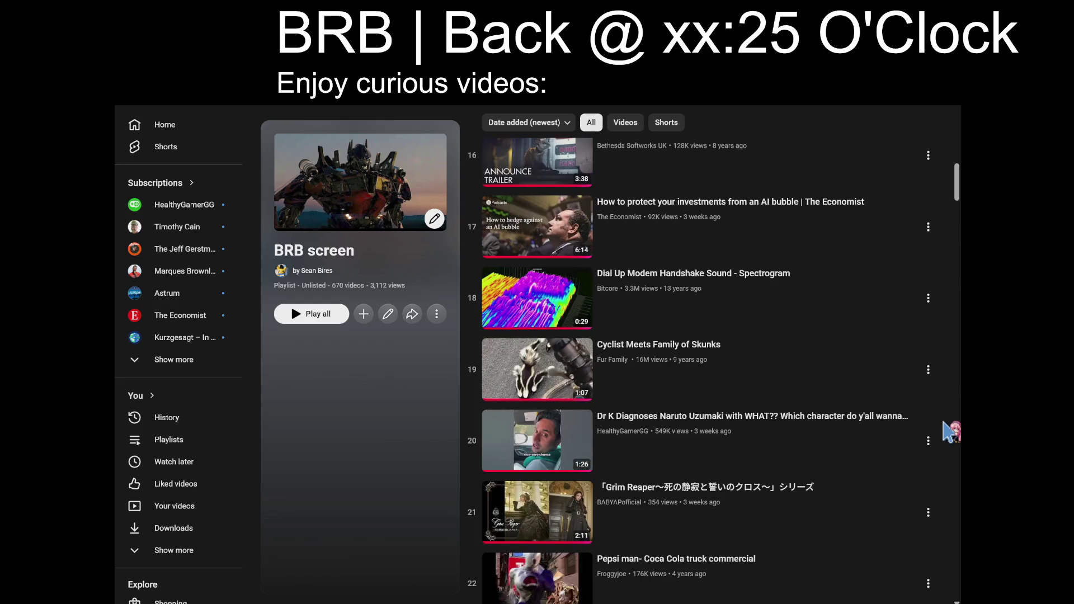
pyautogui.scroll(-8, 950, 432)
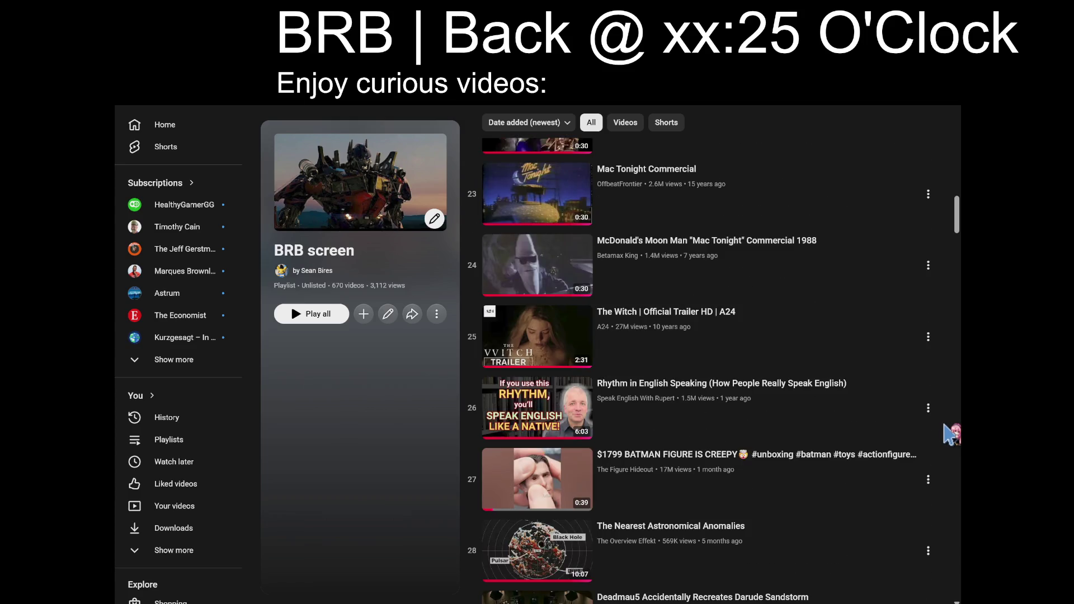
pyautogui.scroll(-2, 949, 434)
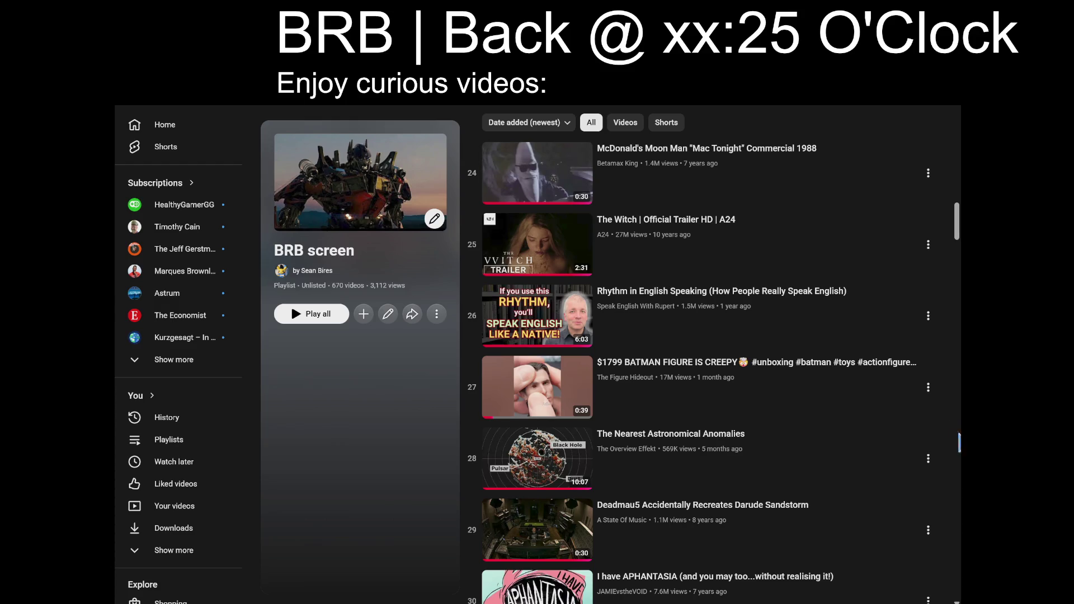
pyautogui.scroll(-4, 958, 461)
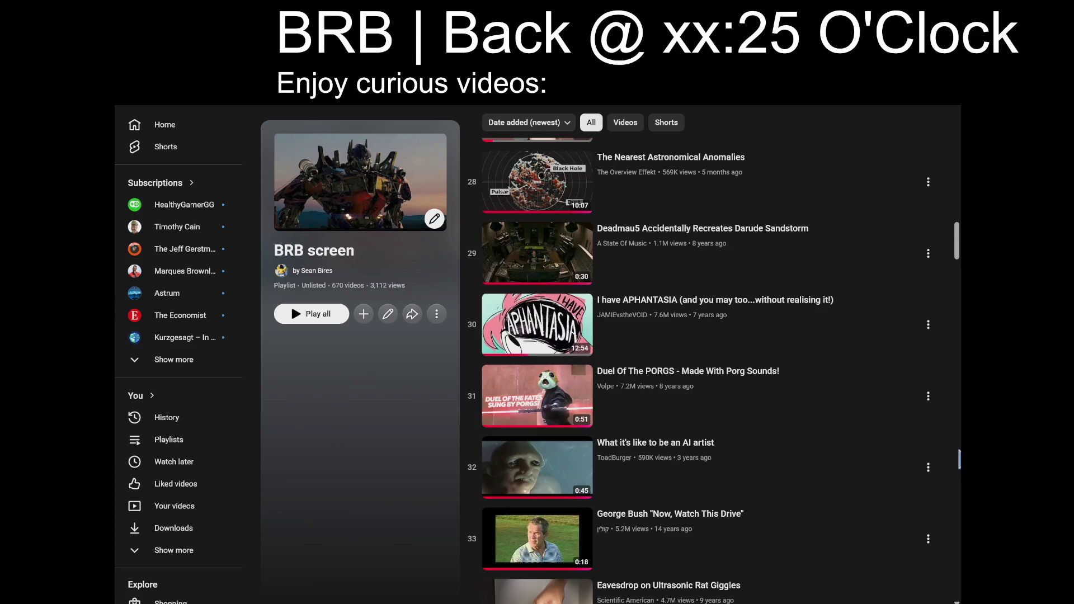
pyautogui.scroll(3, 959, 460)
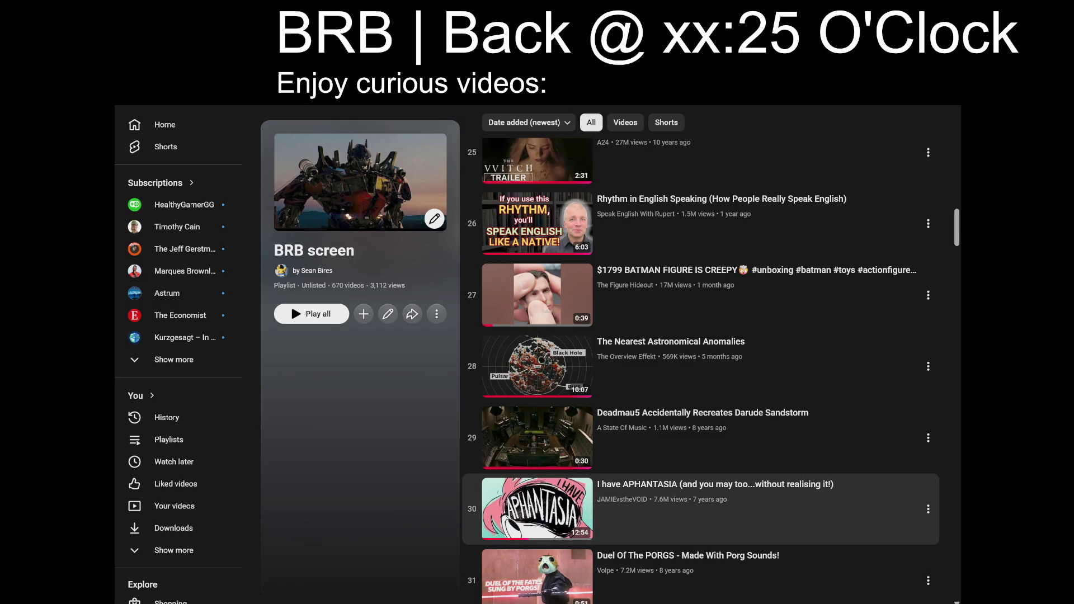
# - Play the APHANTASIA video in theater mode with playlist shuffle turned on
pyautogui.click(727, 509)
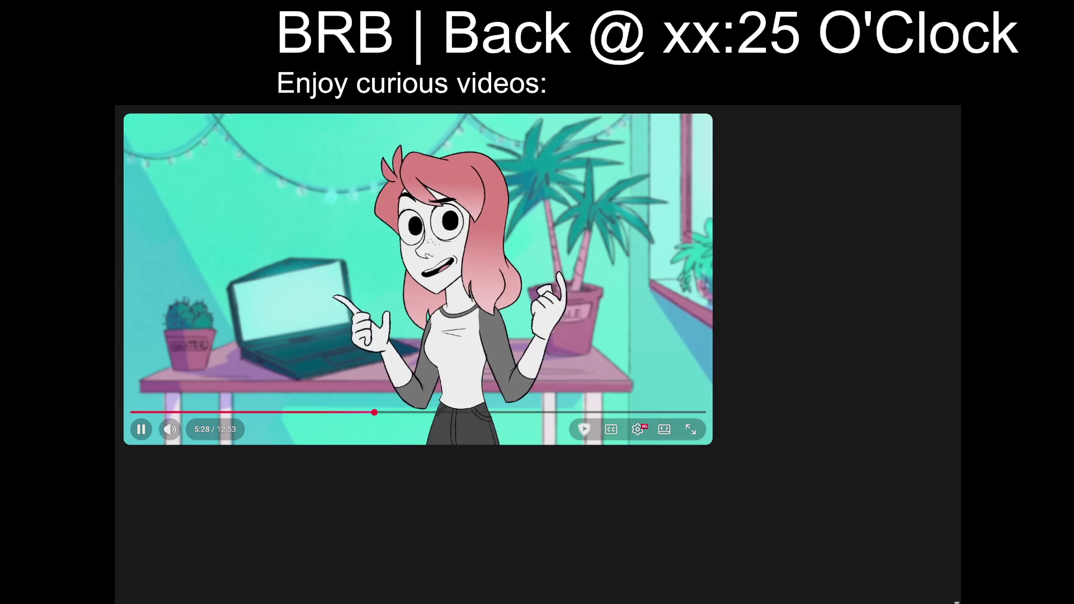
pyautogui.click(663, 429)
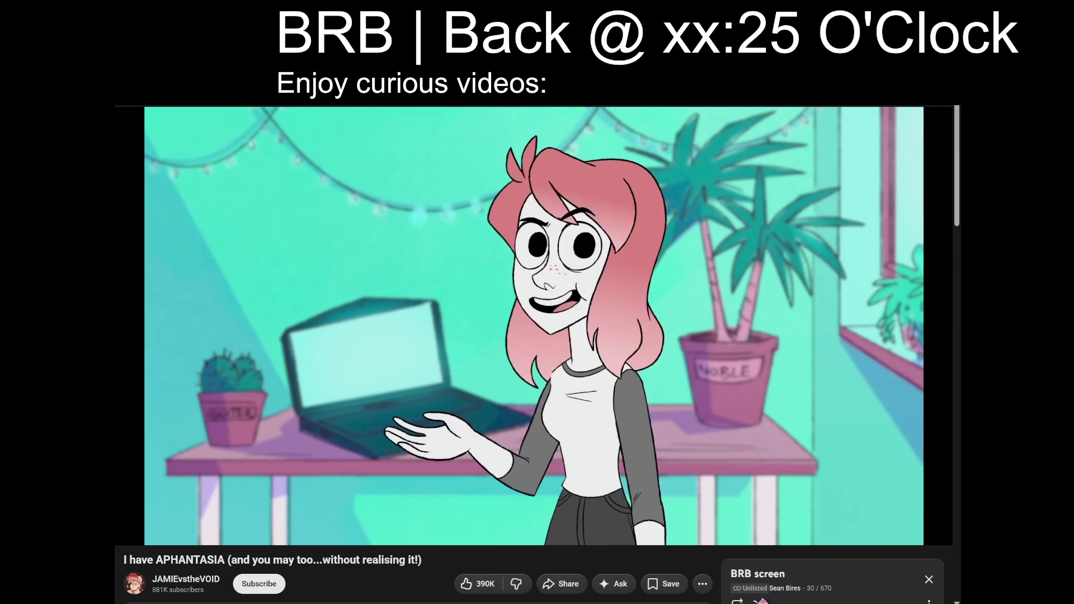
pyautogui.click(759, 601)
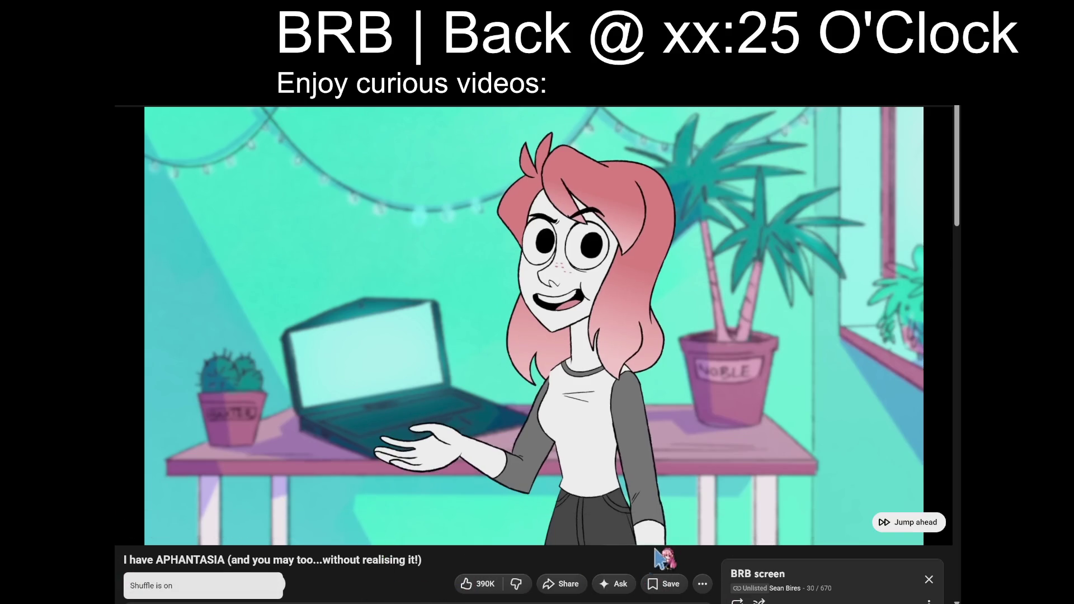
# - Turn on captions and set the subtitle language to English (auto-generated)
pyautogui.click(850, 530)
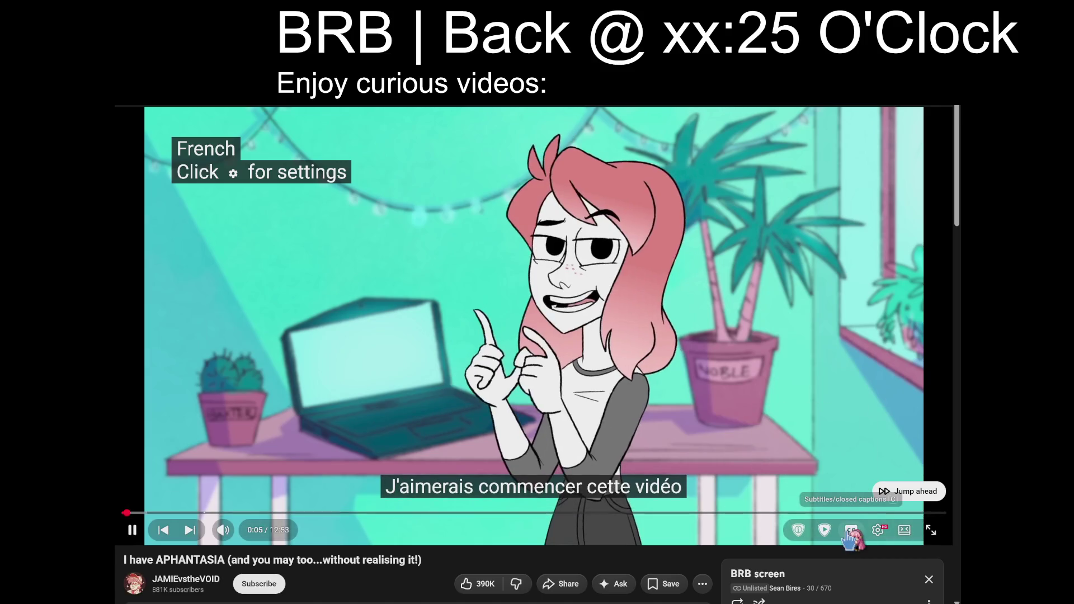
pyautogui.click(877, 530)
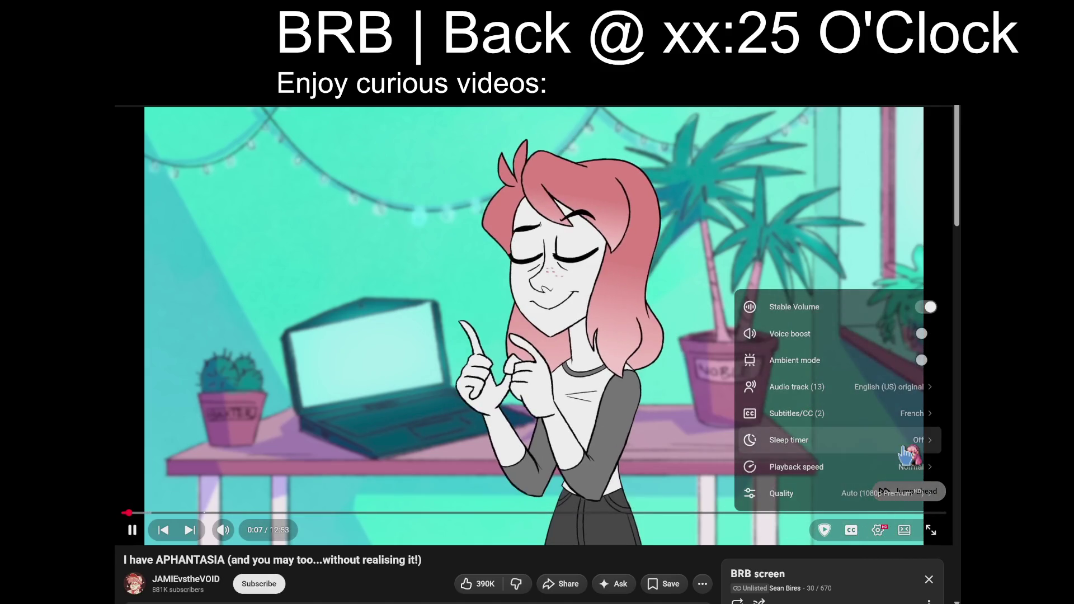
pyautogui.click(910, 417)
pyautogui.click(876, 424)
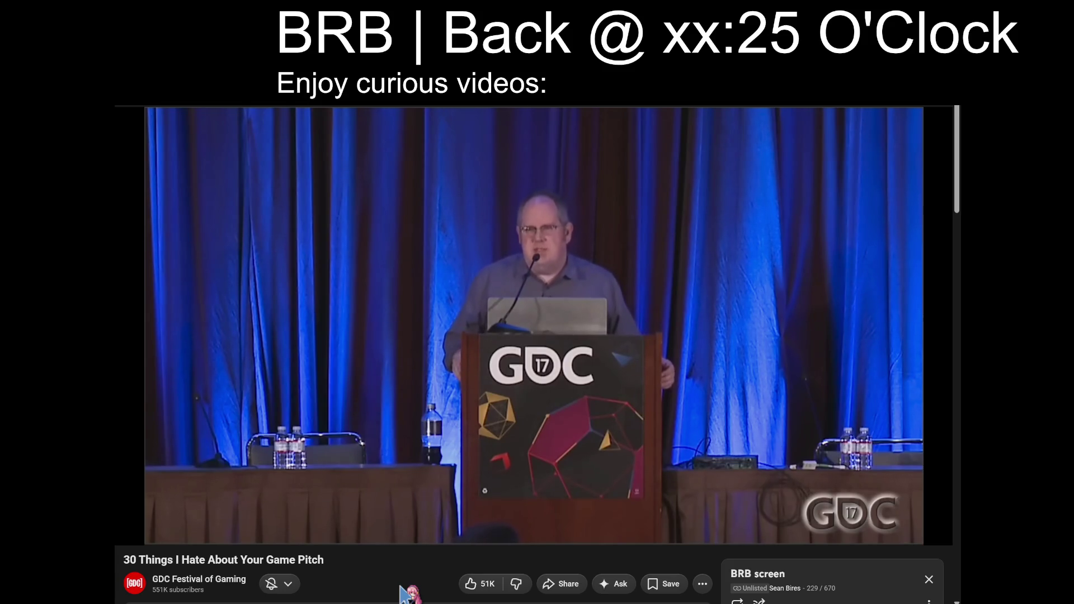
# - Scrub the GDC talk back near its start, then skip to the next playlist video
pyautogui.moveTo(127, 503)
pyautogui.mouseDown()
pyautogui.moveTo(128, 519)
pyautogui.moveTo(124, 503)
pyautogui.mouseUp()
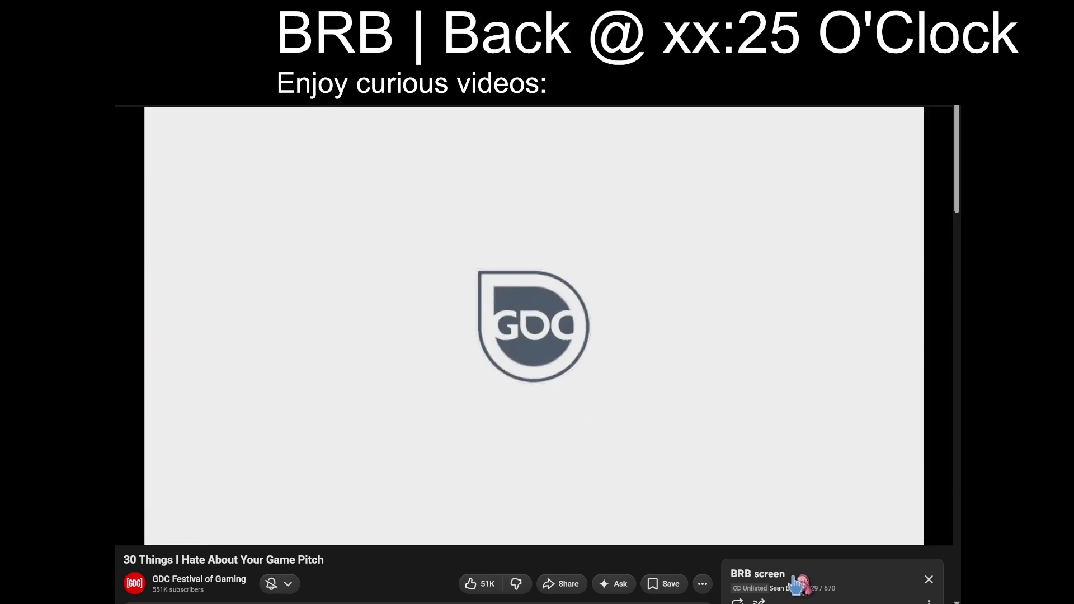
pyautogui.scroll(-2, 699, 562)
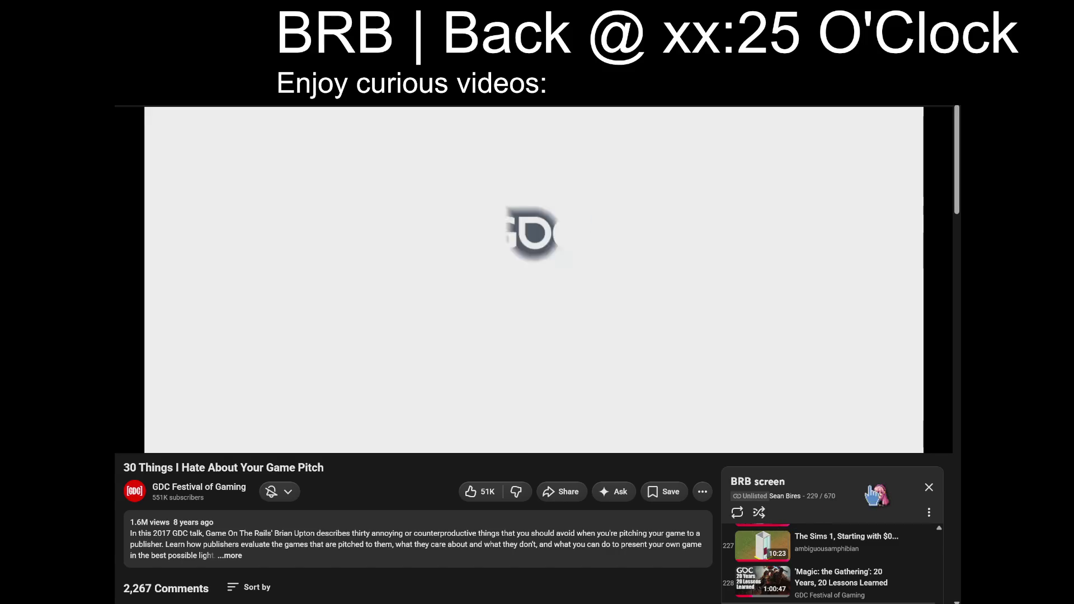
pyautogui.scroll(2, 436, 542)
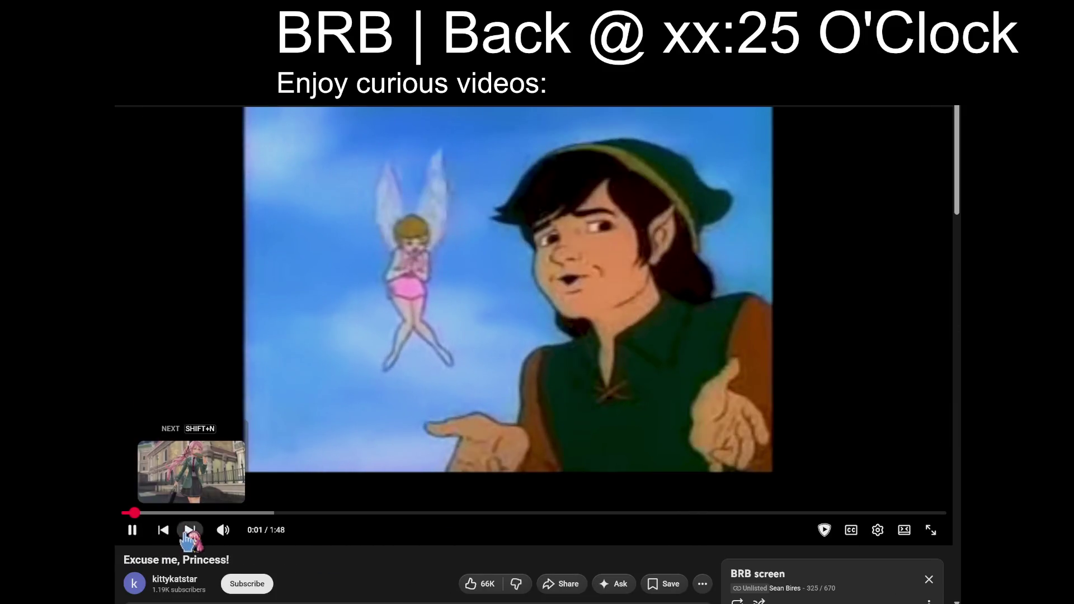
pyautogui.click(188, 531)
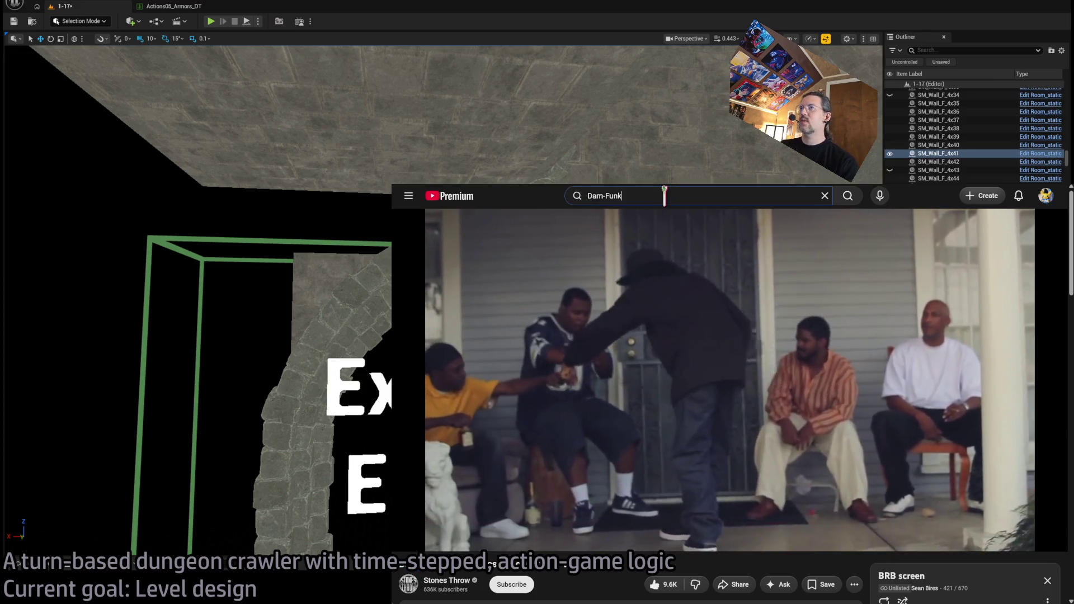
# - Search Dam-Funk, open the Boiler Room x Dekmantel Festival 2018 set, and raise the volume
pyautogui.press('Return')
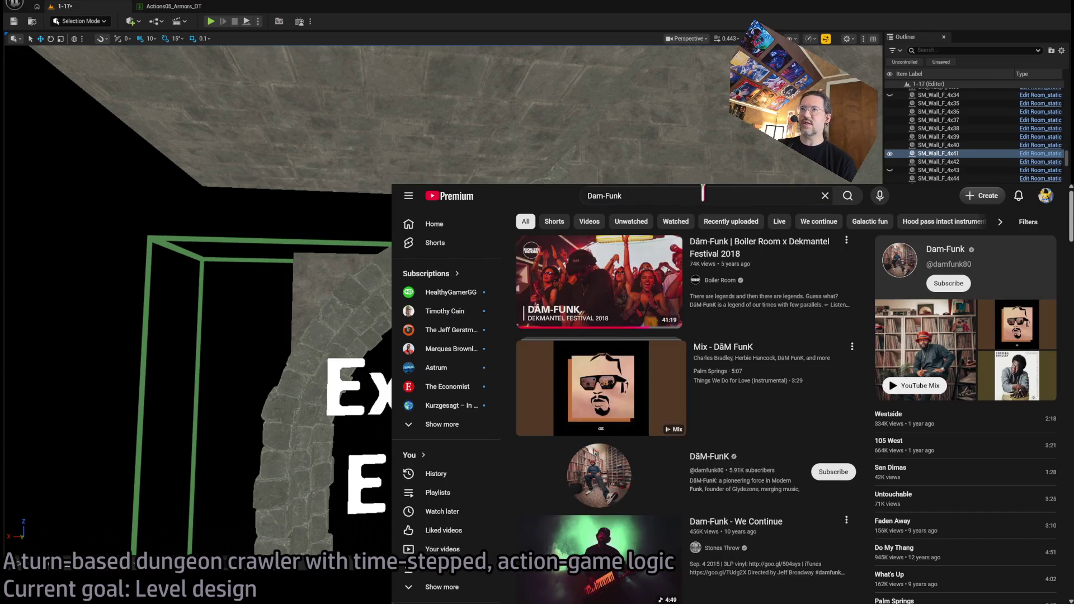
pyautogui.click(615, 280)
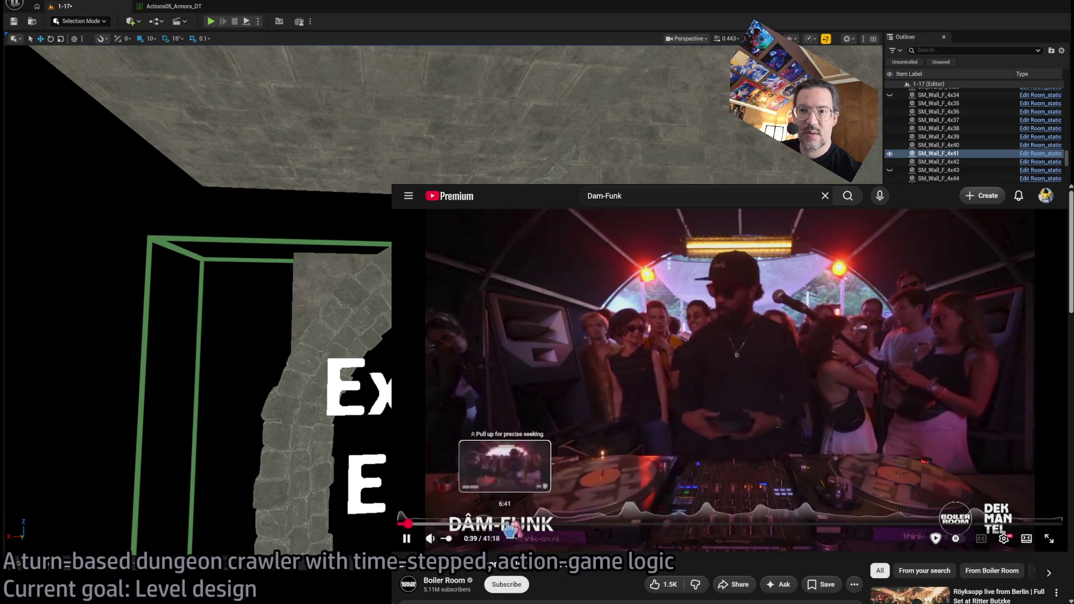
pyautogui.click(631, 526)
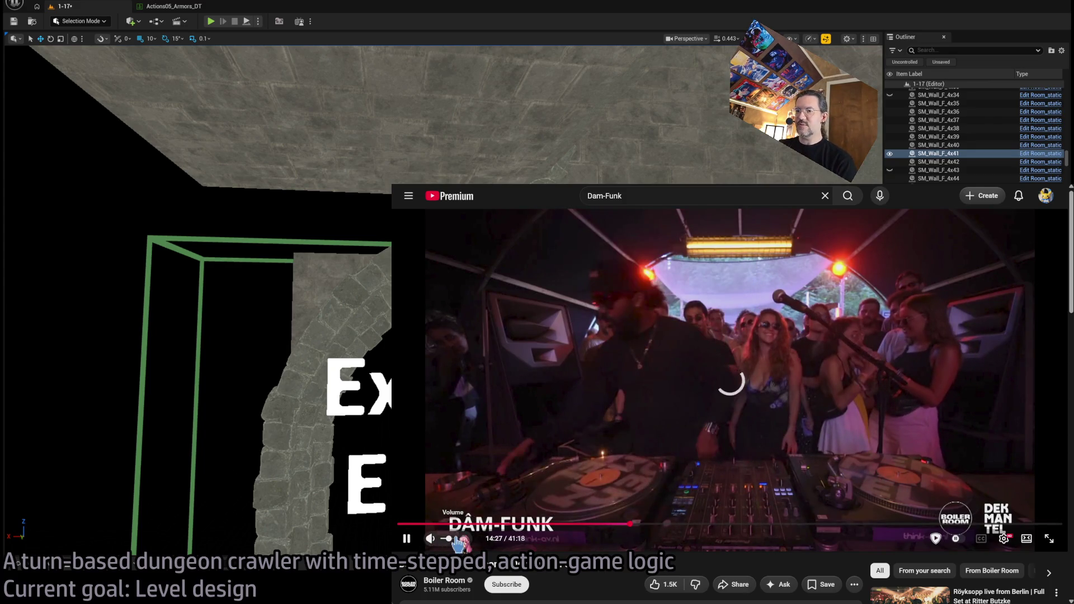
pyautogui.click(458, 539)
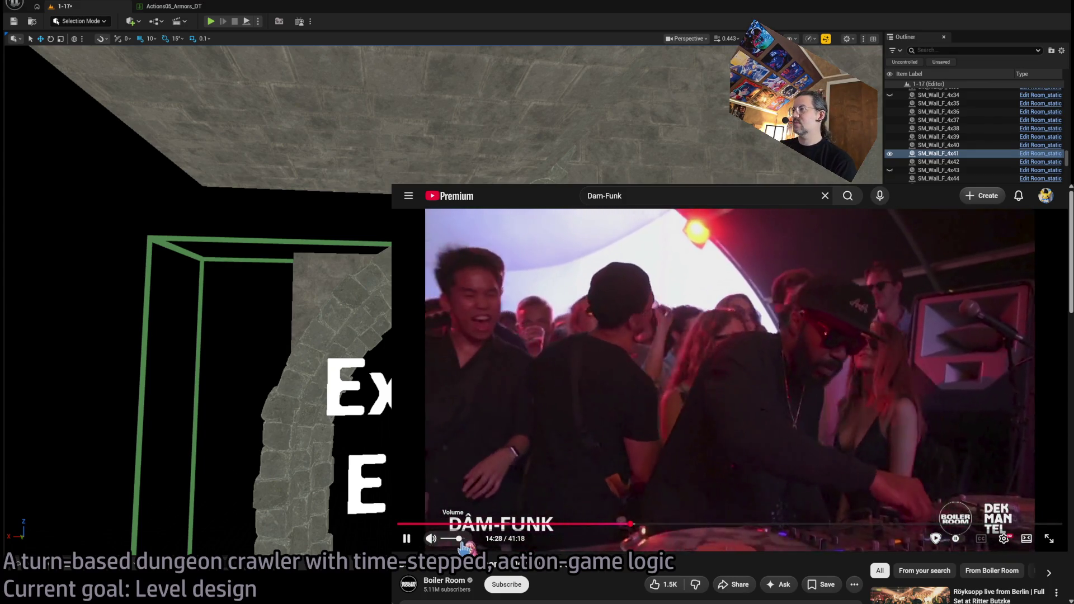
# - Restart the set from the beginning and shrink it to the mini player
pyautogui.click(407, 539)
pyautogui.click(398, 523)
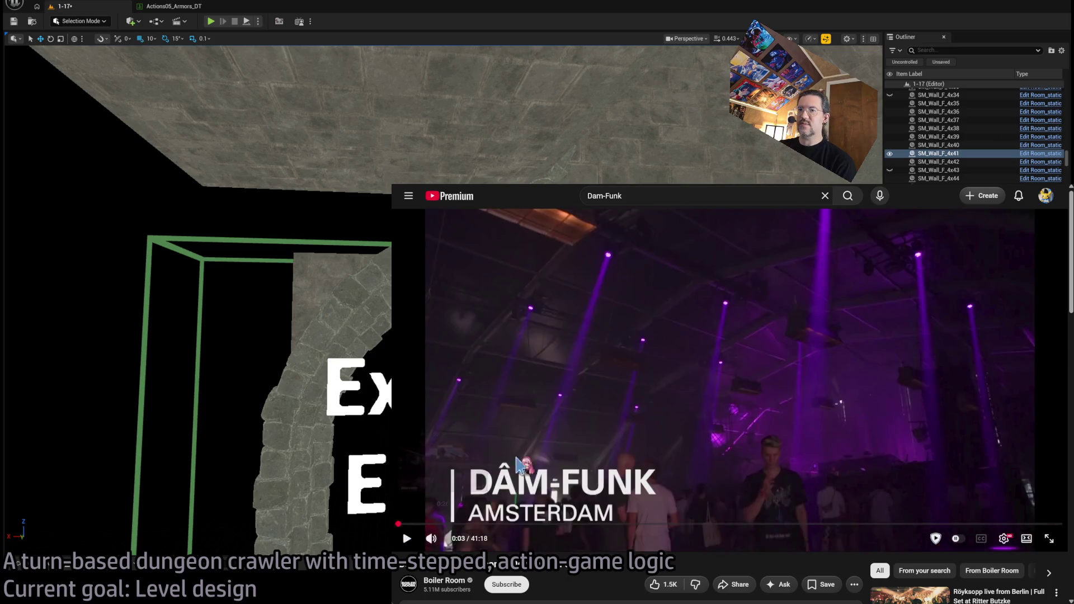
pyautogui.click(519, 464)
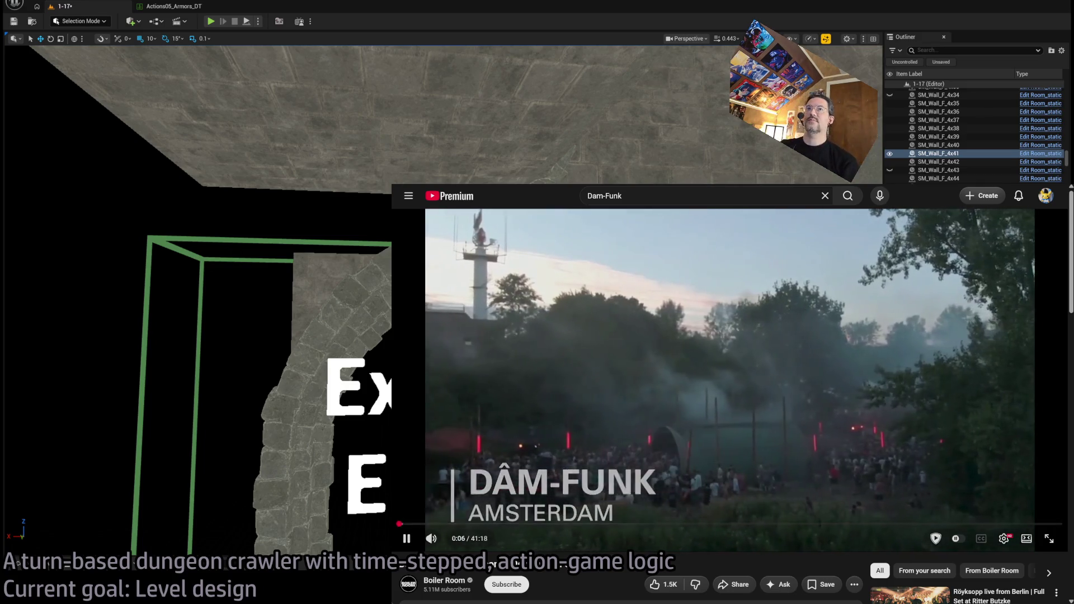
pyautogui.press('super+Down')
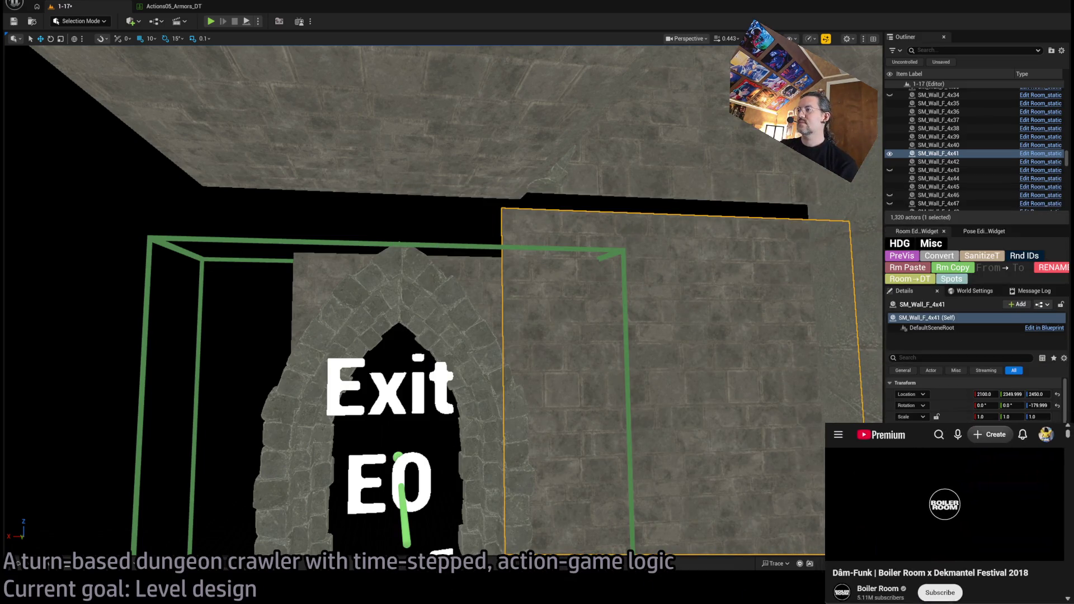
# - Nudge the mini player aside and fly the camera back and down onto the Exit E0 arch and torch
pyautogui.moveTo(884, 437); pyautogui.dragTo(899, 428)
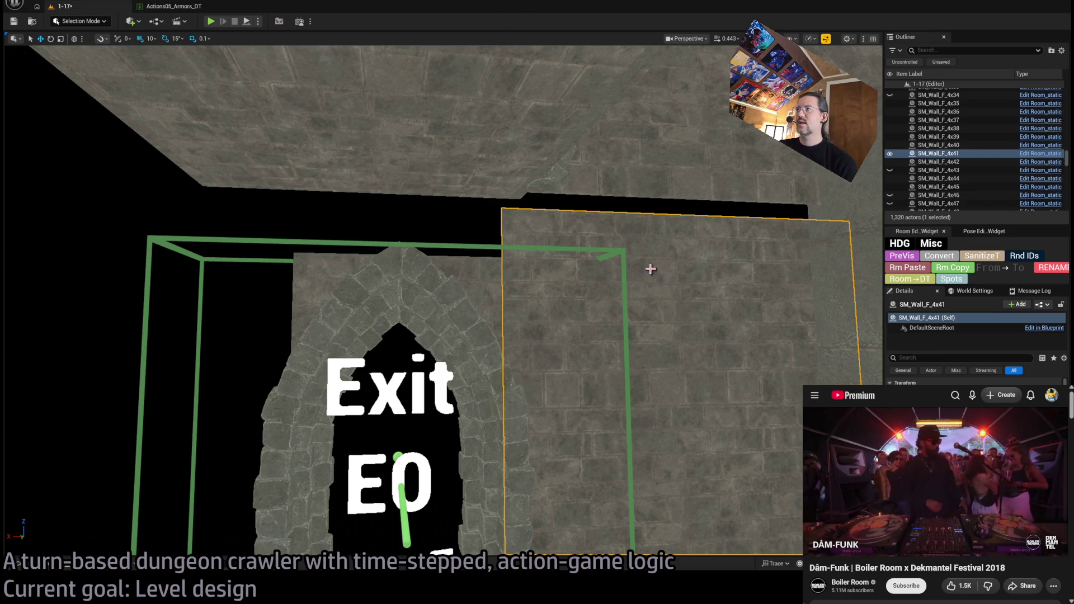
pyautogui.moveTo(651, 269)
pyautogui.mouseDown()
pyautogui.moveTo(638, 257)
pyautogui.moveTo(637, 302)
pyautogui.moveTo(615, 291)
pyautogui.moveTo(638, 296)
pyautogui.moveTo(650, 268)
pyautogui.mouseUp()
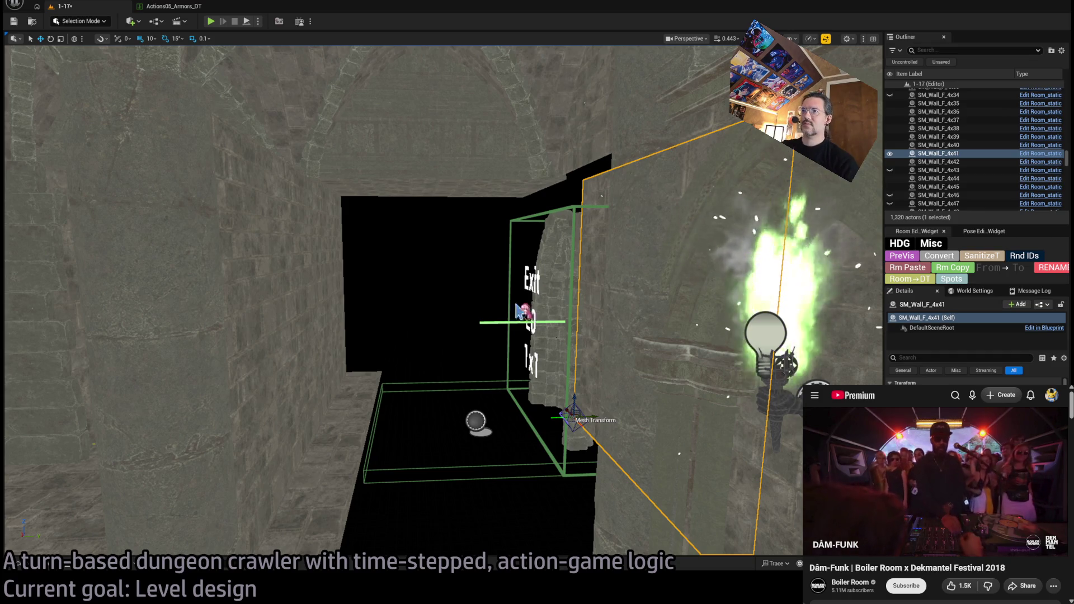
pyautogui.moveTo(480, 315)
pyautogui.mouseDown()
pyautogui.moveTo(474, 392)
pyautogui.moveTo(462, 369)
pyautogui.moveTo(457, 391)
pyautogui.moveTo(465, 366)
pyautogui.moveTo(480, 366)
pyautogui.mouseUp()
# - Undo a stray stair selection and move the camera along the Exit E0 arch wall
pyautogui.click(599, 330)
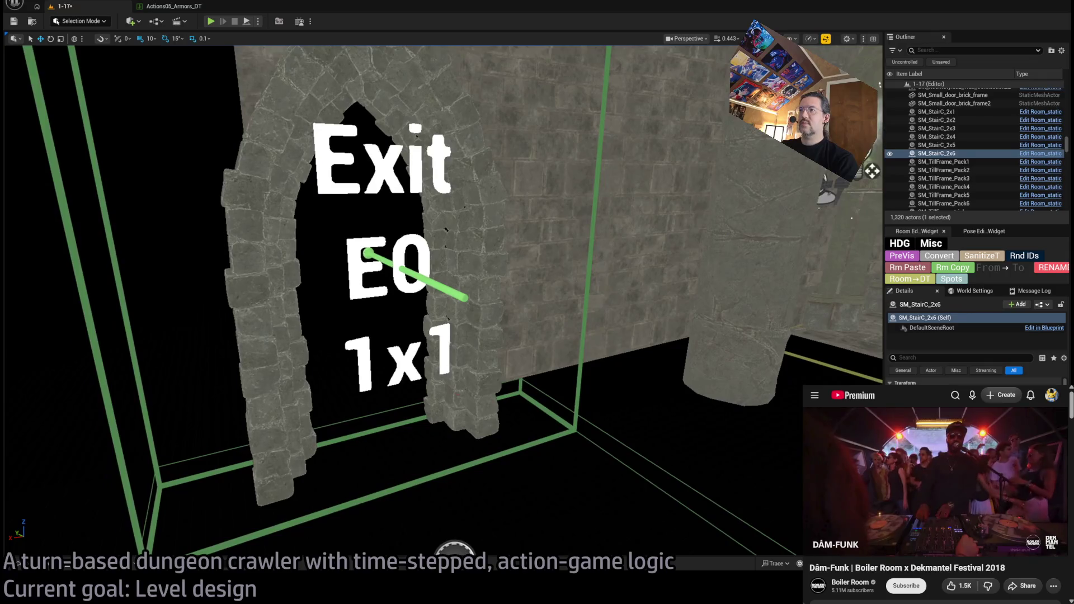
pyautogui.hotkey('ctrl', 'z')
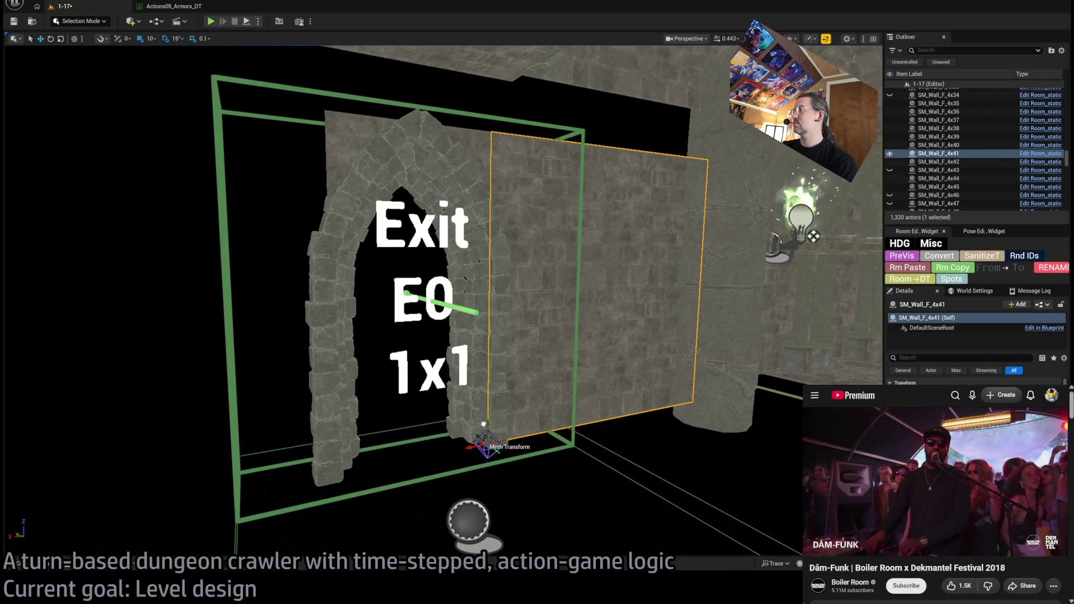
pyautogui.press('Up')
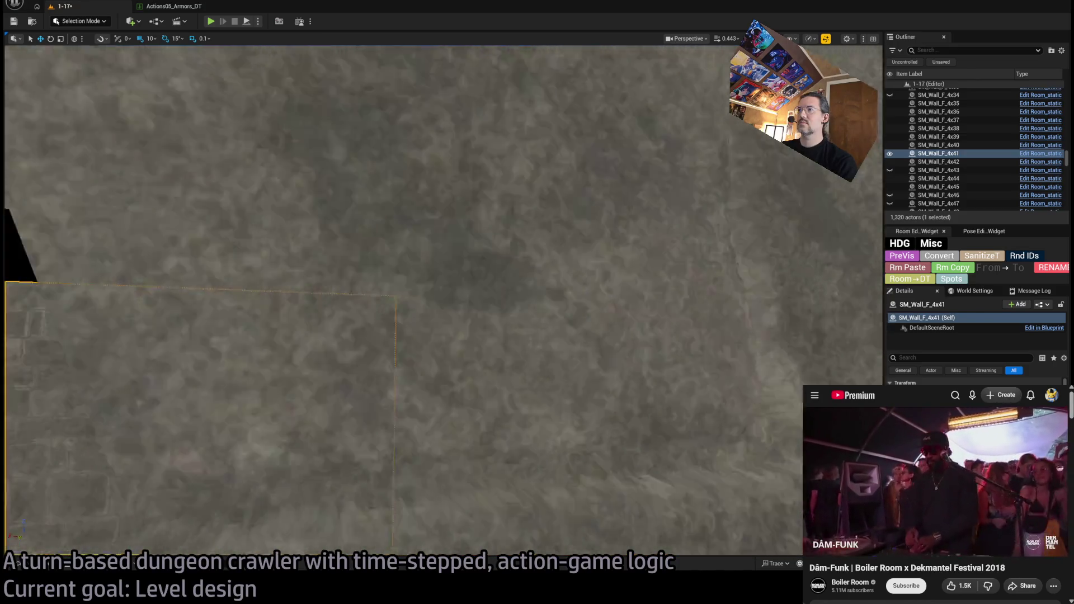
pyautogui.press('Left')
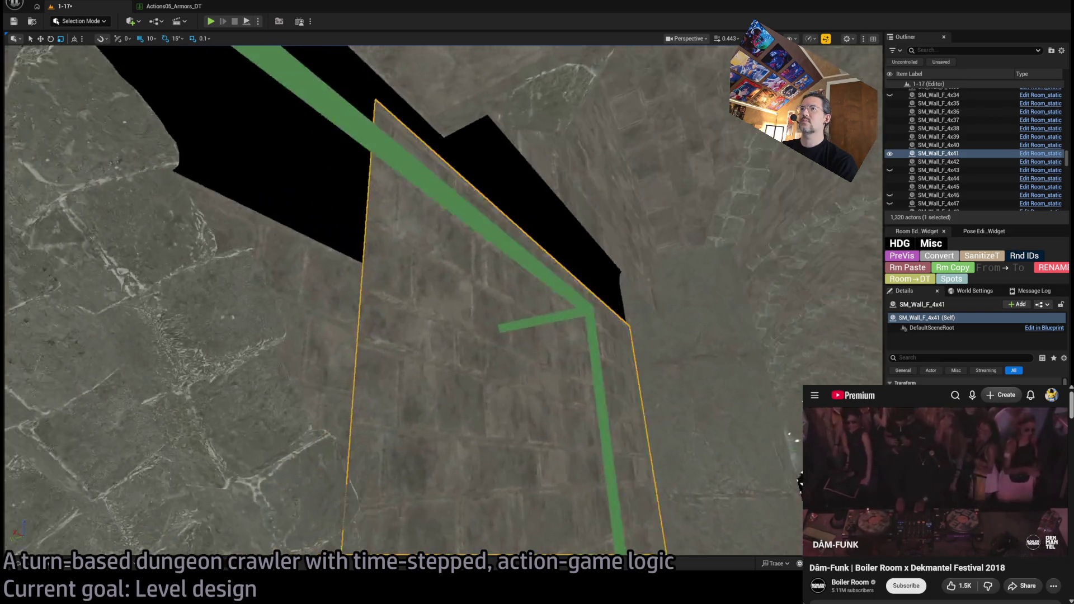
pyautogui.press('s')
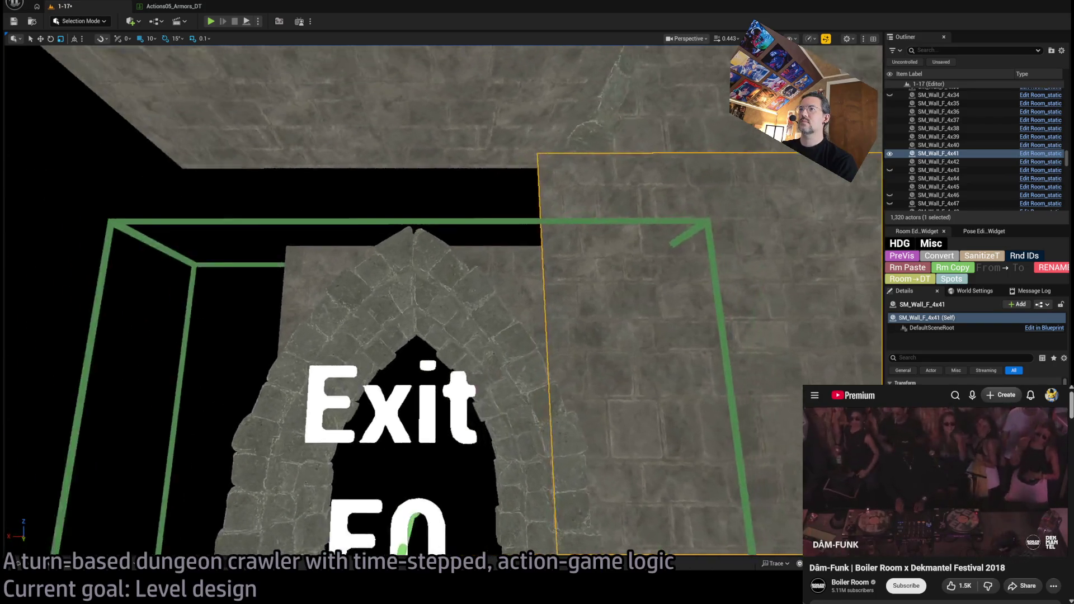
pyautogui.press('s')
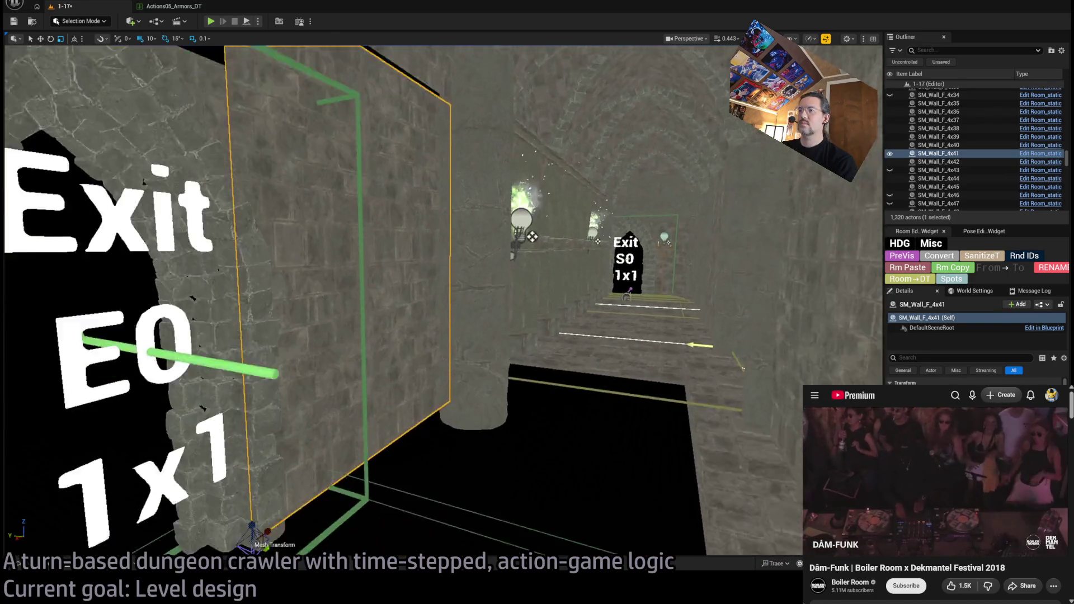
# - Fly to the Exit S0 stairs and select SM_StairC_2x5 and SM_StairC_2x6
pyautogui.press('q')
pyautogui.press('w')
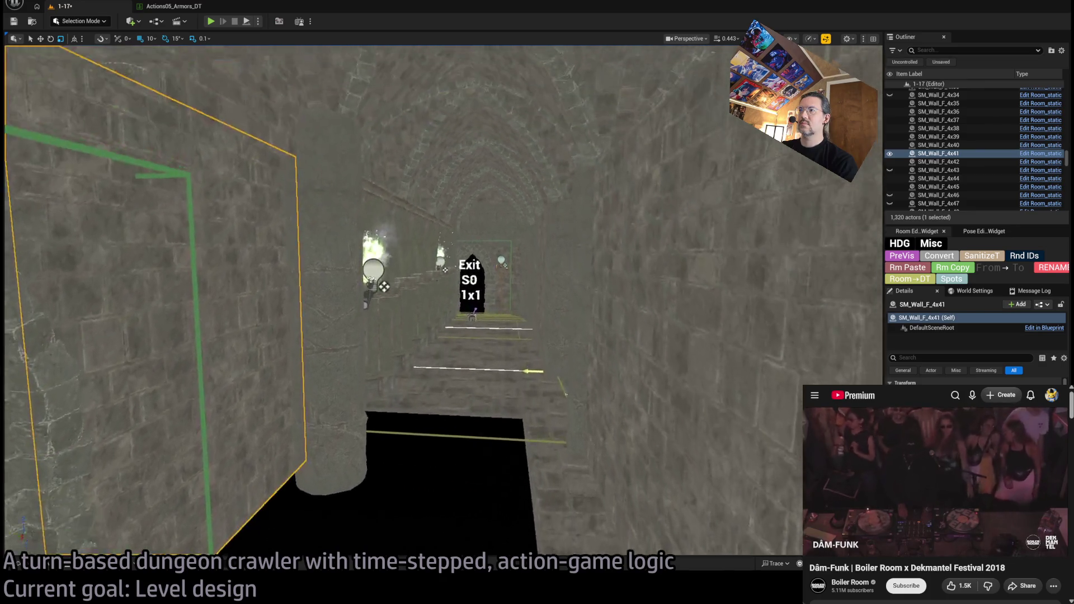
pyautogui.press('e')
pyautogui.press('w')
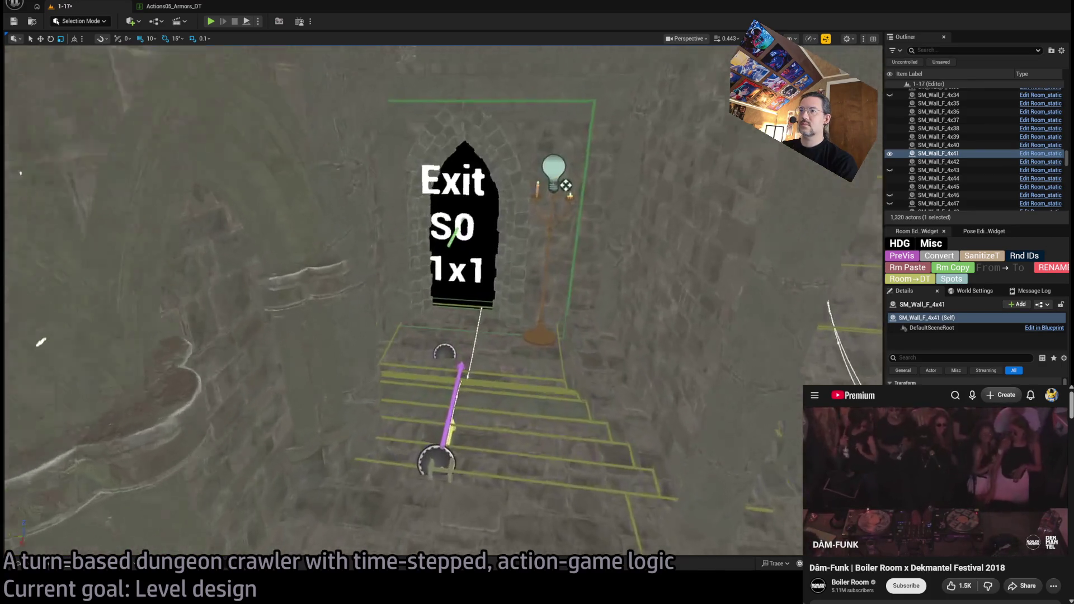
pyautogui.press('s')
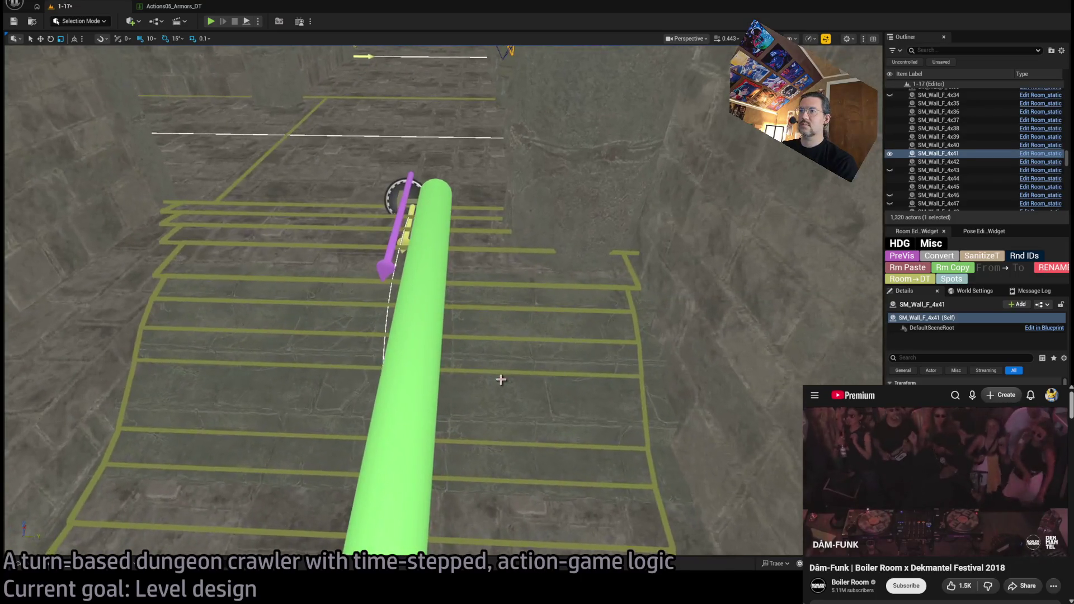
pyautogui.click(445, 402)
pyautogui.keyDown('ctrl'); pyautogui.click(445, 492); pyautogui.keyUp('ctrl')
# - Alt-drag copies of both stair pieces, rotate them 180°, and view them from above
pyautogui.press('w')
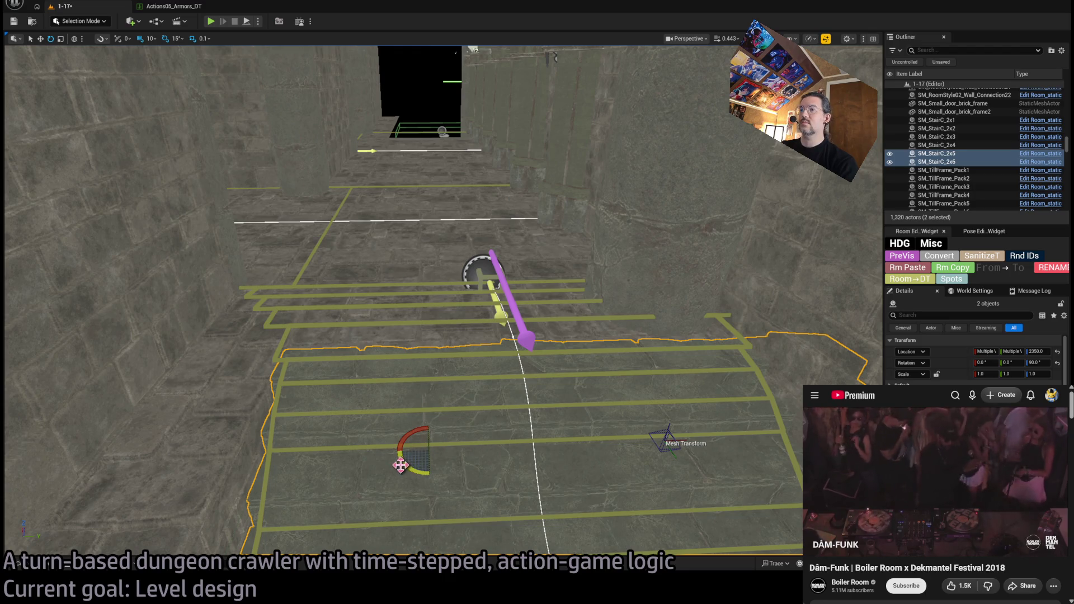
pyautogui.moveTo(400, 464)
pyautogui.mouseDown()
pyautogui.moveTo(384, 443)
pyautogui.moveTo(430, 476)
pyautogui.moveTo(445, 423)
pyautogui.mouseUp()
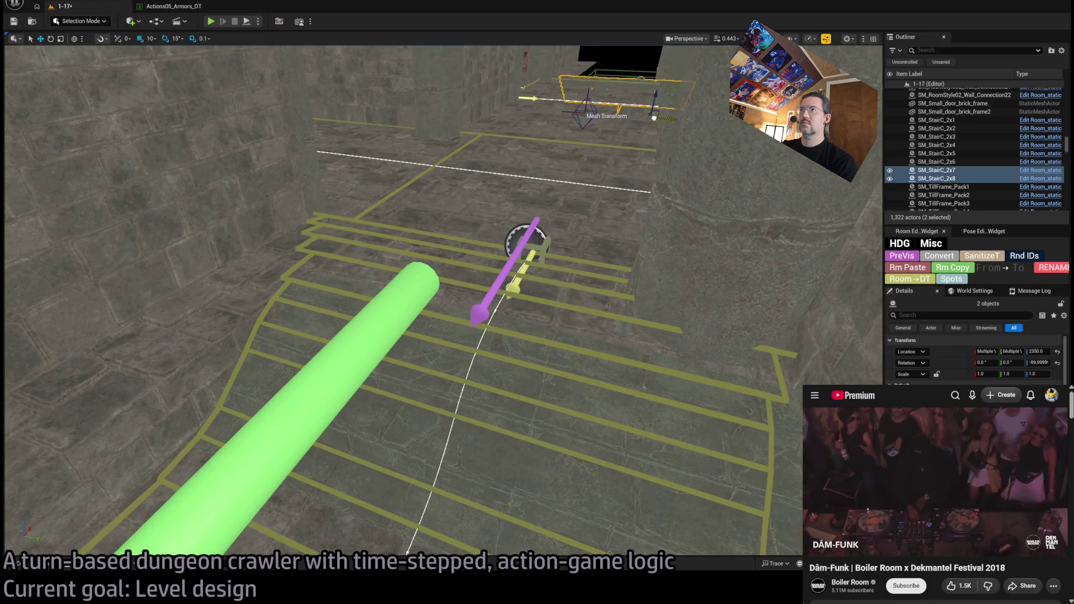
pyautogui.press('f')
pyautogui.moveTo(396, 283); pyautogui.dragTo(396, 282)
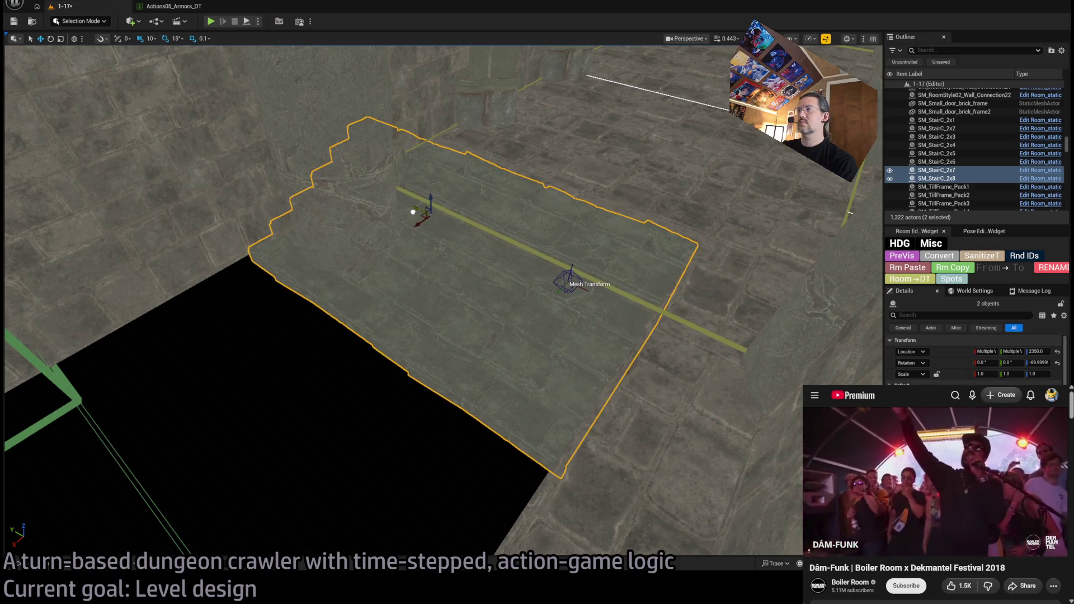
pyautogui.moveTo(413, 211)
pyautogui.mouseDown()
pyautogui.moveTo(383, 243)
pyautogui.moveTo(414, 263)
pyautogui.moveTo(533, 248)
pyautogui.moveTo(495, 259)
pyautogui.moveTo(514, 275)
pyautogui.mouseUp()
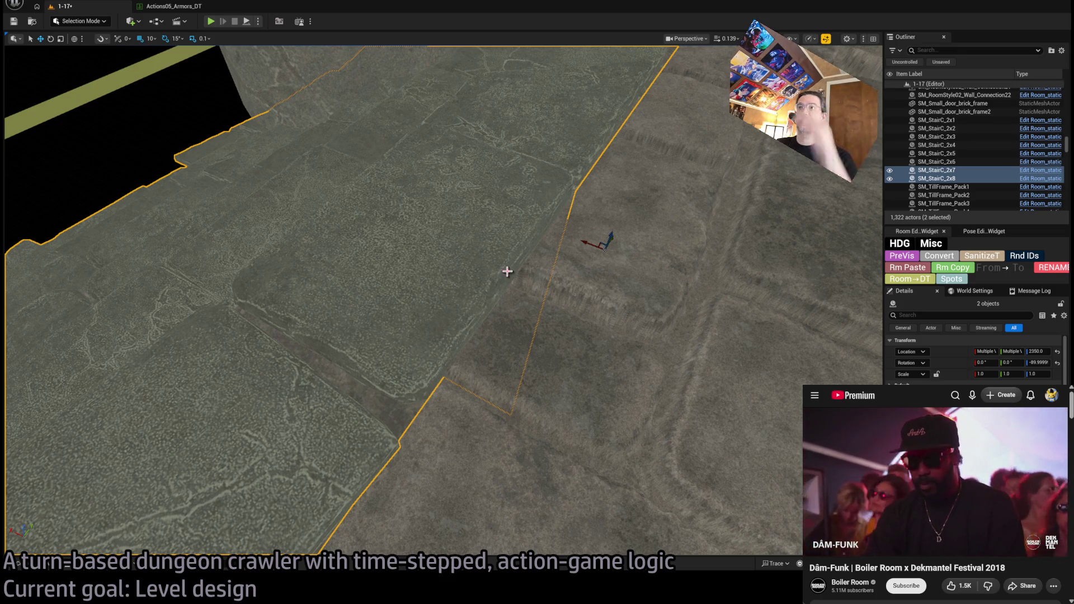
pyautogui.moveTo(507, 271)
pyautogui.mouseDown()
pyautogui.moveTo(507, 201)
pyautogui.moveTo(492, 193)
pyautogui.moveTo(531, 190)
pyautogui.moveTo(506, 193)
pyautogui.mouseUp()
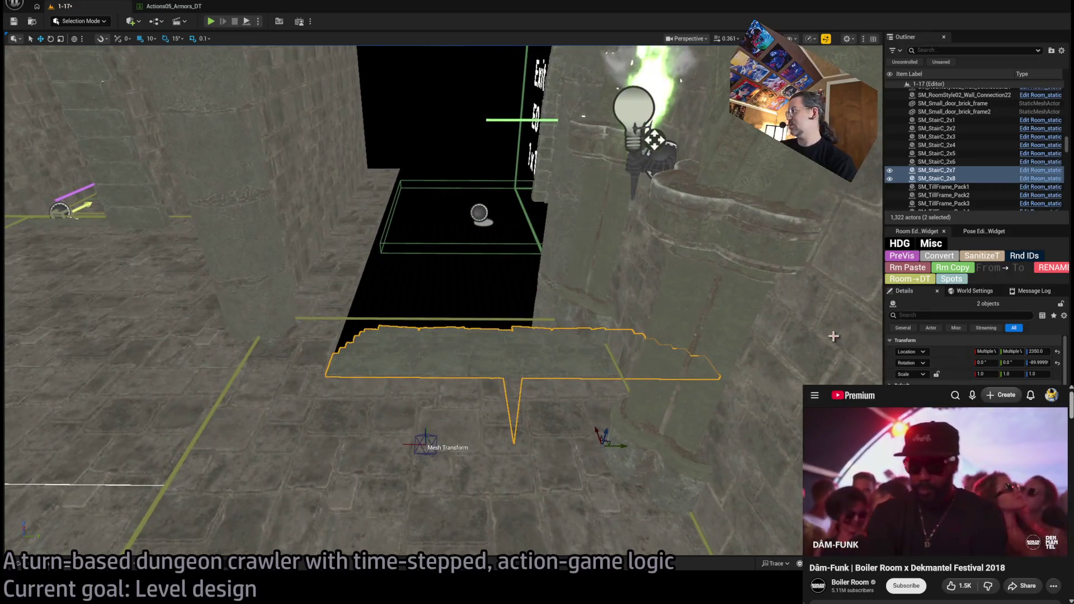
# - Select SM_Wall_F_4x111 and SM_Wall_F_4x112 and Alt-drag copies beside the E0 exit opening
pyautogui.click(923, 272)
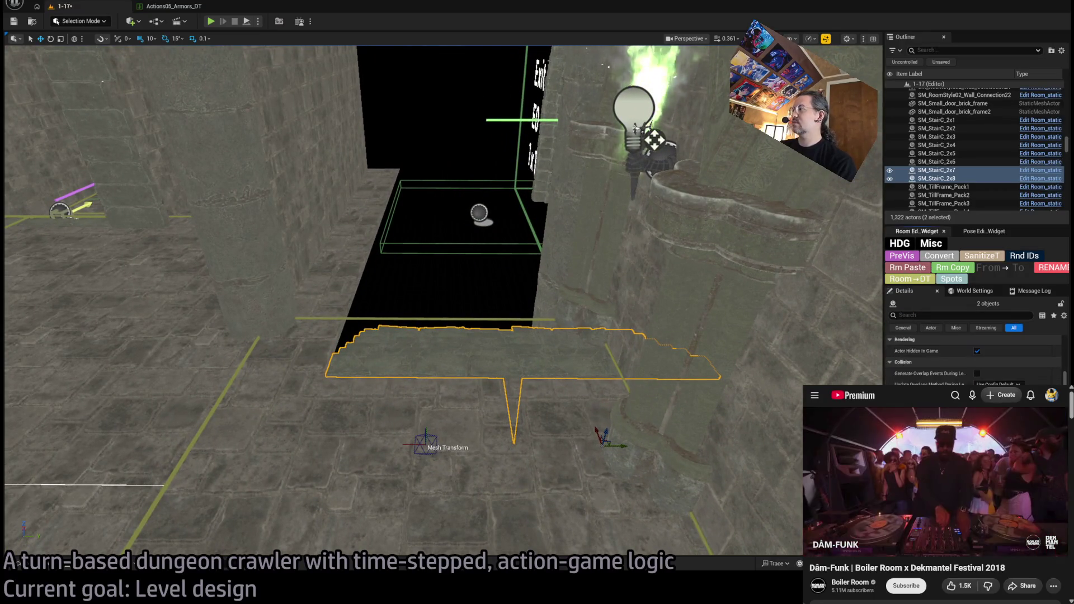
pyautogui.moveTo(448, 252)
pyautogui.mouseDown()
pyautogui.moveTo(391, 259)
pyautogui.moveTo(575, 268)
pyautogui.mouseUp()
pyautogui.click(481, 290)
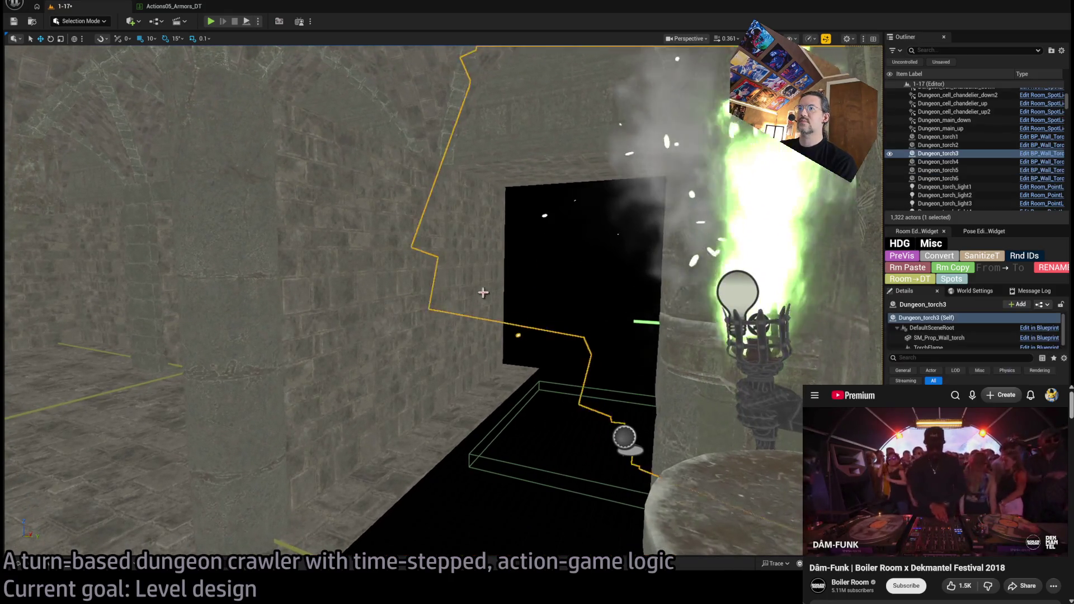
pyautogui.click(444, 343)
pyautogui.keyDown('ctrl'); pyautogui.click(476, 355); pyautogui.keyUp('ctrl')
pyautogui.moveTo(477, 354); pyautogui.dragTo(464, 356)
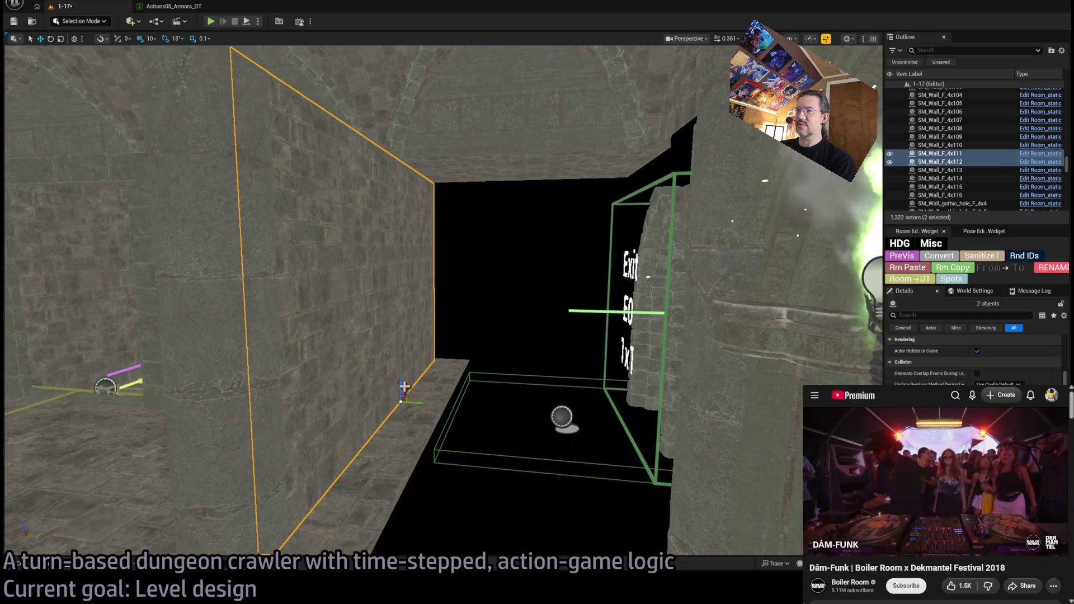
pyautogui.moveTo(404, 386)
pyautogui.mouseDown()
pyautogui.moveTo(505, 442)
pyautogui.moveTo(432, 449)
pyautogui.mouseUp()
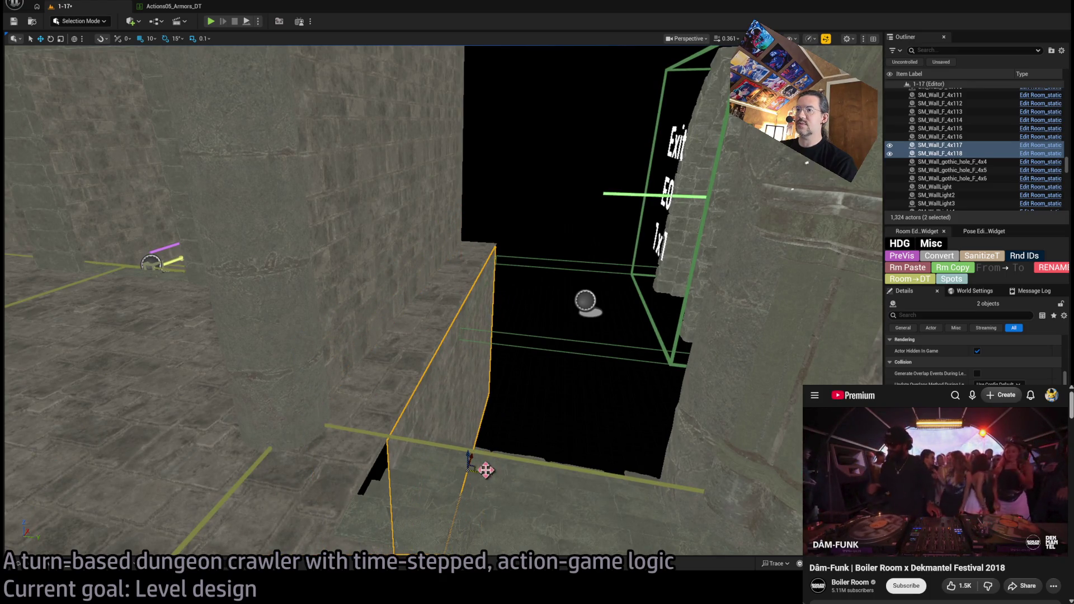
# - Move the two copied walls left and down along the exit opening's edge
pyautogui.moveTo(486, 470)
pyautogui.mouseDown()
pyautogui.moveTo(476, 467)
pyautogui.moveTo(484, 471)
pyautogui.mouseUp()
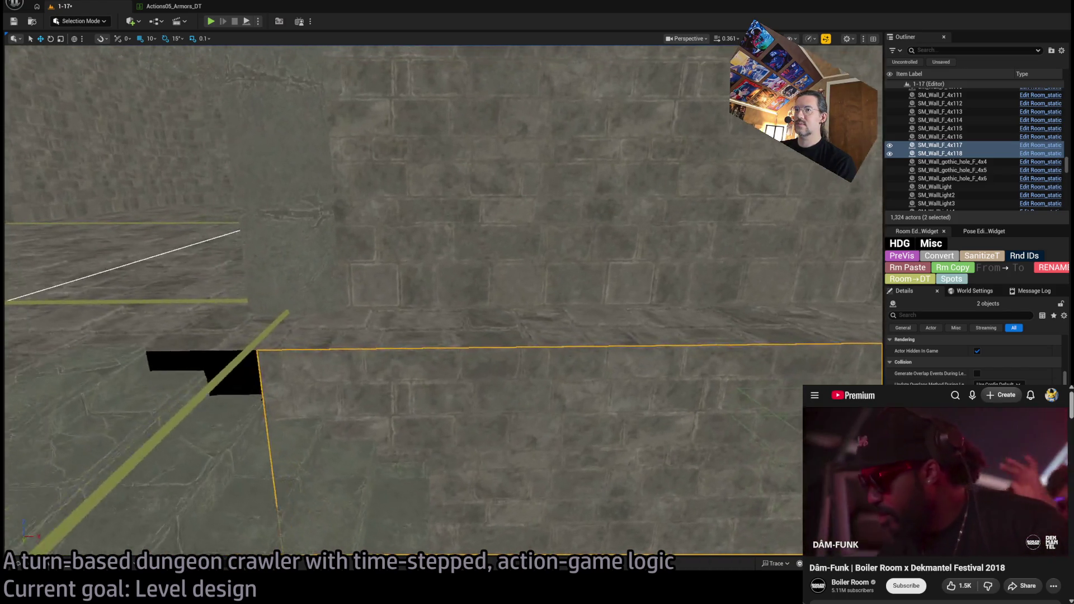
pyautogui.moveTo(555, 430); pyautogui.dragTo(555, 429)
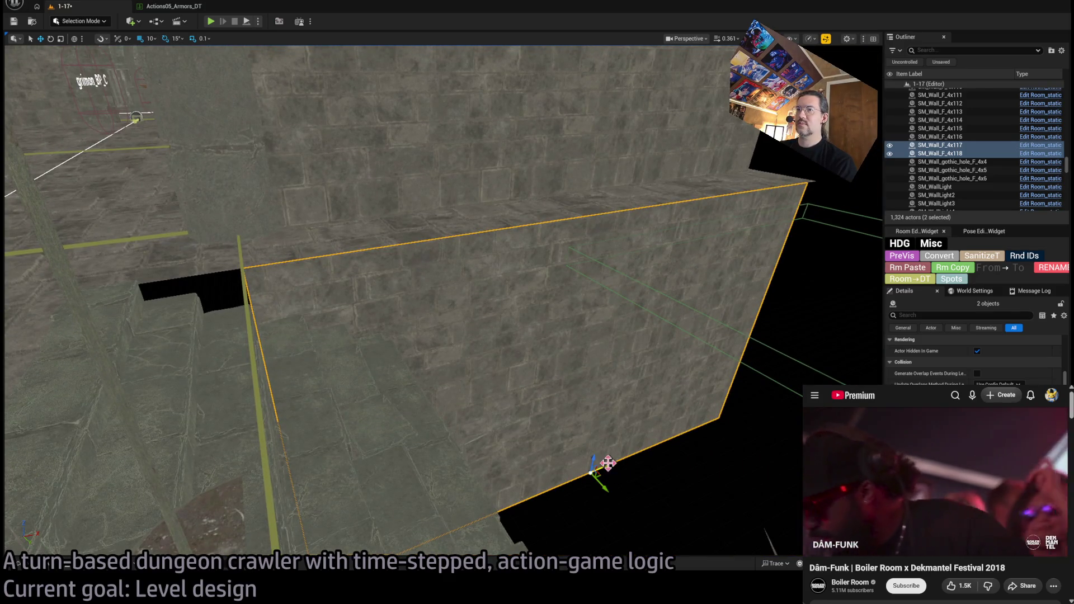
pyautogui.moveTo(608, 463); pyautogui.dragTo(569, 468)
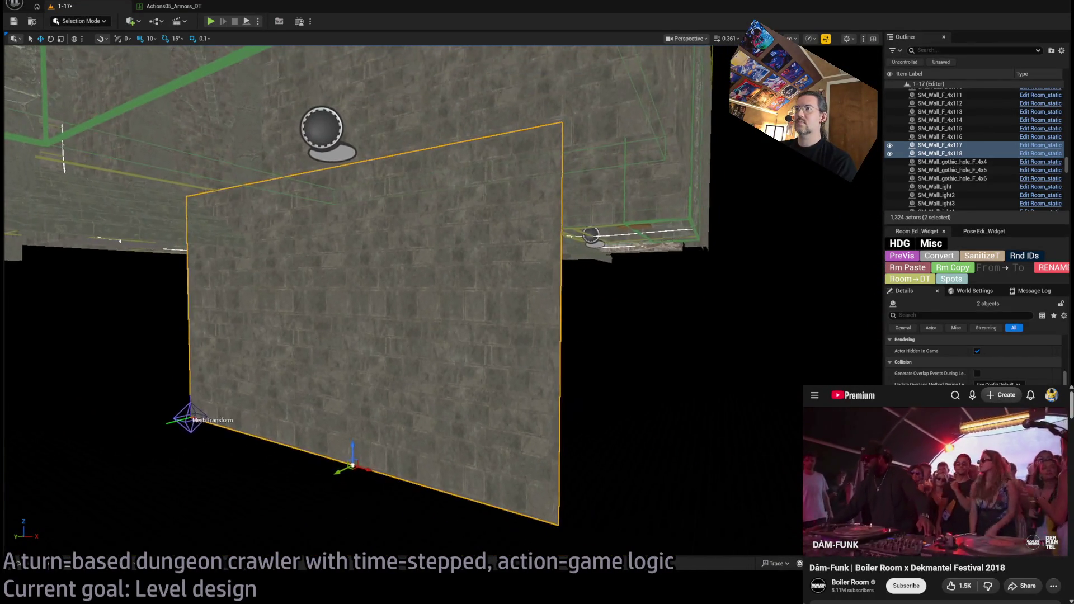
# - Check the placement by selecting walls SM_Wall_F_4x118 and SM_Wall_F_4x115
pyautogui.click(530, 392)
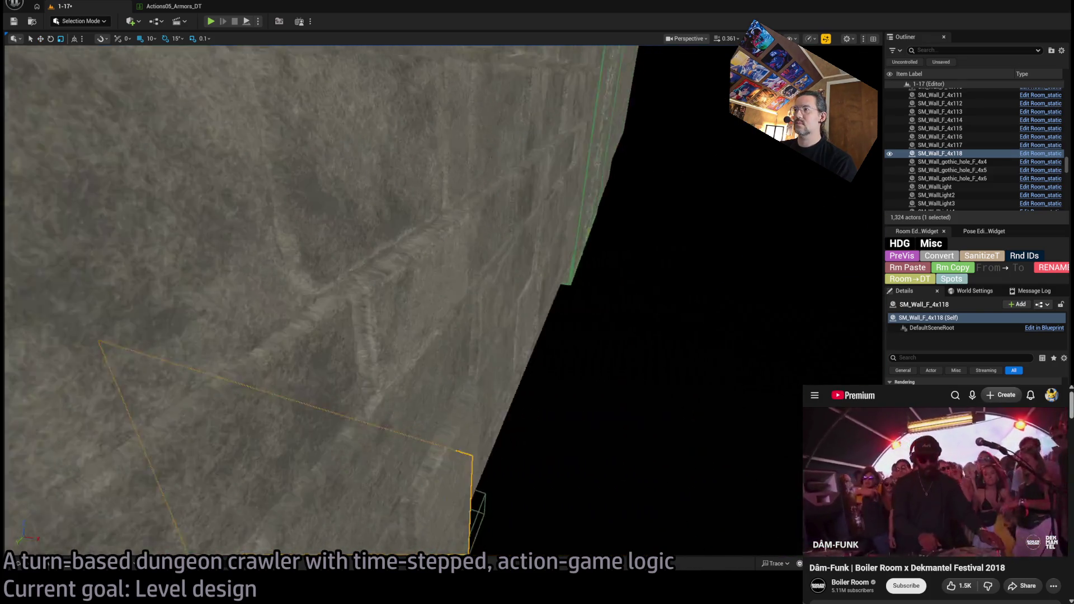
pyautogui.moveTo(570, 468); pyautogui.dragTo(570, 467)
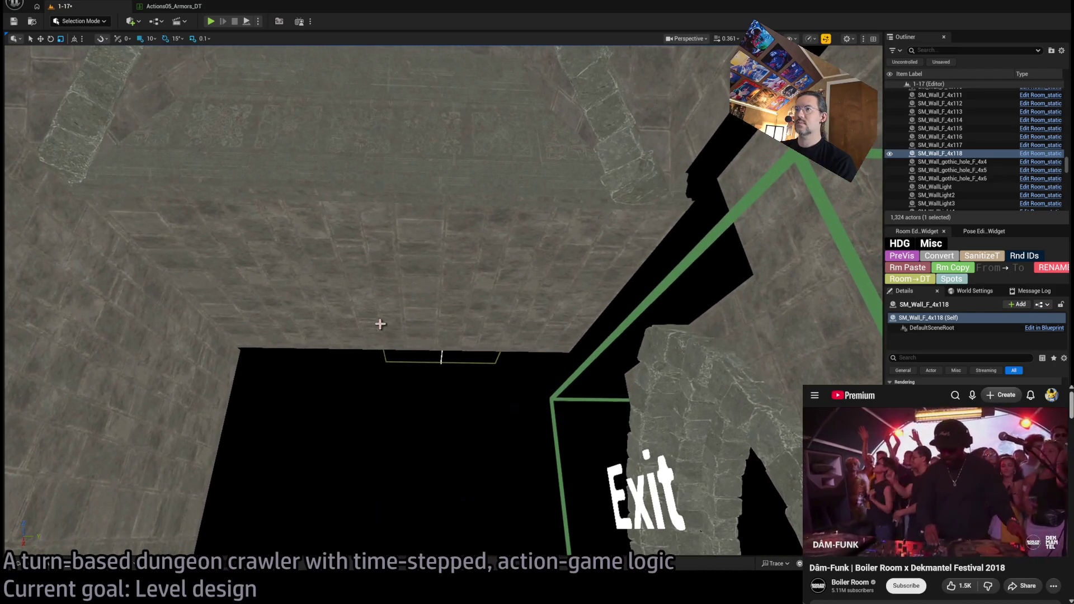
pyautogui.click(378, 348)
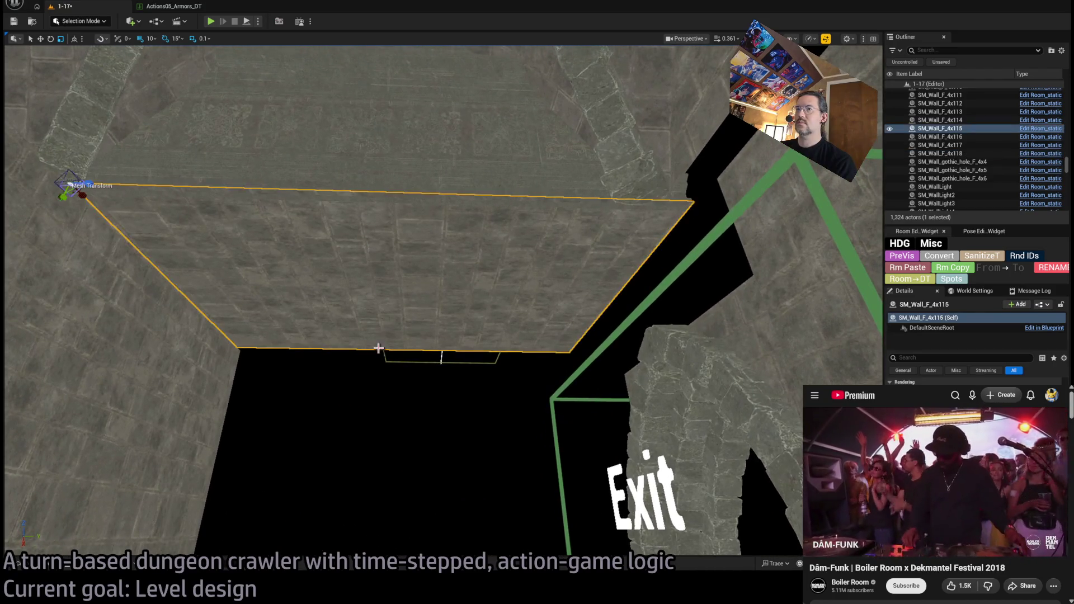
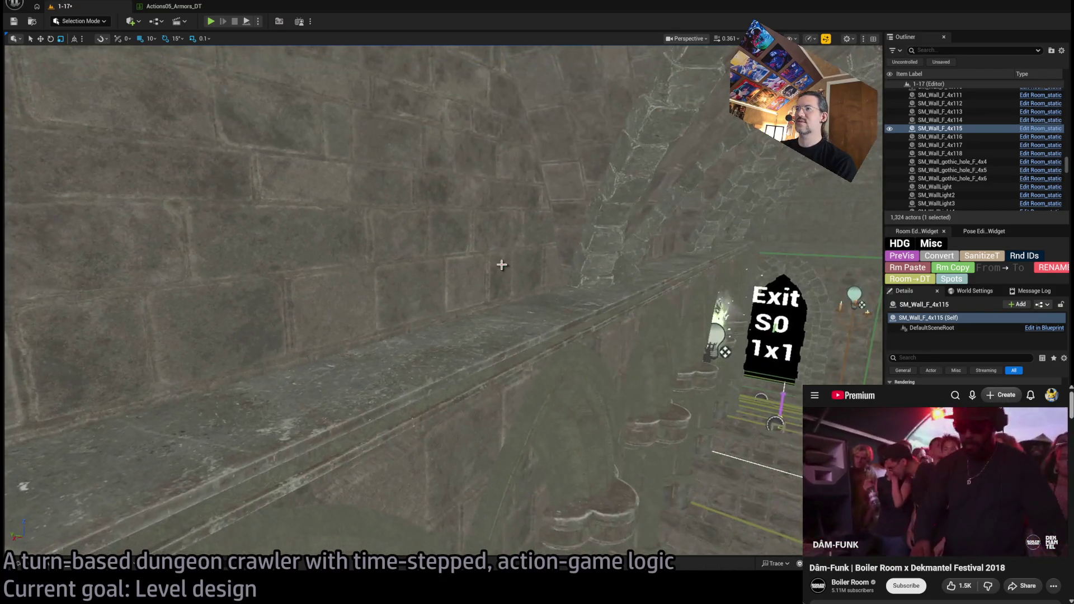
# - Select the arched stone wall and frame it in the viewport
pyautogui.click(576, 324)
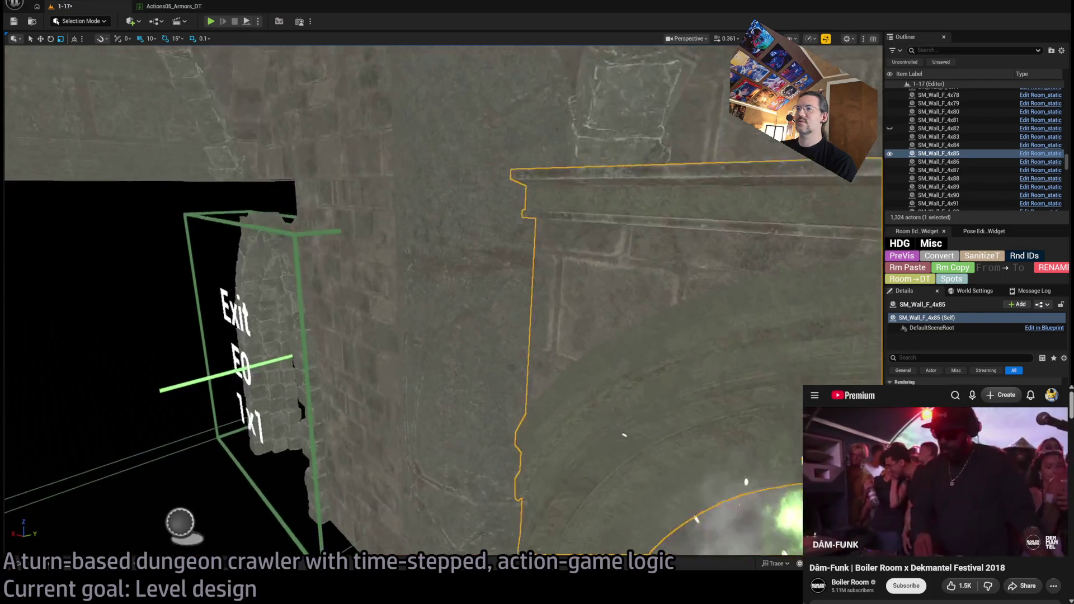
pyautogui.moveTo(624, 434); pyautogui.dragTo(648, 392)
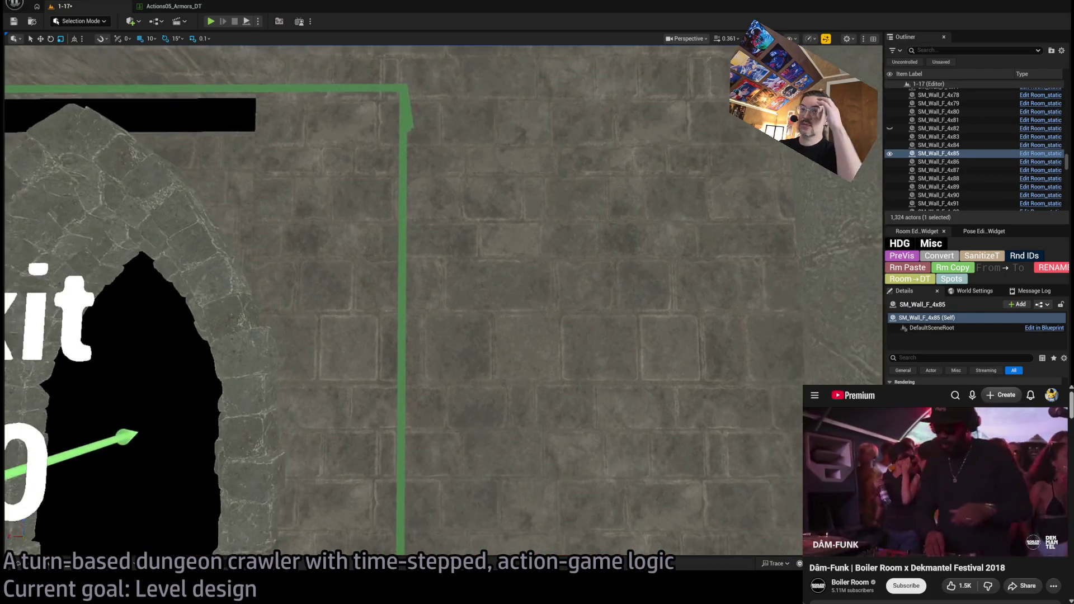
pyautogui.press('f')
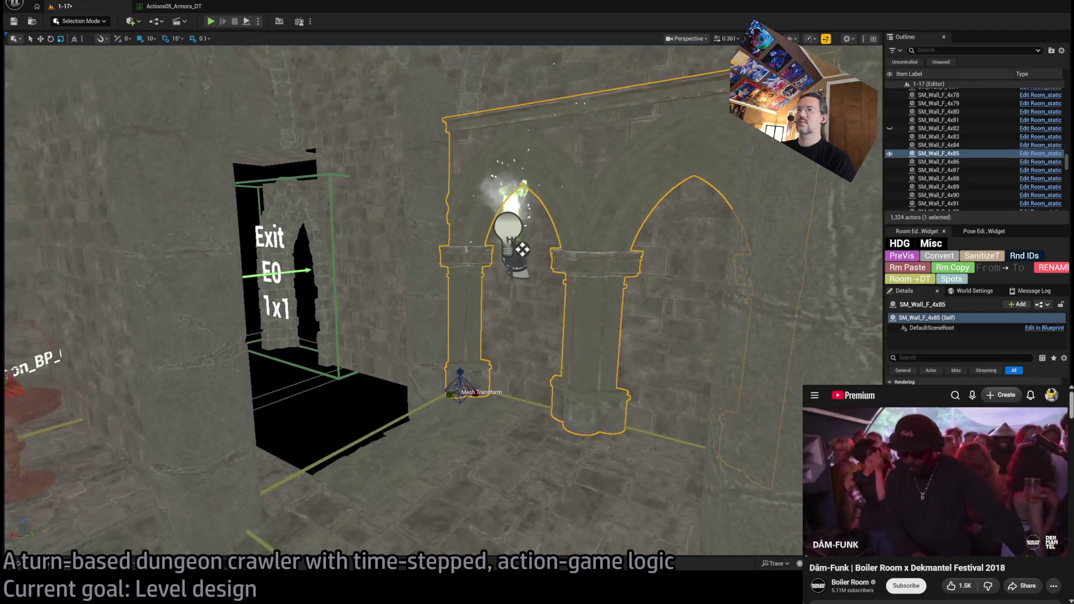
# - Duplicate the arched wall and slide the copy over to the Exit E0 doorway
pyautogui.press('w')
pyautogui.hotkey('ctrl', 'd')
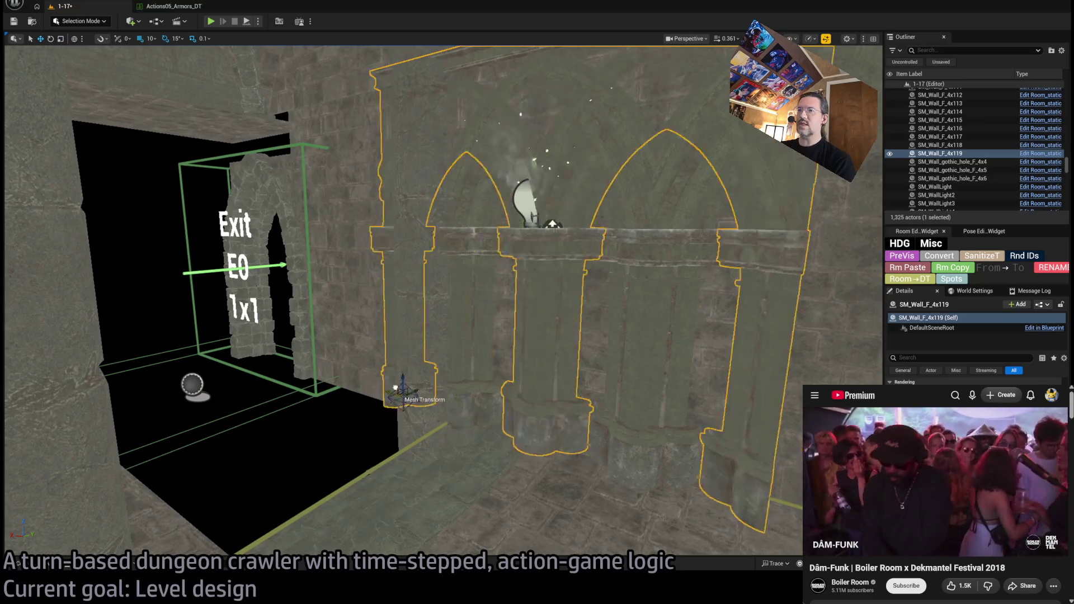
pyautogui.moveTo(552, 224); pyautogui.dragTo(553, 230)
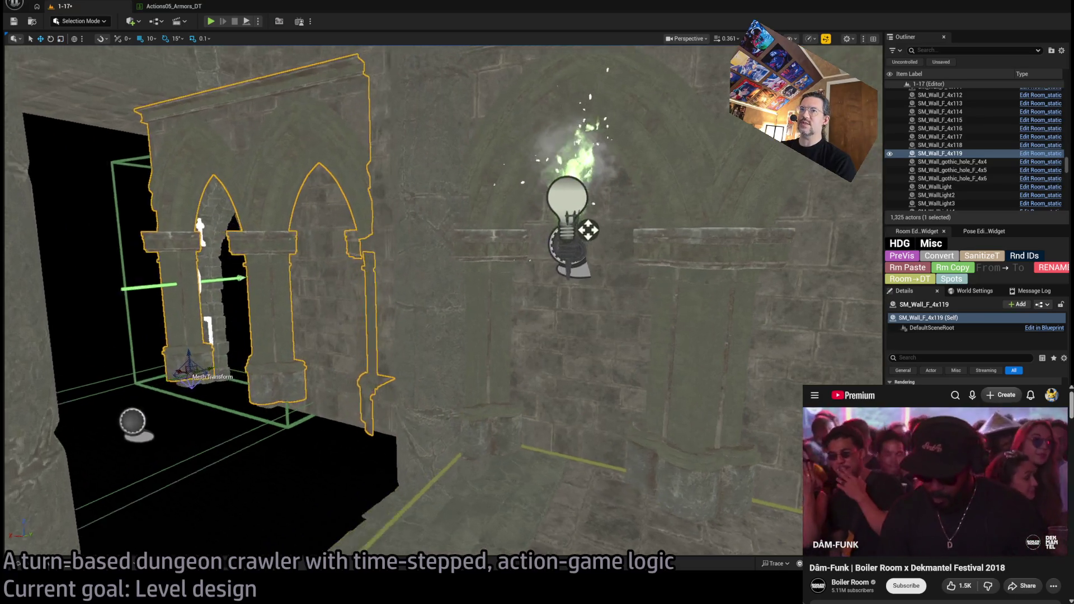
pyautogui.press('f')
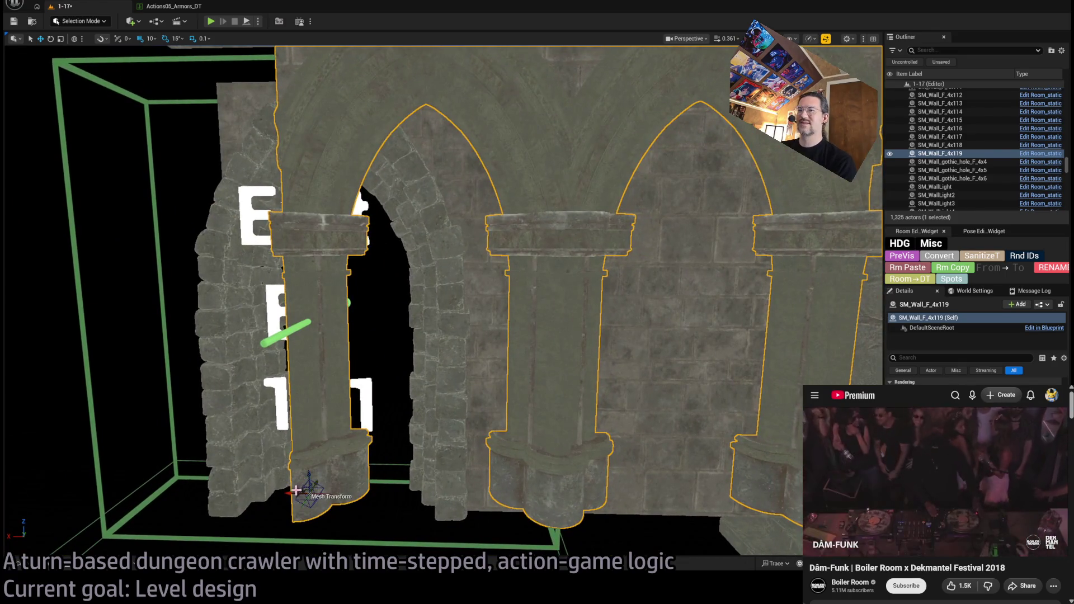
pyautogui.moveTo(307, 486)
pyautogui.mouseDown()
pyautogui.moveTo(227, 485)
pyautogui.moveTo(204, 441)
pyautogui.mouseUp()
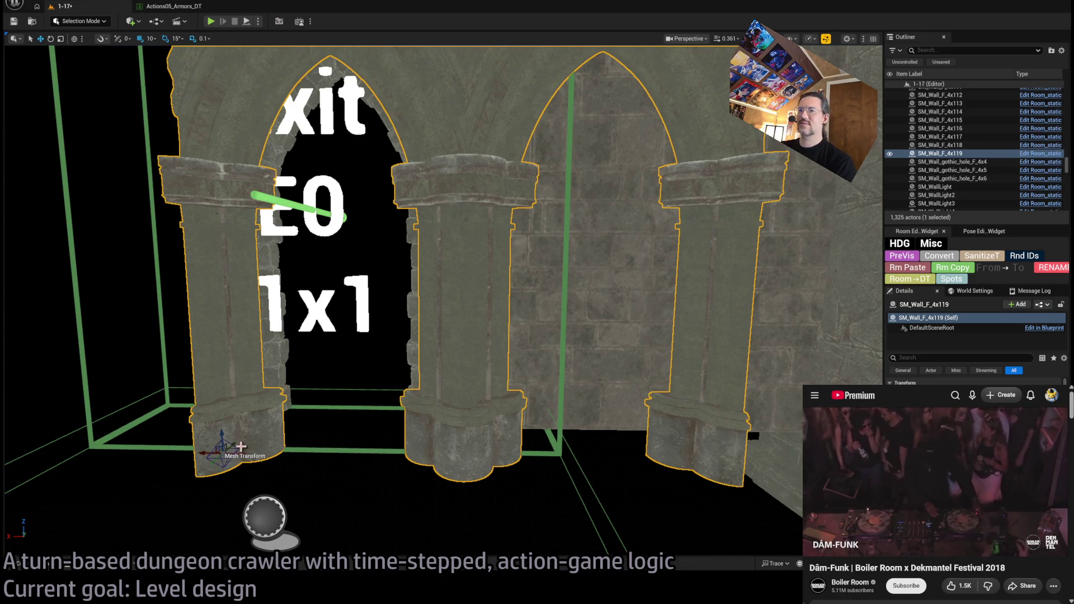
pyautogui.moveTo(234, 443)
pyautogui.mouseDown()
pyautogui.moveTo(242, 416)
pyautogui.moveTo(216, 424)
pyautogui.moveTo(199, 336)
pyautogui.moveTo(201, 381)
pyautogui.moveTo(201, 341)
pyautogui.moveTo(207, 380)
pyautogui.moveTo(492, 397)
pyautogui.moveTo(444, 465)
pyautogui.moveTo(440, 421)
pyautogui.moveTo(693, 423)
pyautogui.moveTo(660, 458)
pyautogui.mouseUp()
# - Delete the arched wall copy sitting at the Exit E0 doorway
pyautogui.moveTo(447, 392)
pyautogui.mouseDown()
pyautogui.moveTo(386, 349)
pyautogui.moveTo(143, 355)
pyautogui.moveTo(204, 355)
pyautogui.moveTo(492, 260)
pyautogui.mouseUp()
pyautogui.press('Delete')
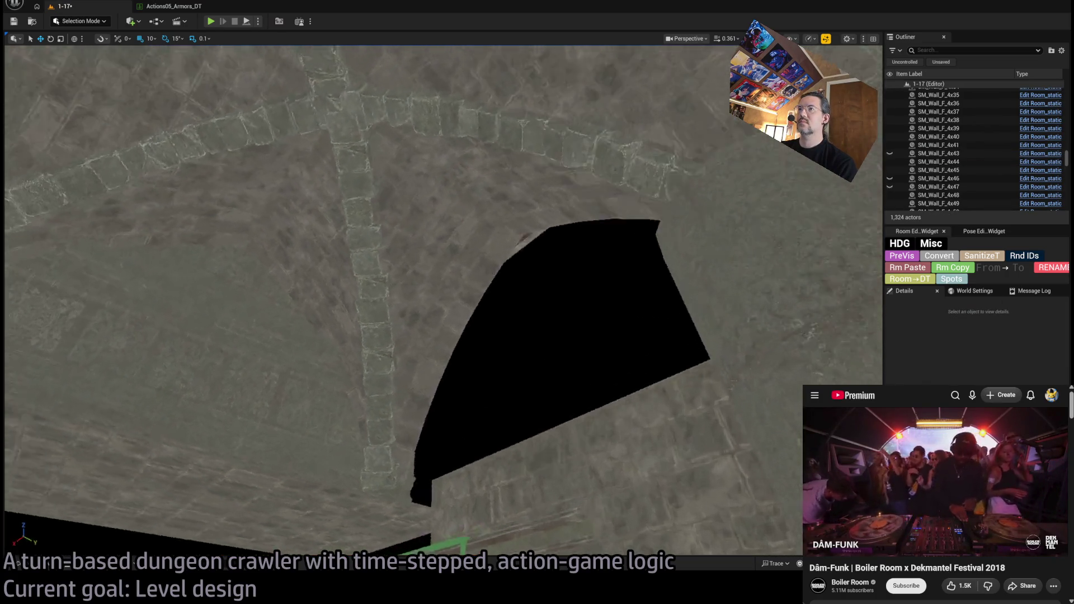
pyautogui.hotkey('ctrl', 'z')
pyautogui.moveTo(492, 260); pyautogui.dragTo(448, 313)
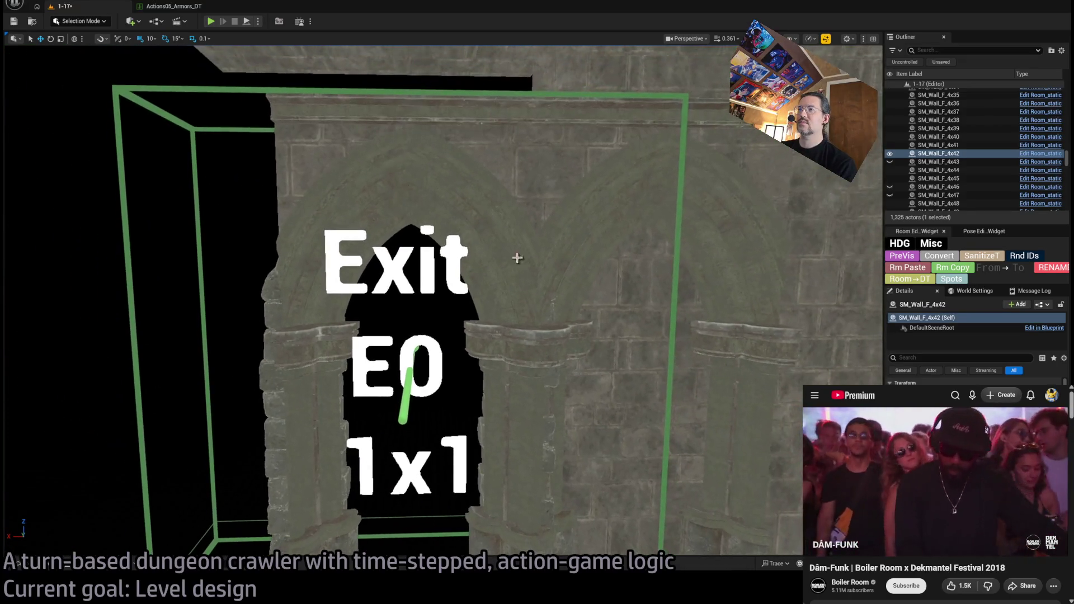
pyautogui.click(539, 270)
pyautogui.press('Delete')
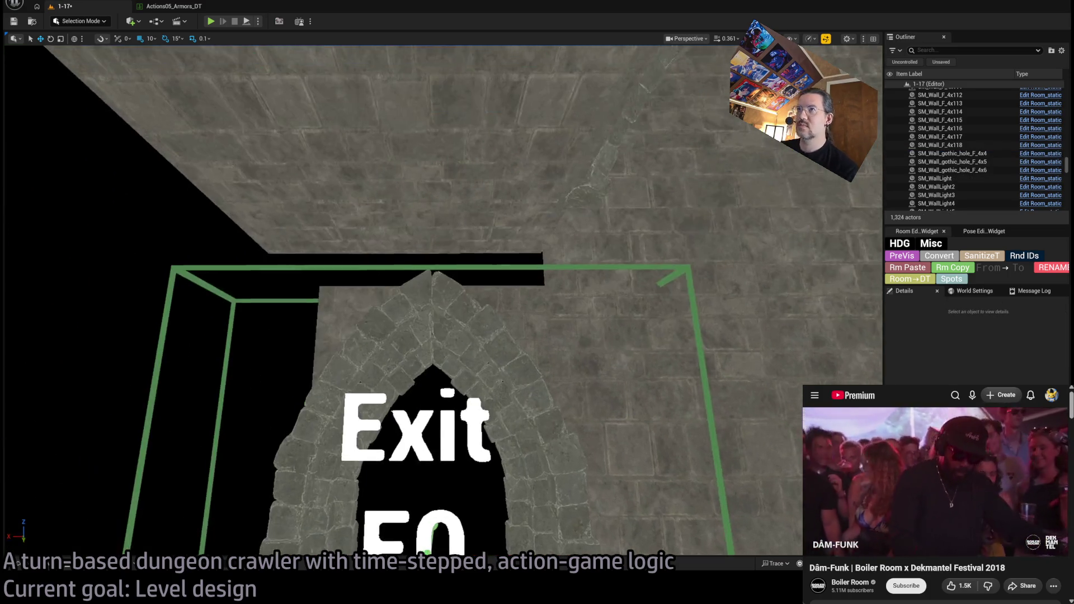
# - Duplicate the plain wall right of the arch and raise the copy above the archway
pyautogui.click(592, 223)
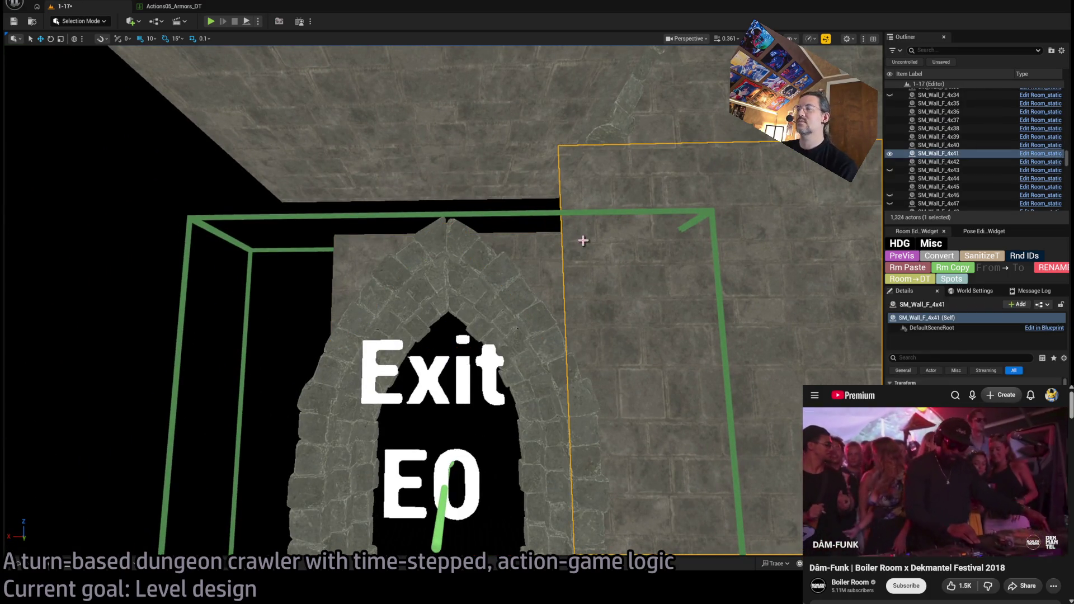
pyautogui.click(350, 246)
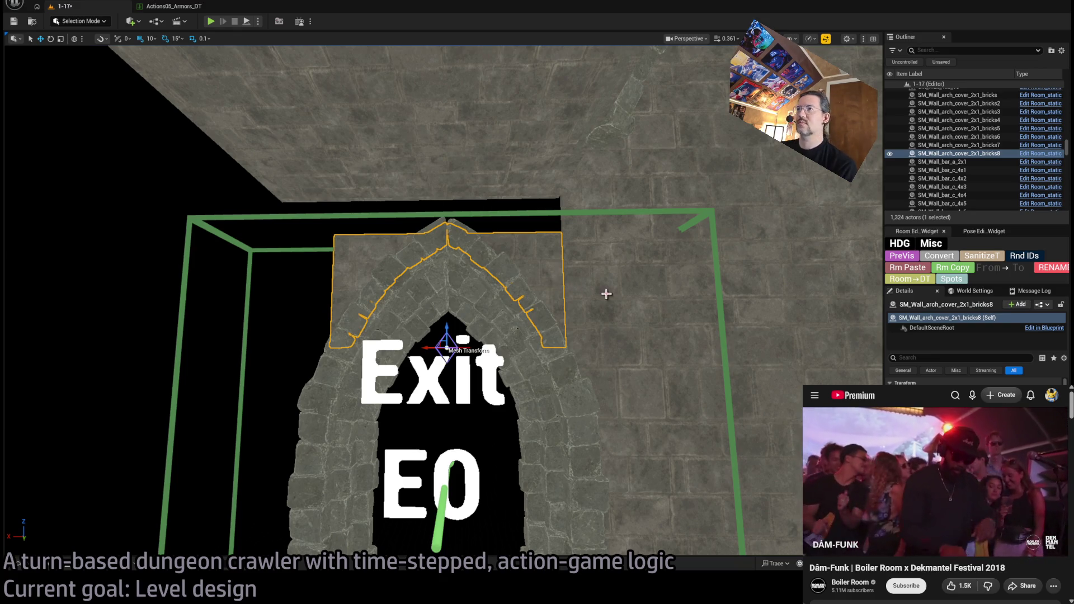
pyautogui.click(605, 226)
pyautogui.press('f')
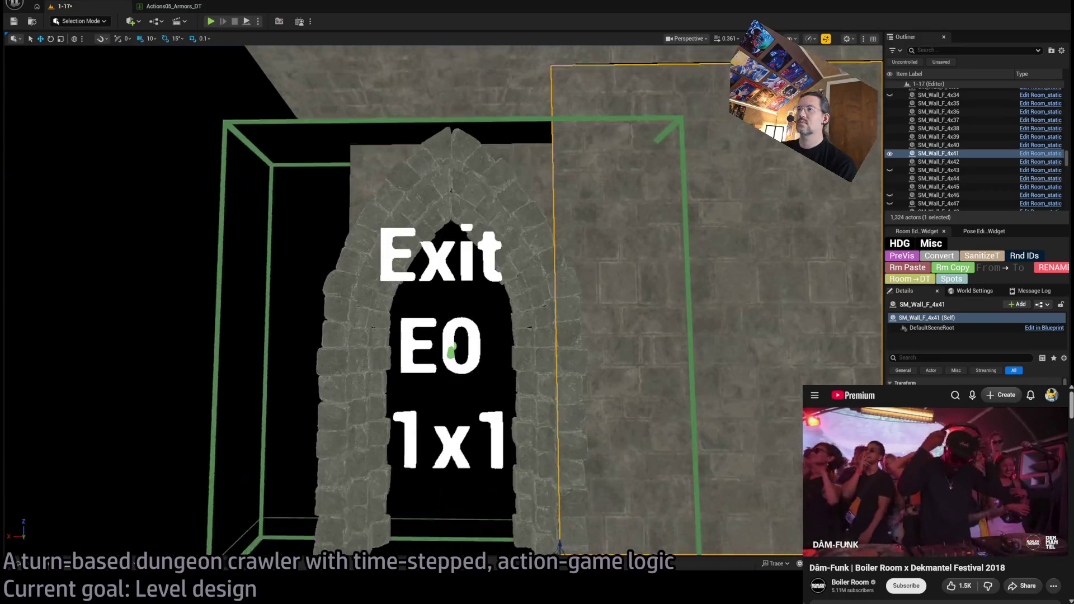
pyautogui.scroll(-5, 560, 331)
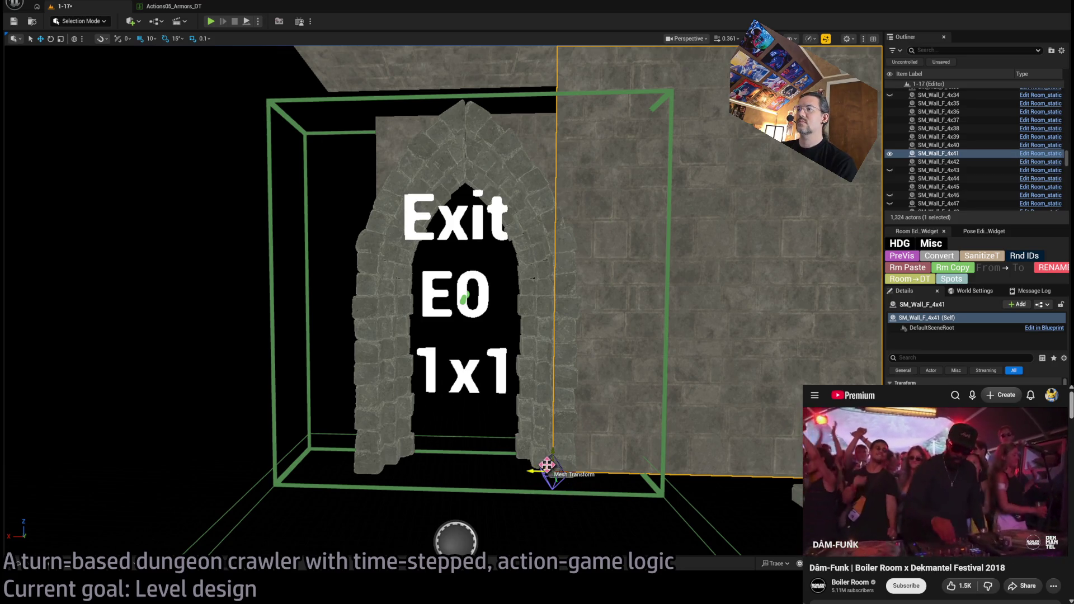
pyautogui.moveTo(547, 465)
pyautogui.keyDown('alt'); pyautogui.mouseDown()
pyautogui.moveTo(558, 395)
pyautogui.moveTo(319, 100)
pyautogui.moveTo(354, 115)
pyautogui.moveTo(323, 117)
pyautogui.moveTo(357, 204)
pyautogui.moveTo(290, 209)
pyautogui.mouseUp(); pyautogui.keyUp('alt')
# - Switch the transform gizmo to Local space and inspect the new wall above the Exit E0 arch
pyautogui.moveTo(366, 194)
pyautogui.mouseDown()
pyautogui.moveTo(347, 235)
pyautogui.moveTo(367, 195)
pyautogui.mouseUp()
pyautogui.hotkey('ctrl', '`')
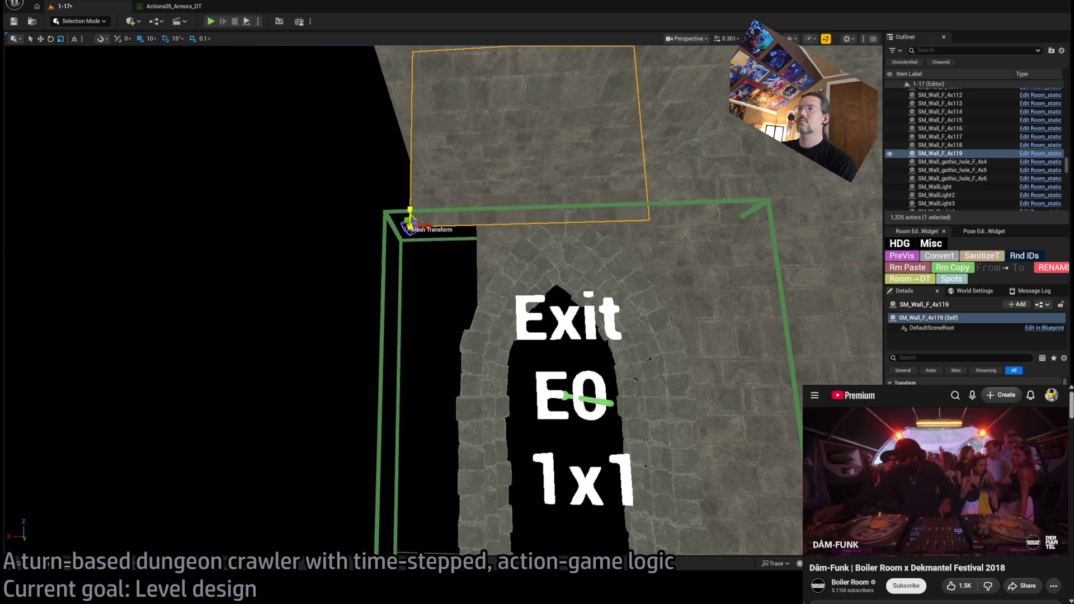
pyautogui.moveTo(410, 221)
pyautogui.mouseDown()
pyautogui.moveTo(405, 185)
pyautogui.moveTo(378, 187)
pyautogui.mouseUp()
pyautogui.moveTo(525, 492); pyautogui.dragTo(539, 542)
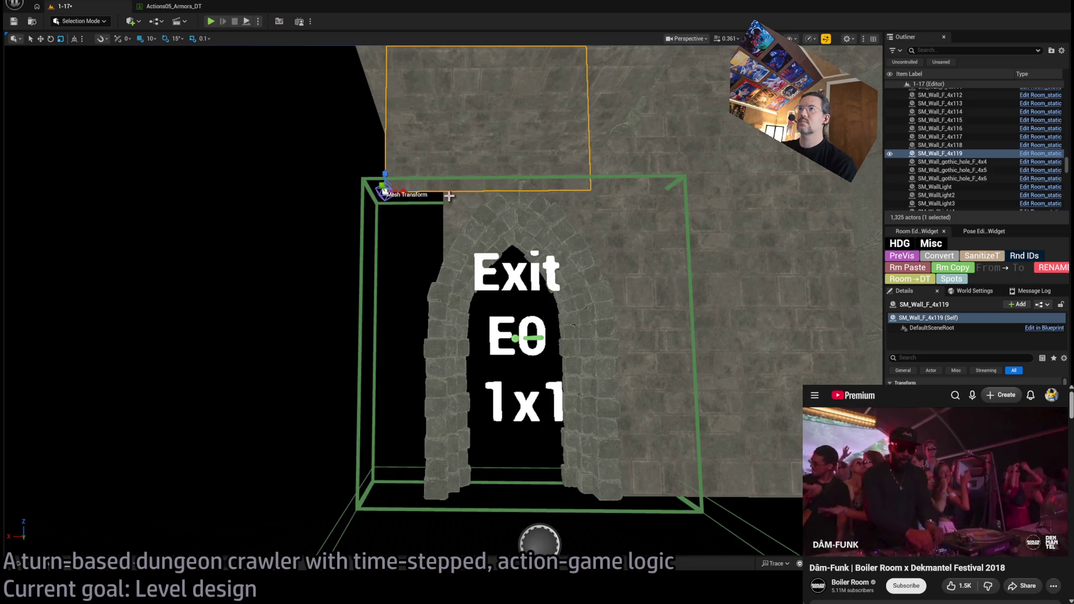
pyautogui.moveTo(442, 302); pyautogui.dragTo(332, 301)
# - Duplicate SM_Column_body_twisted6 and stand the copy on the left of the Exit E0 arch
pyautogui.click(512, 252)
pyautogui.moveTo(512, 251); pyautogui.dragTo(643, 252)
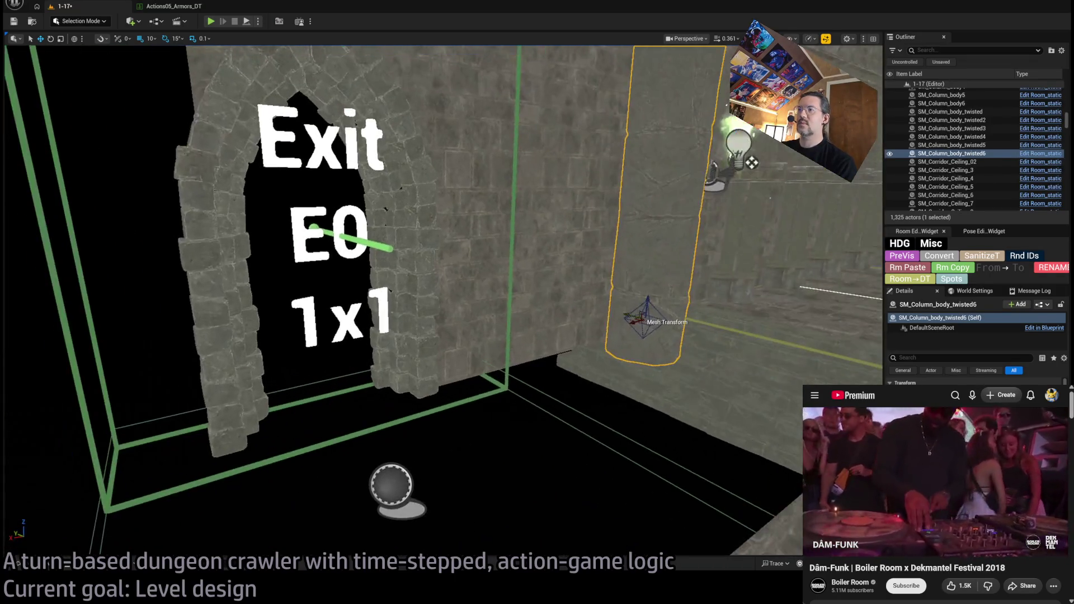
pyautogui.moveTo(632, 323)
pyautogui.mouseDown()
pyautogui.moveTo(176, 438)
pyautogui.moveTo(334, 385)
pyautogui.mouseUp()
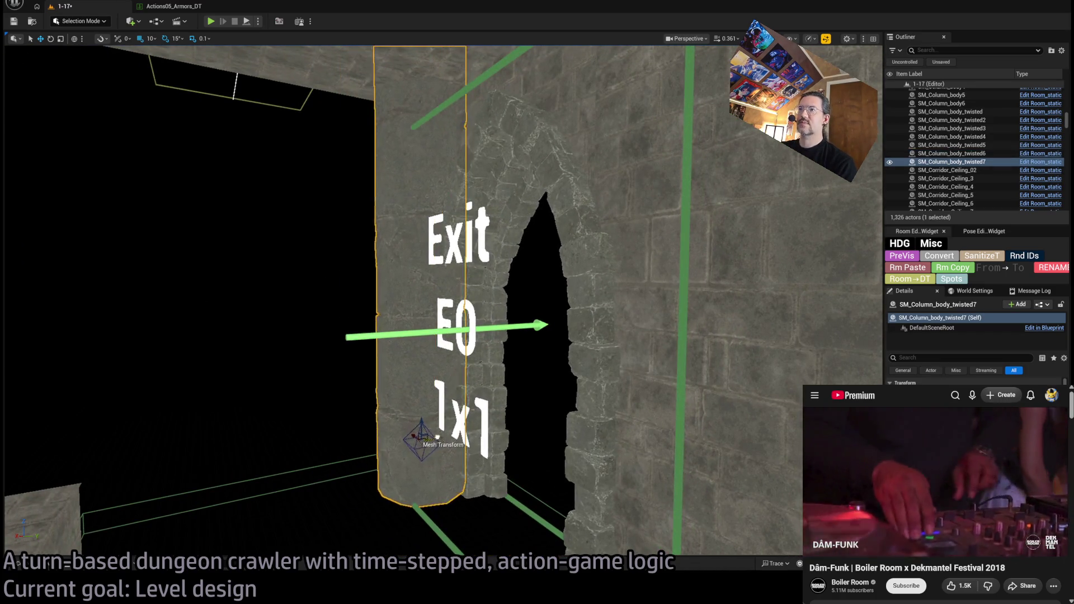
pyautogui.moveTo(459, 430)
pyautogui.mouseDown()
pyautogui.moveTo(447, 391)
pyautogui.moveTo(425, 369)
pyautogui.mouseUp()
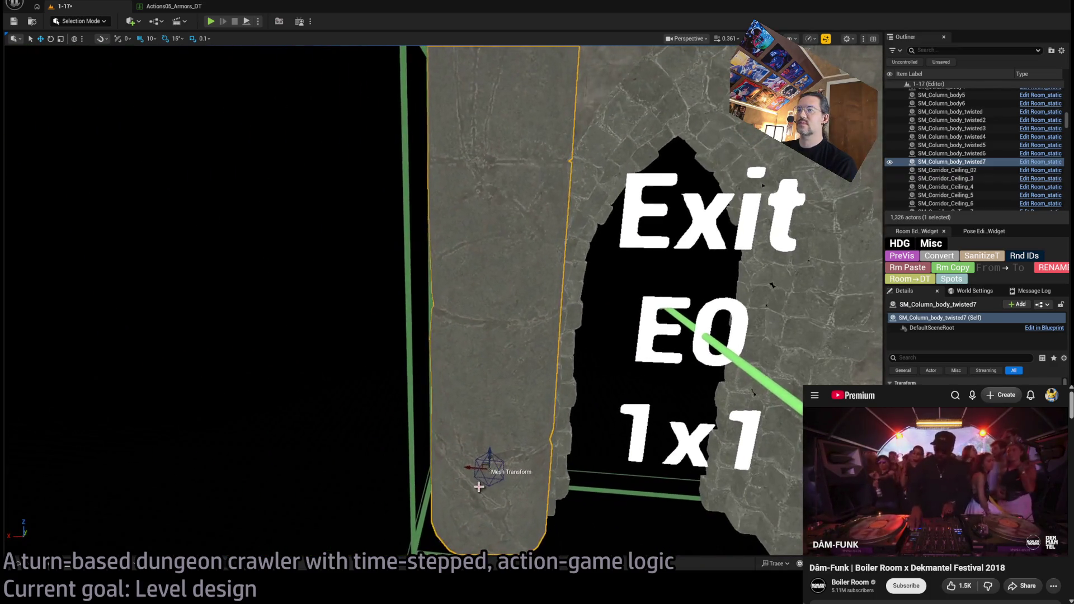
pyautogui.moveTo(466, 450)
pyautogui.mouseDown()
pyautogui.moveTo(383, 435)
pyautogui.moveTo(358, 302)
pyautogui.mouseUp()
pyautogui.click(364, 314)
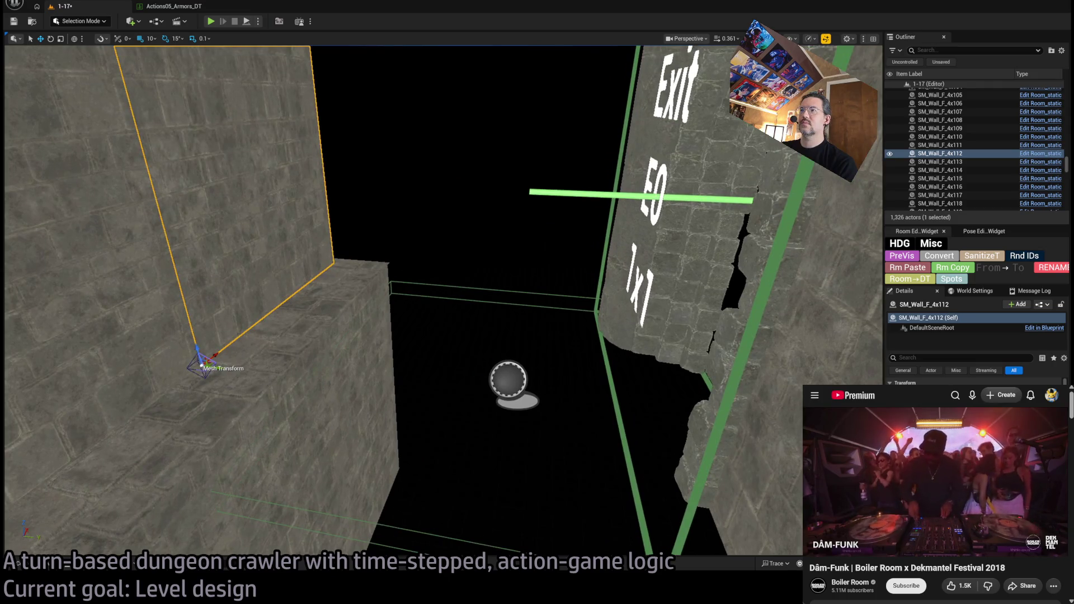
pyautogui.moveTo(508, 379)
pyautogui.mouseDown()
pyautogui.moveTo(513, 72)
pyautogui.moveTo(594, 259)
pyautogui.mouseUp()
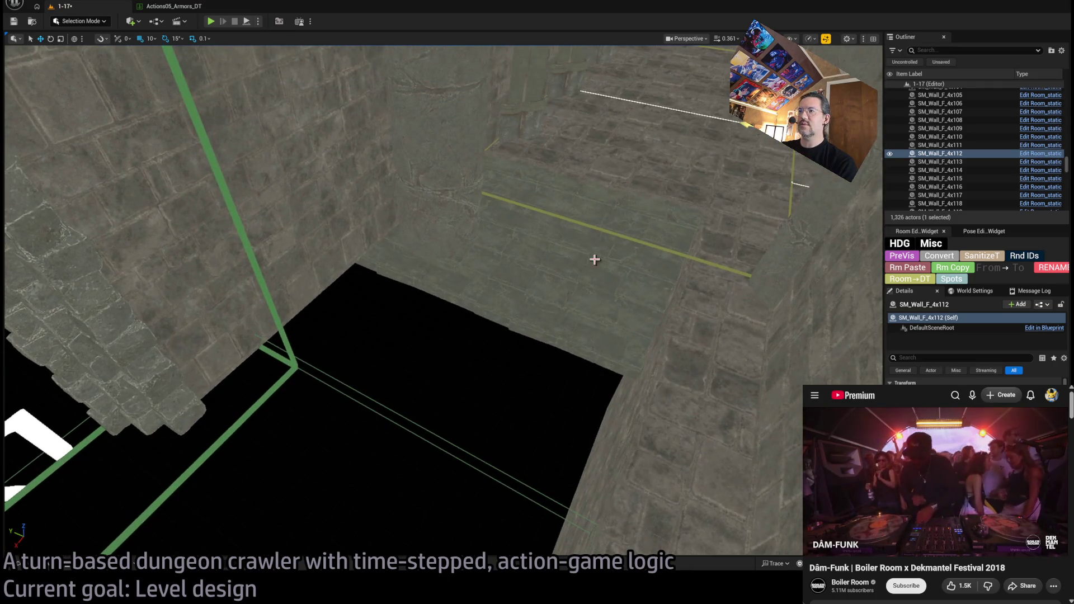
# - Duplicate a nearby floor tile into the black gap and check its fit from several angles
pyautogui.click(653, 180)
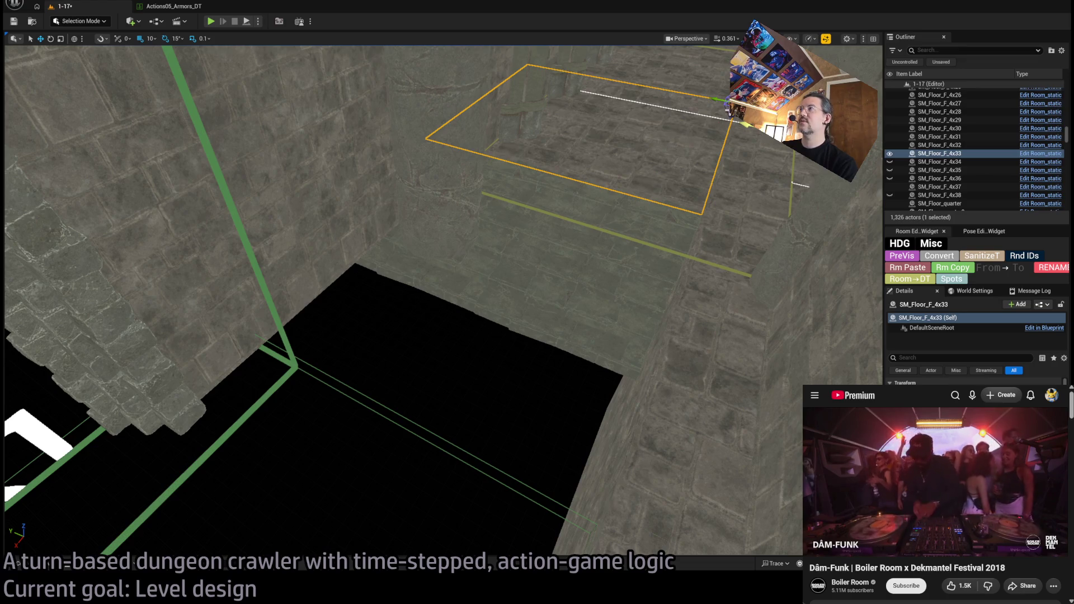
pyautogui.moveTo(726, 120)
pyautogui.mouseDown()
pyautogui.moveTo(655, 352)
pyautogui.moveTo(669, 320)
pyautogui.mouseUp()
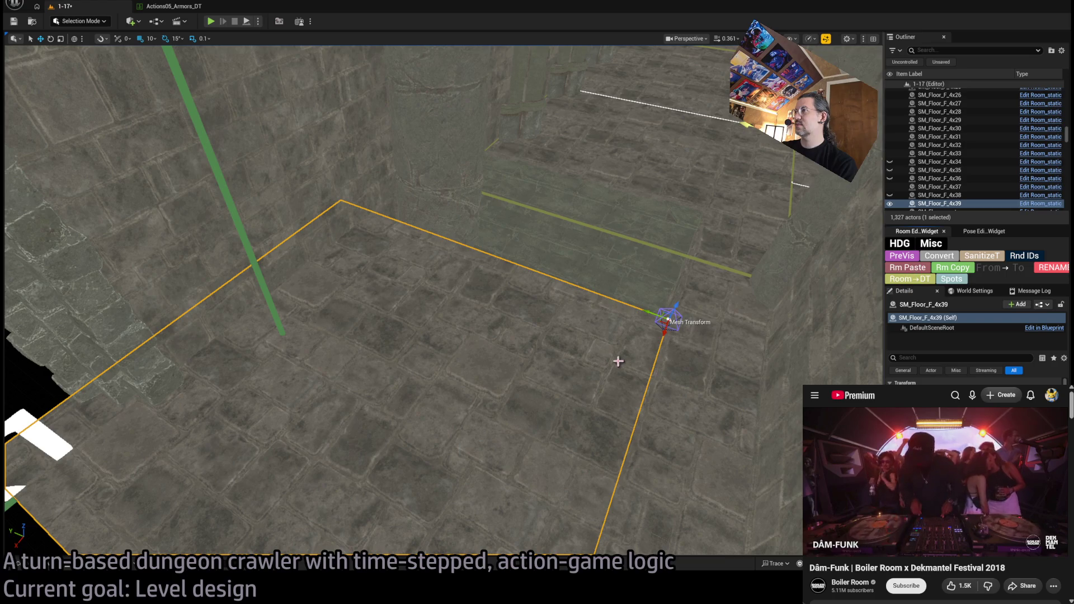
pyautogui.moveTo(618, 360); pyautogui.dragTo(587, 336)
pyautogui.press('f')
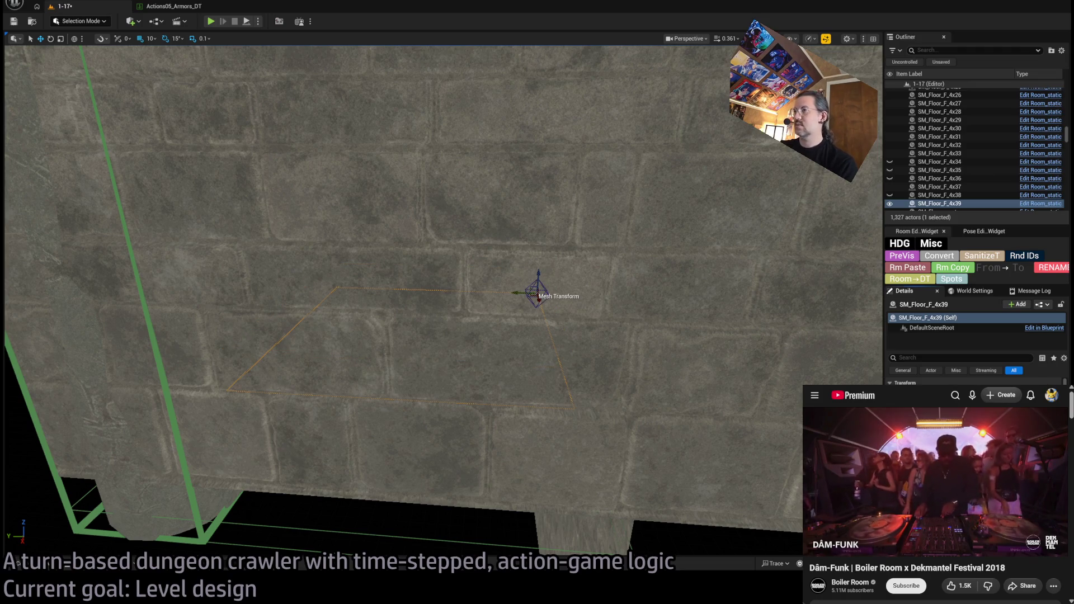
pyautogui.moveTo(621, 346)
pyautogui.mouseDown()
pyautogui.moveTo(615, 324)
pyautogui.moveTo(598, 335)
pyautogui.moveTo(609, 352)
pyautogui.moveTo(622, 347)
pyautogui.mouseUp()
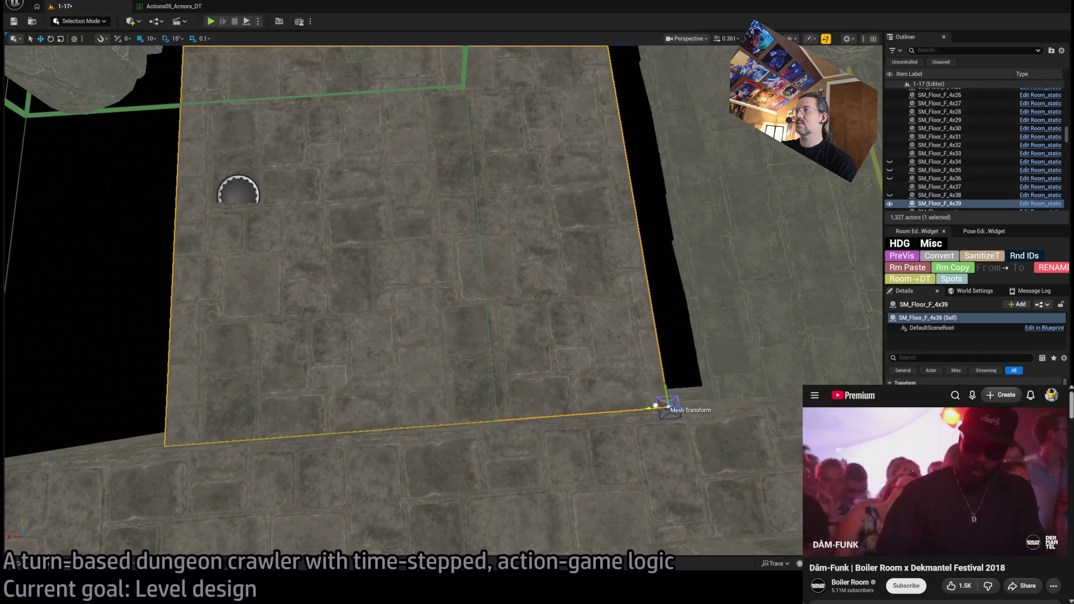
pyautogui.moveTo(722, 404); pyautogui.dragTo(671, 386)
pyautogui.moveTo(721, 430); pyautogui.dragTo(721, 430)
pyautogui.moveTo(366, 361); pyautogui.dragTo(367, 360)
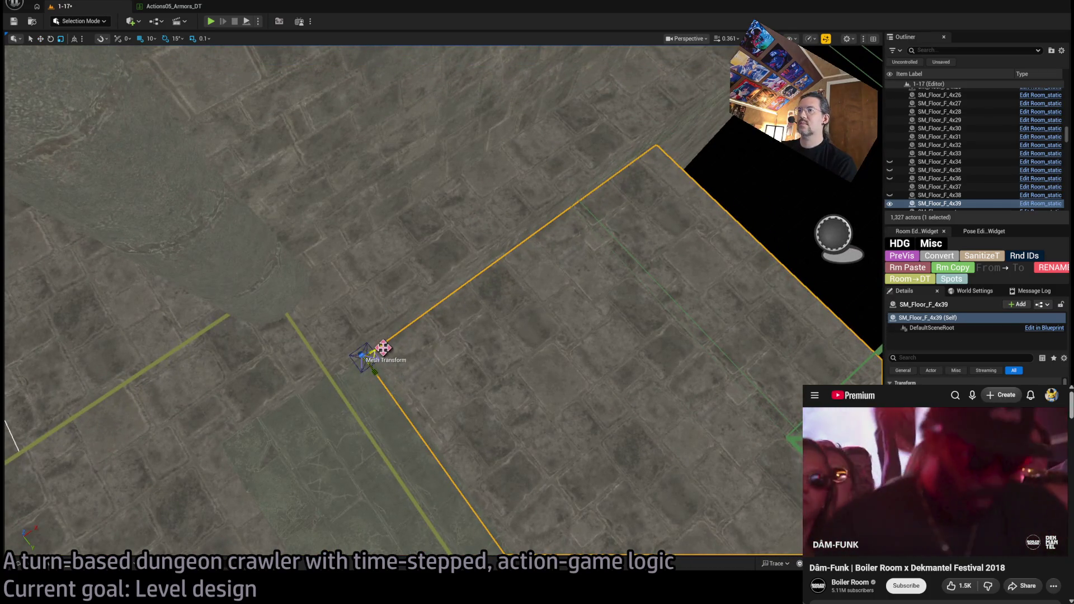
pyautogui.moveTo(460, 338); pyautogui.dragTo(460, 338)
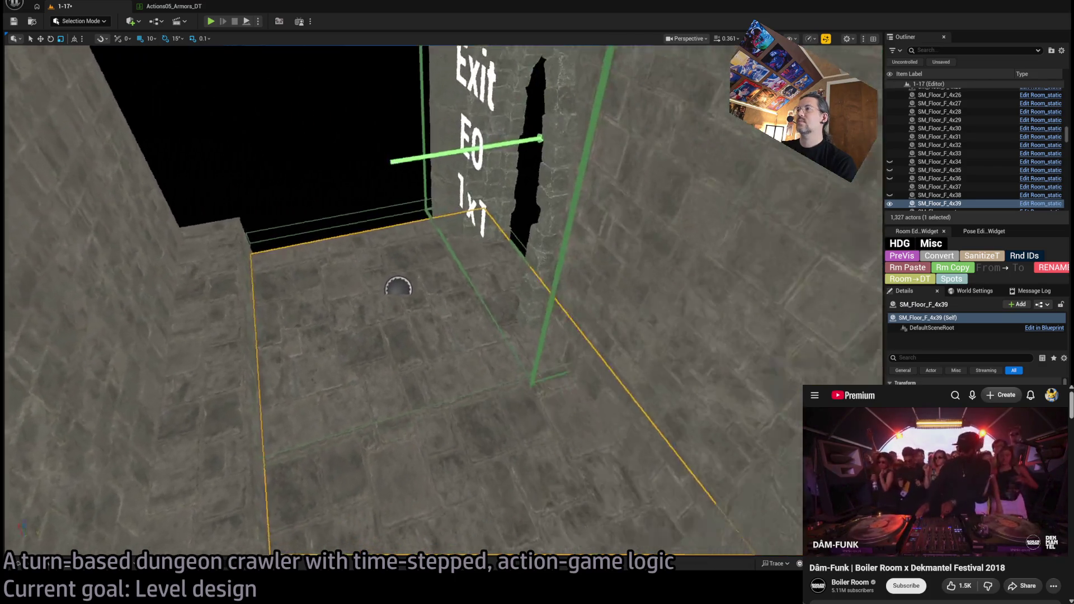
pyautogui.moveTo(398, 288)
pyautogui.mouseDown()
pyautogui.moveTo(343, 426)
pyautogui.moveTo(389, 299)
pyautogui.mouseUp()
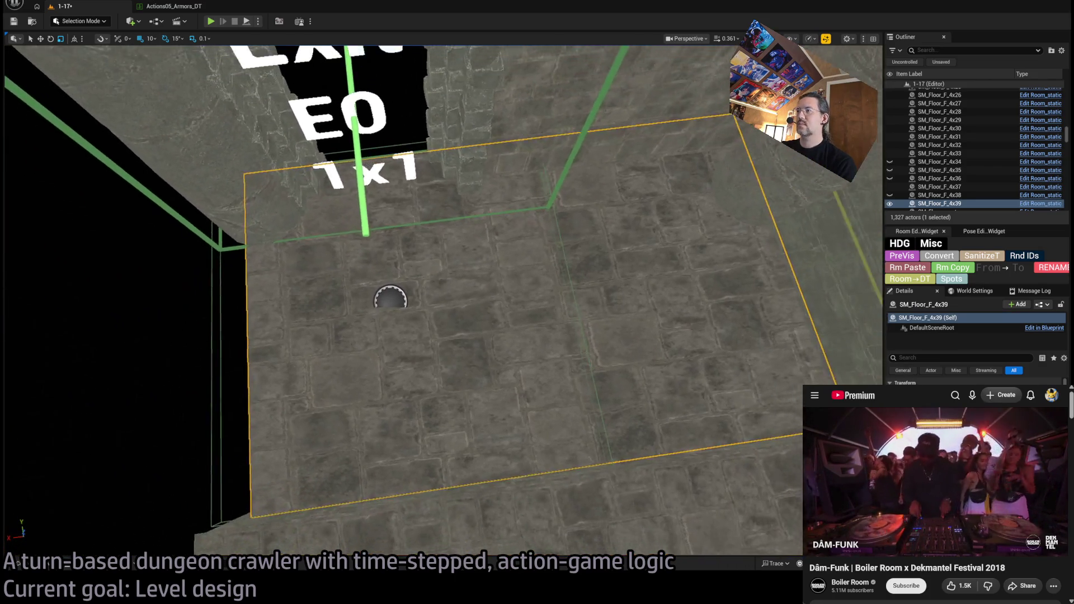
pyautogui.moveTo(487, 344); pyautogui.dragTo(487, 343)
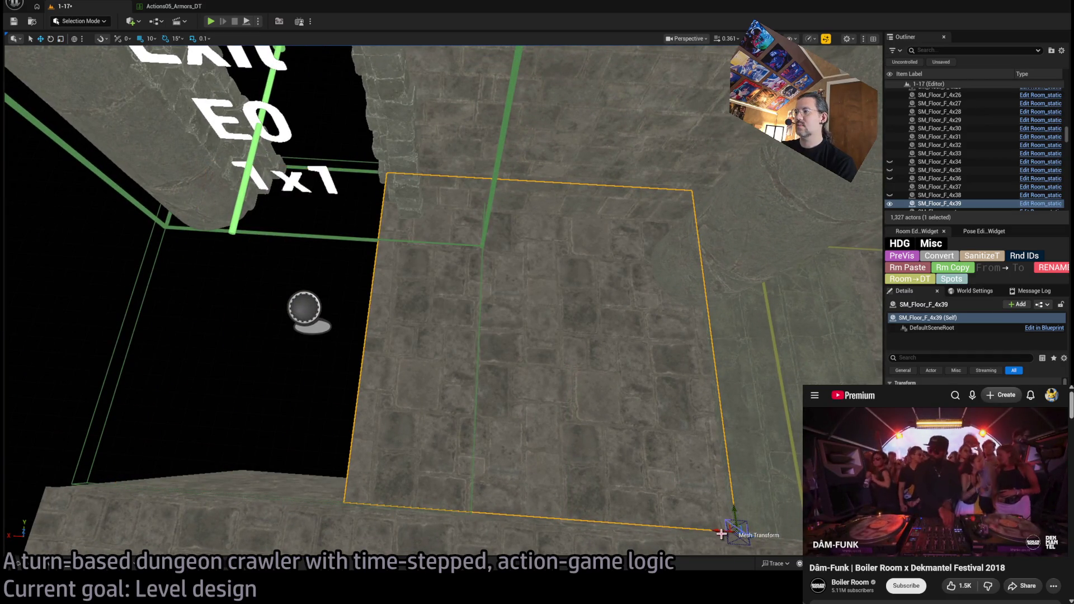
# - Add another floor tile in the left gap near exit E0 and shrink it toward its corner
pyautogui.moveTo(715, 530)
pyautogui.mouseDown()
pyautogui.moveTo(336, 498)
pyautogui.moveTo(347, 503)
pyautogui.mouseUp()
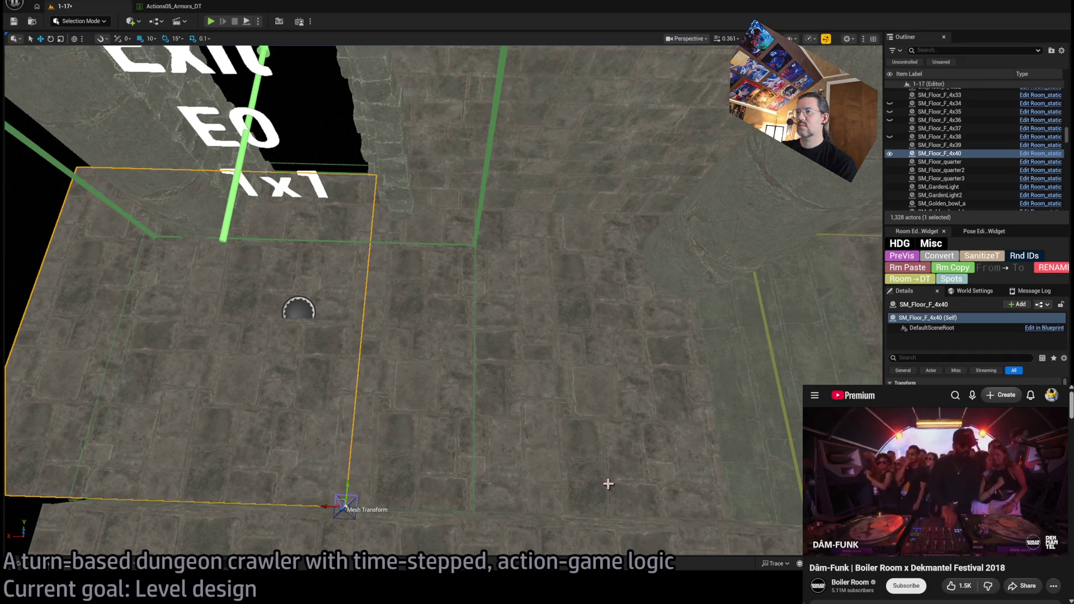
pyautogui.click(554, 456)
pyautogui.hotkey('ctrl', 'z')
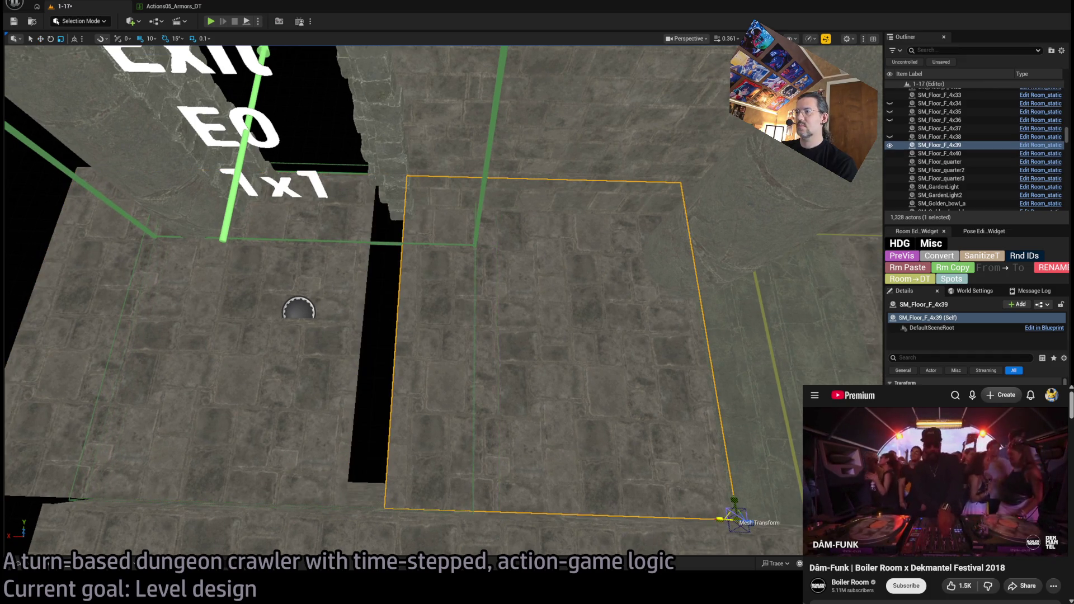
pyautogui.click(353, 438)
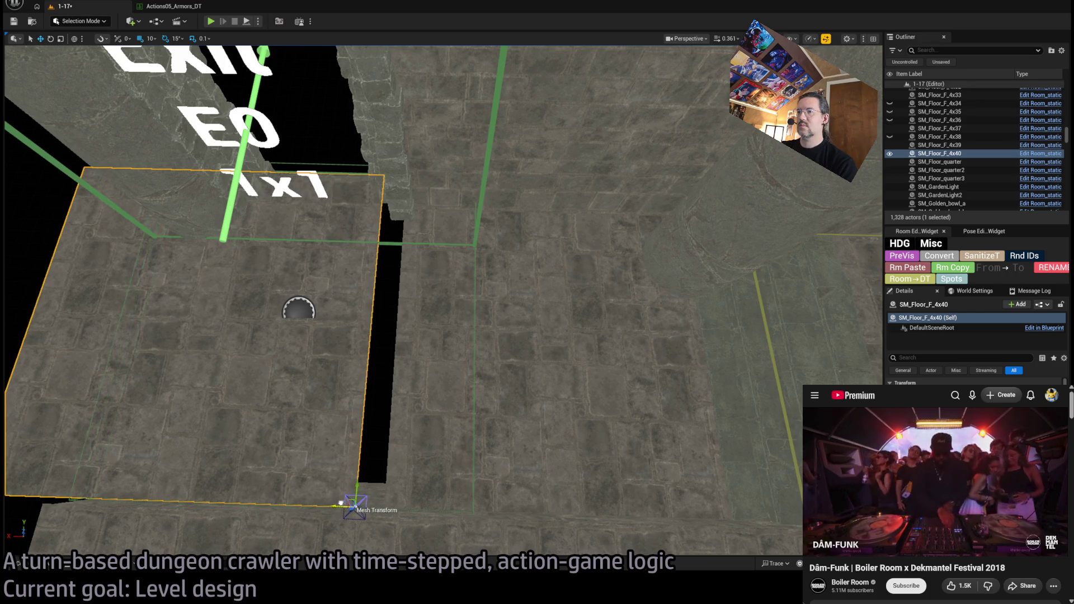
pyautogui.press('f')
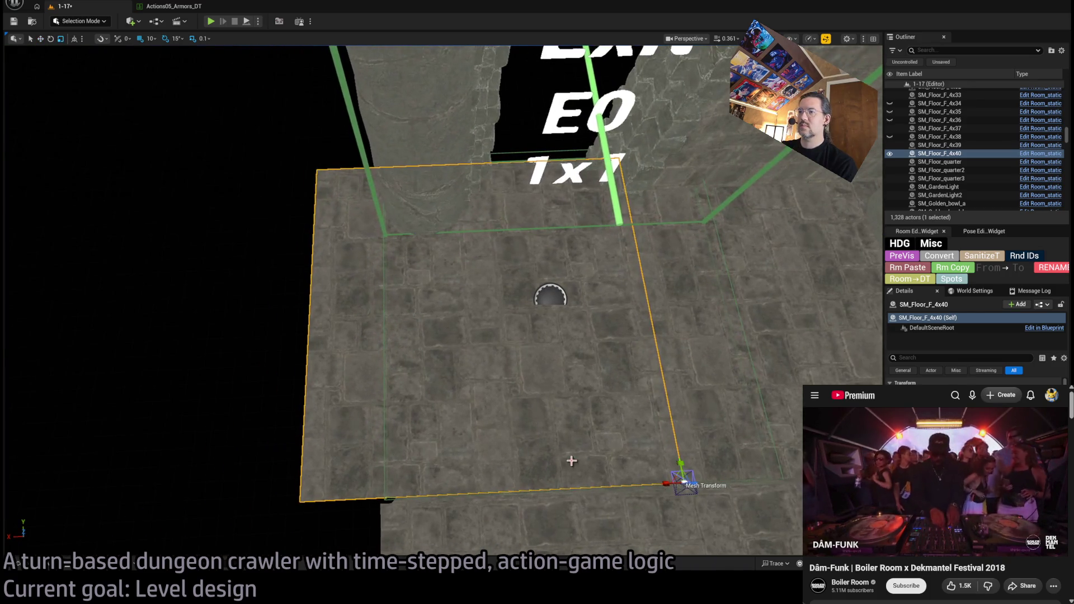
pyautogui.press('Left')
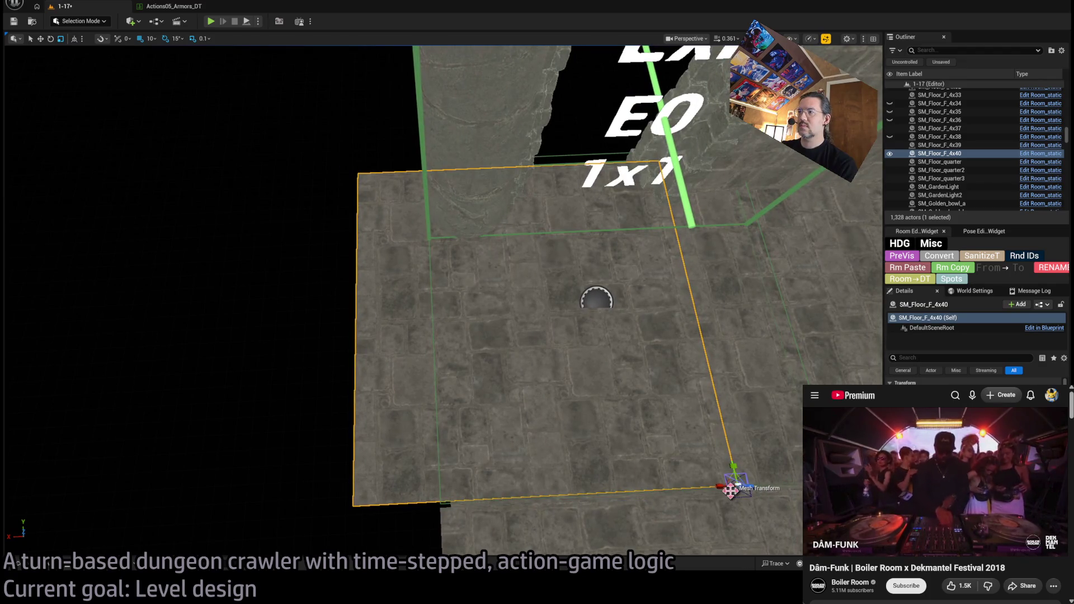
pyautogui.press('Right')
pyautogui.press('Right')
pyautogui.moveTo(596, 300); pyautogui.dragTo(498, 312)
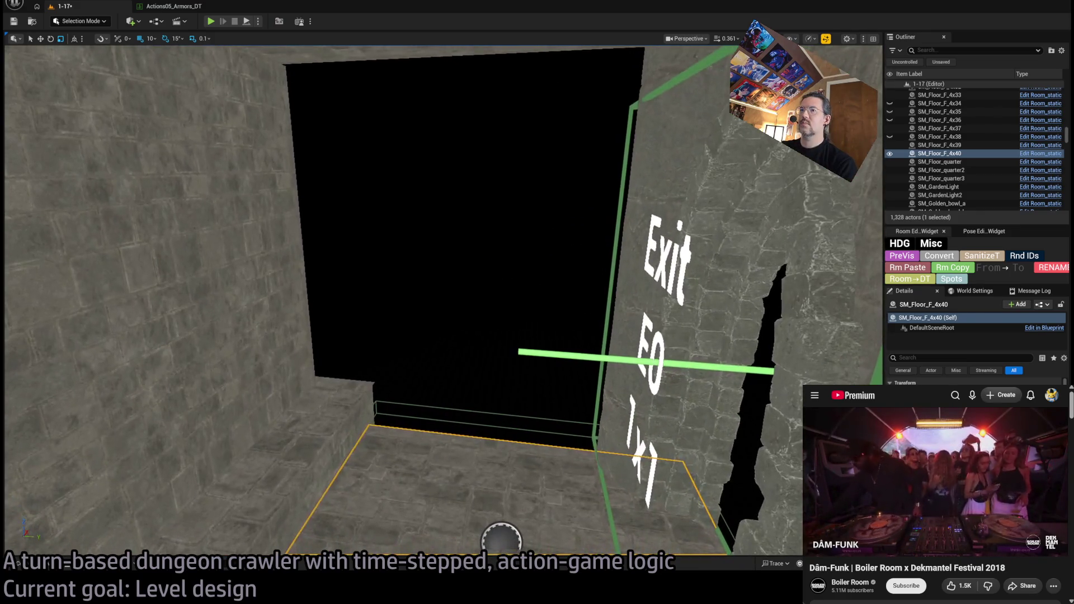
# - Duplicate the stone wall turned 90°, move it to the doorway, and drop it to the floor
pyautogui.click(240, 358)
pyautogui.moveTo(386, 435); pyautogui.dragTo(385, 436)
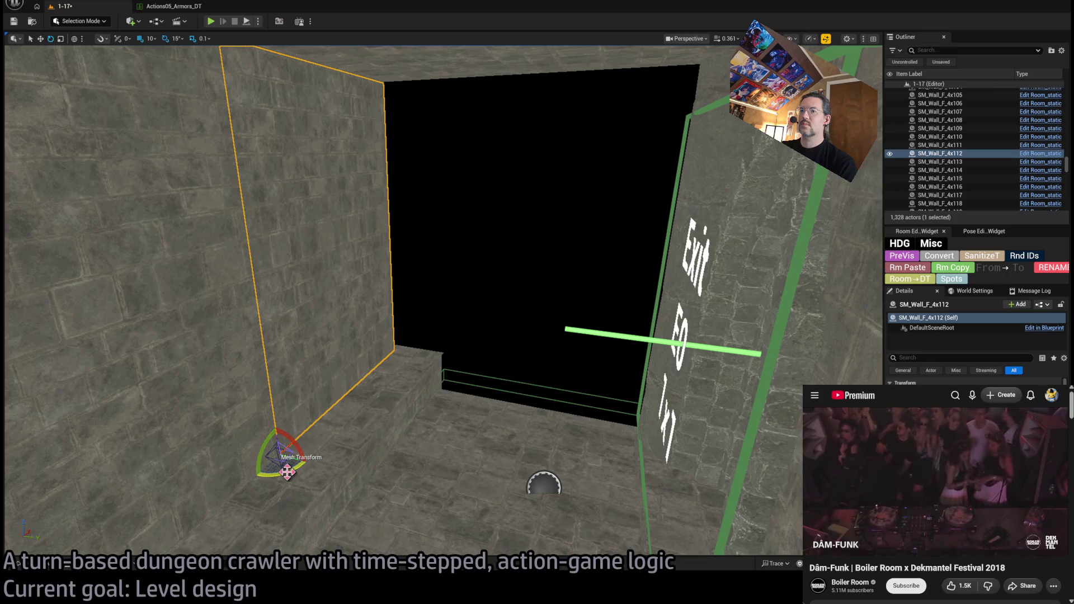
pyautogui.moveTo(277, 471); pyautogui.dragTo(363, 472)
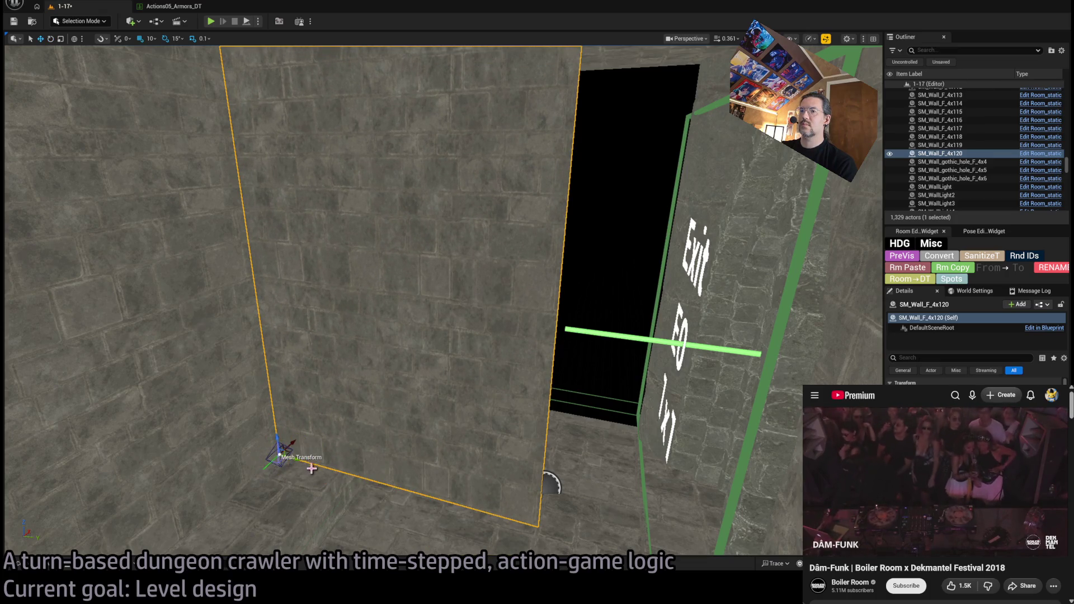
pyautogui.press('w')
pyautogui.moveTo(297, 446)
pyautogui.mouseDown()
pyautogui.moveTo(336, 402)
pyautogui.moveTo(398, 373)
pyautogui.mouseUp()
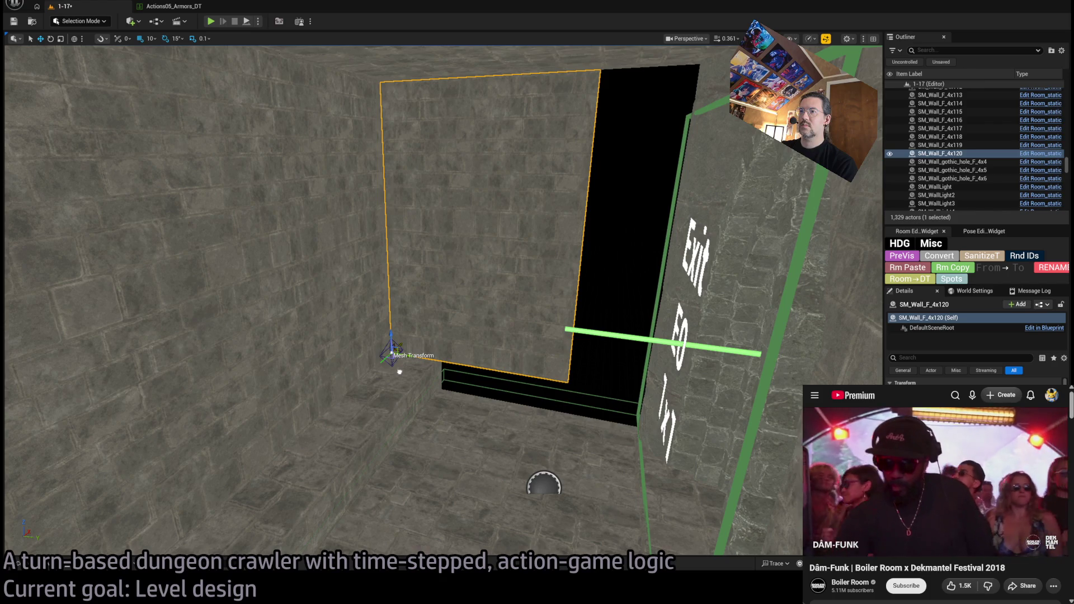
pyautogui.scroll(5, 411, 366)
pyautogui.moveTo(590, 520)
pyautogui.mouseDown()
pyautogui.moveTo(618, 367)
pyautogui.moveTo(354, 338)
pyautogui.mouseUp()
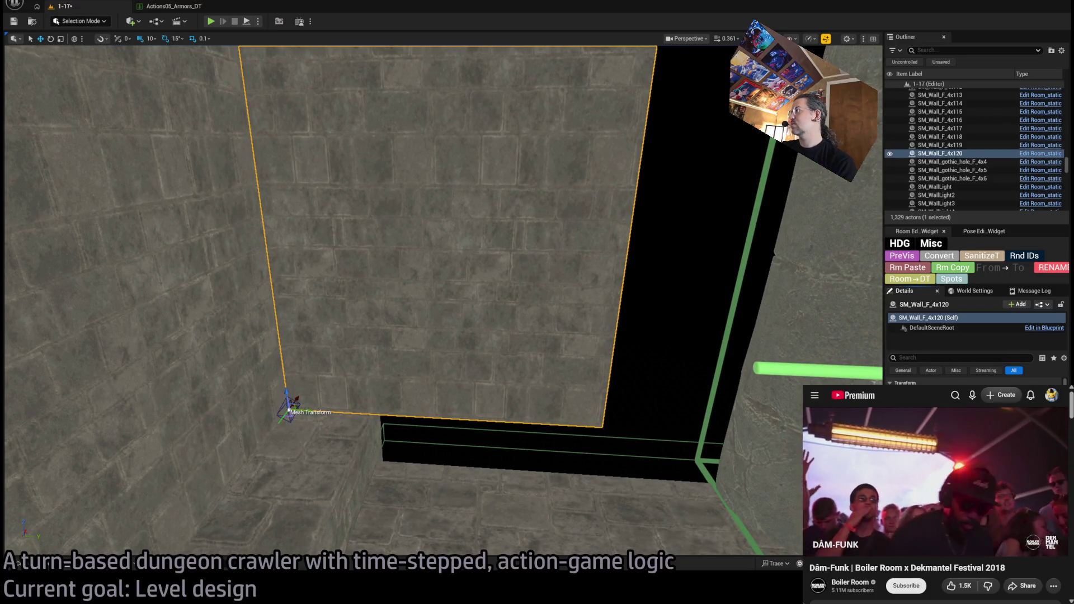
pyautogui.press('End')
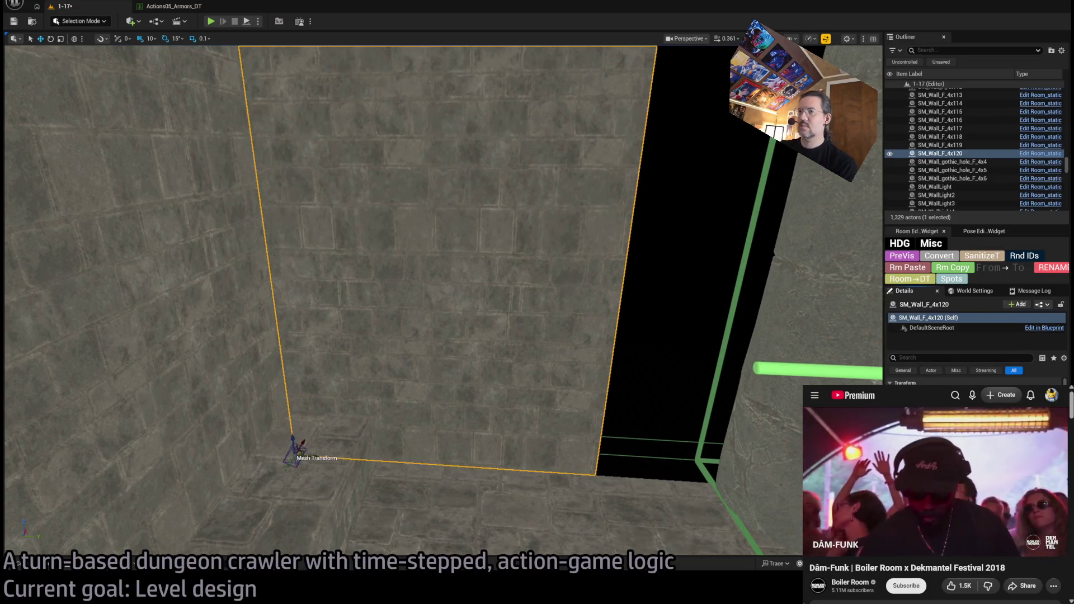
pyautogui.moveTo(481, 431); pyautogui.dragTo(332, 467)
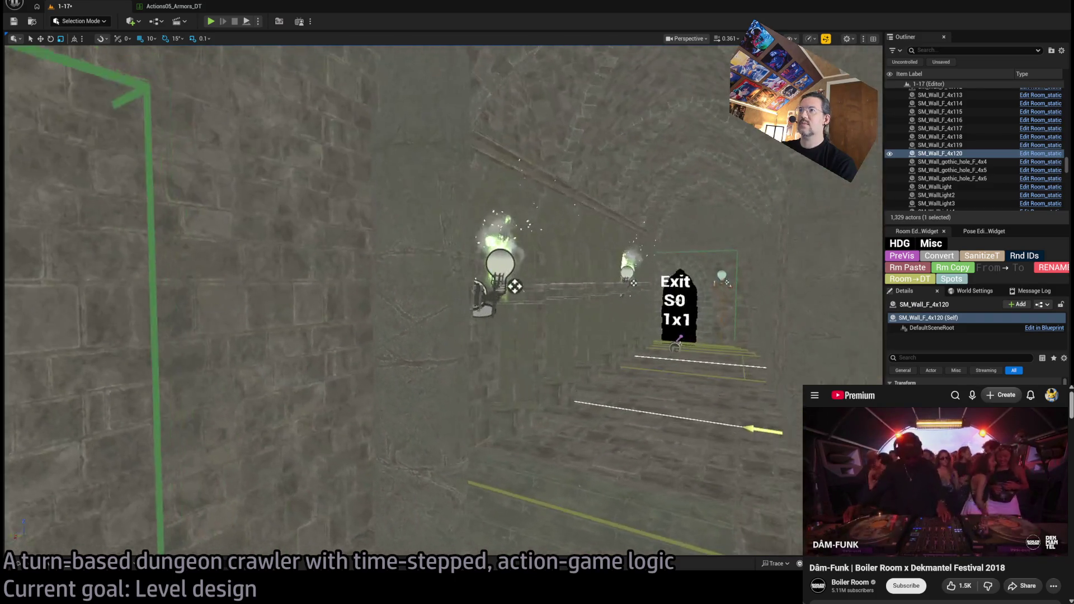
pyautogui.click(390, 421)
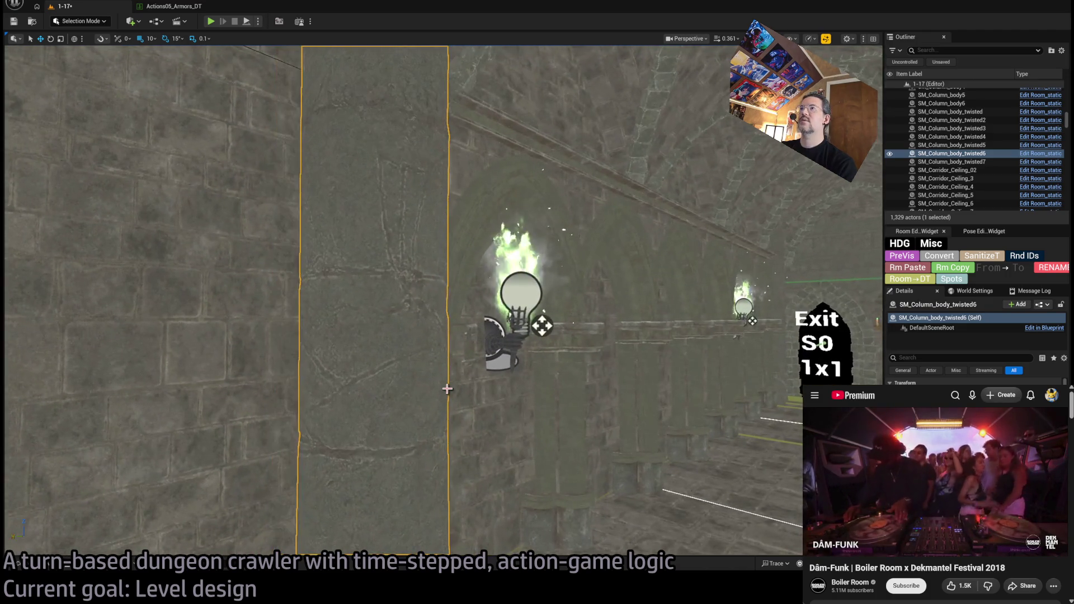
pyautogui.scroll(-5, 468, 405)
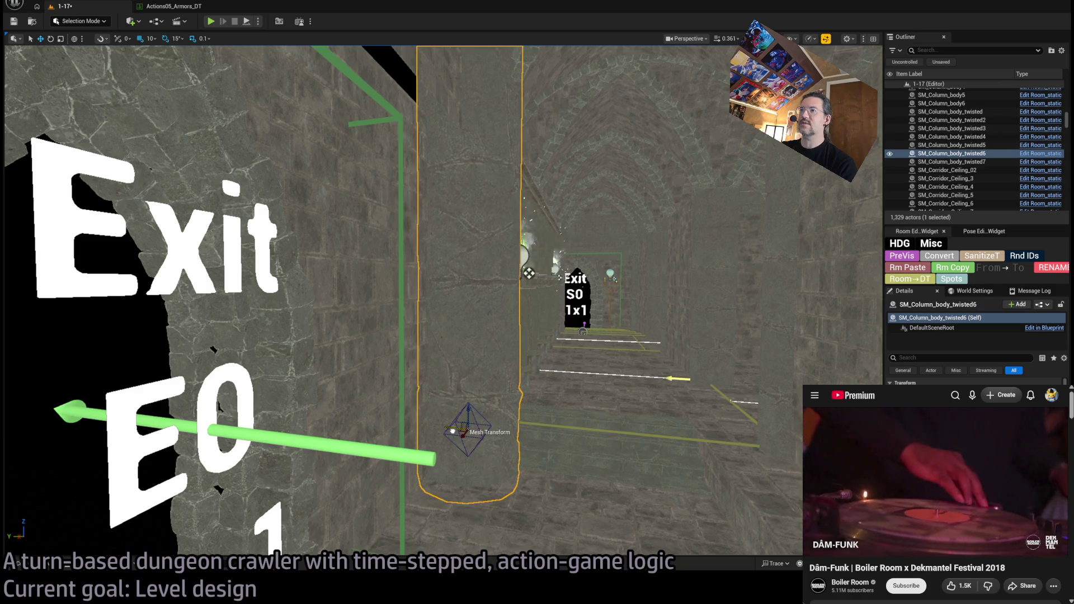
pyautogui.scroll(8, 468, 405)
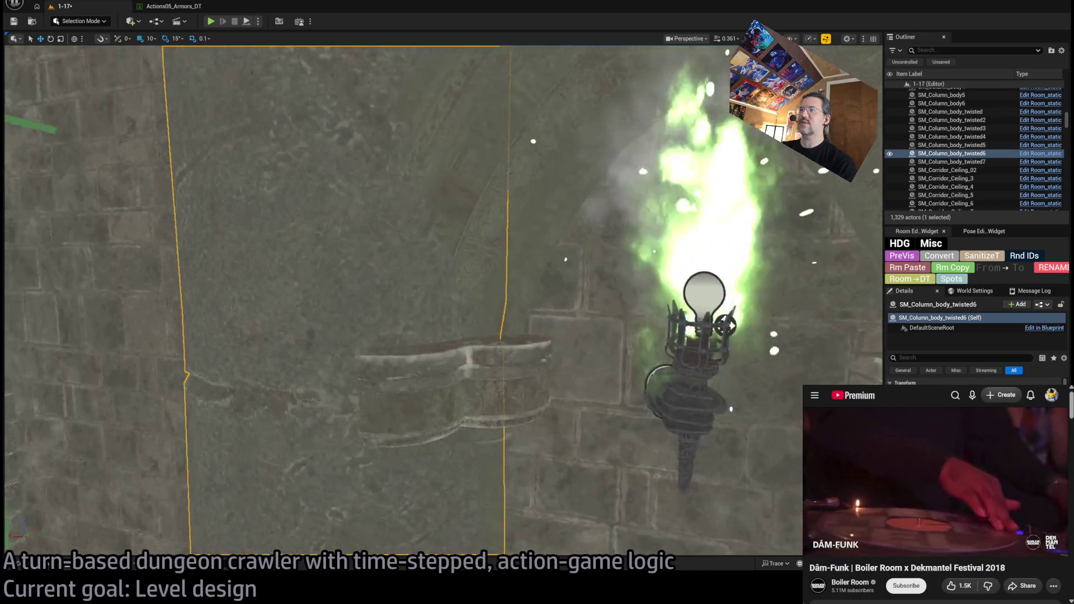
pyautogui.press('f')
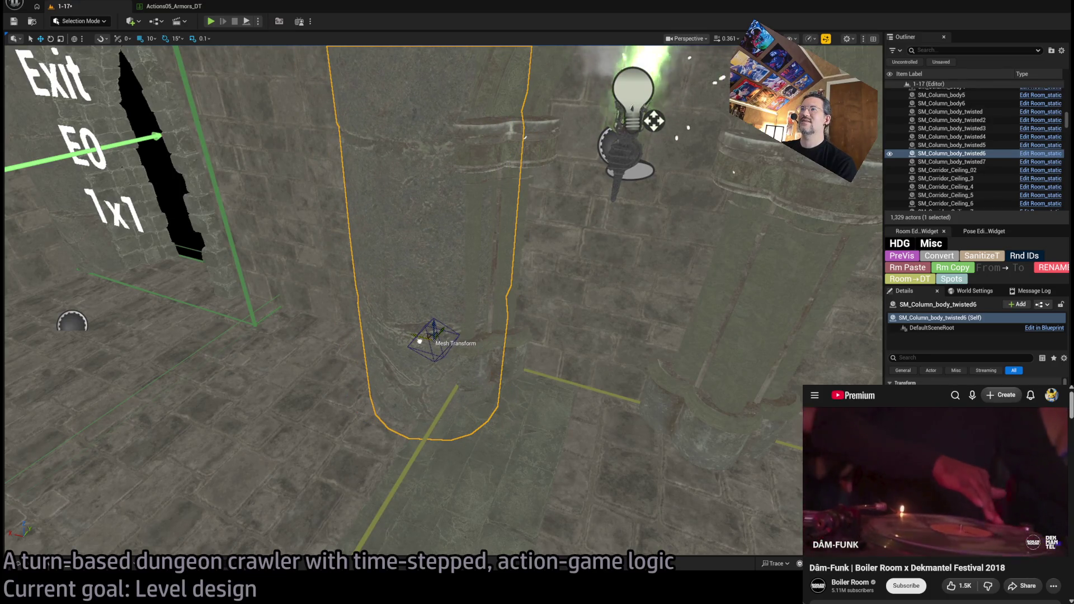
pyautogui.scroll(-5, 530, 371)
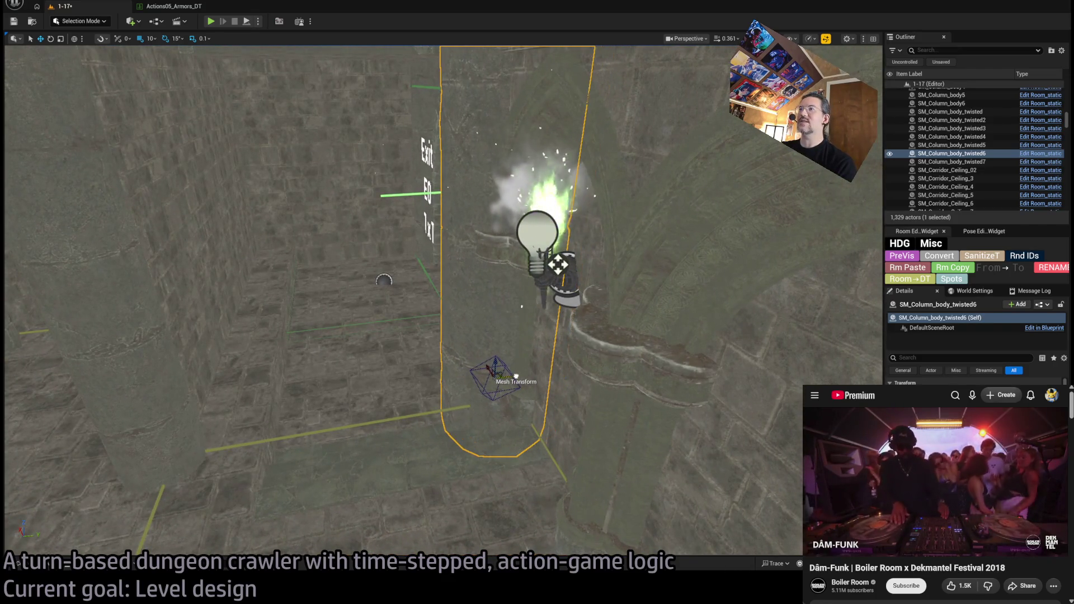
pyautogui.moveTo(513, 378); pyautogui.dragTo(434, 505)
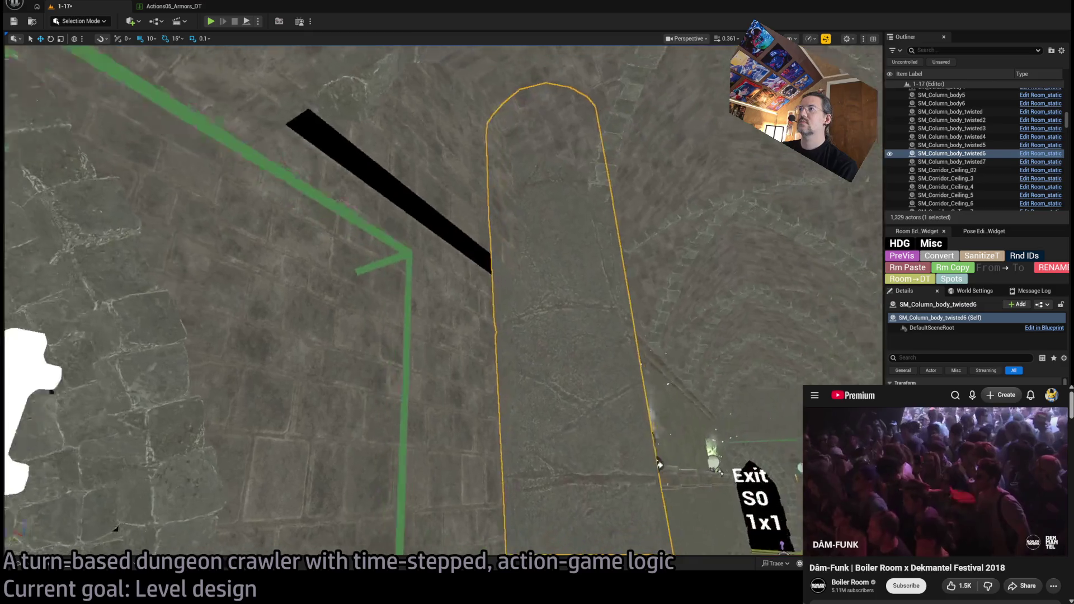
# - Select the low wall section SM_Wall_4x0_14 near exit S0
pyautogui.click(447, 225)
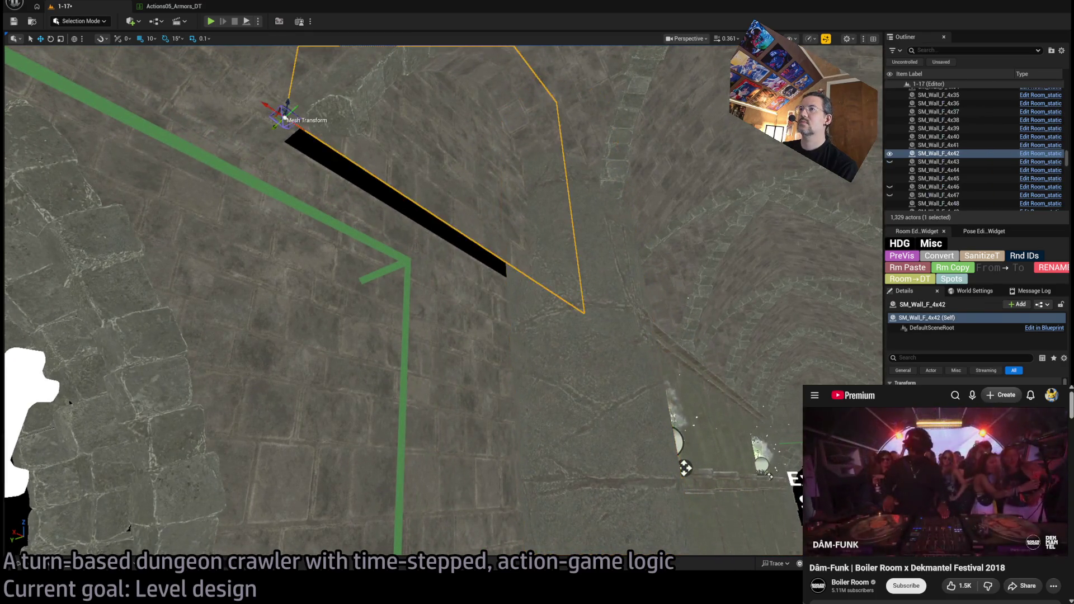
pyautogui.click(487, 258)
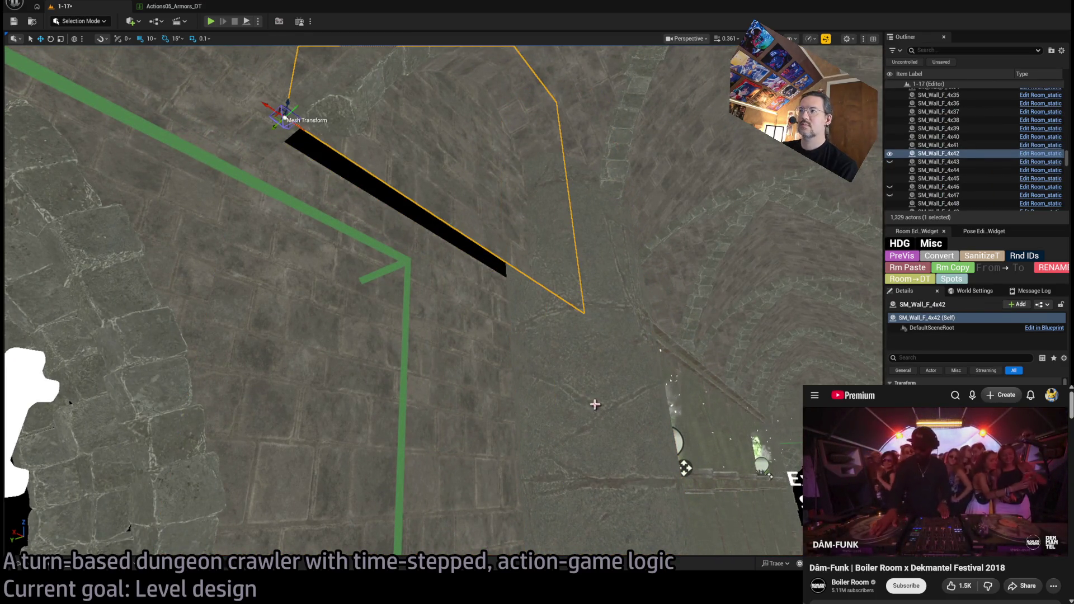
pyautogui.moveTo(594, 403); pyautogui.dragTo(542, 418)
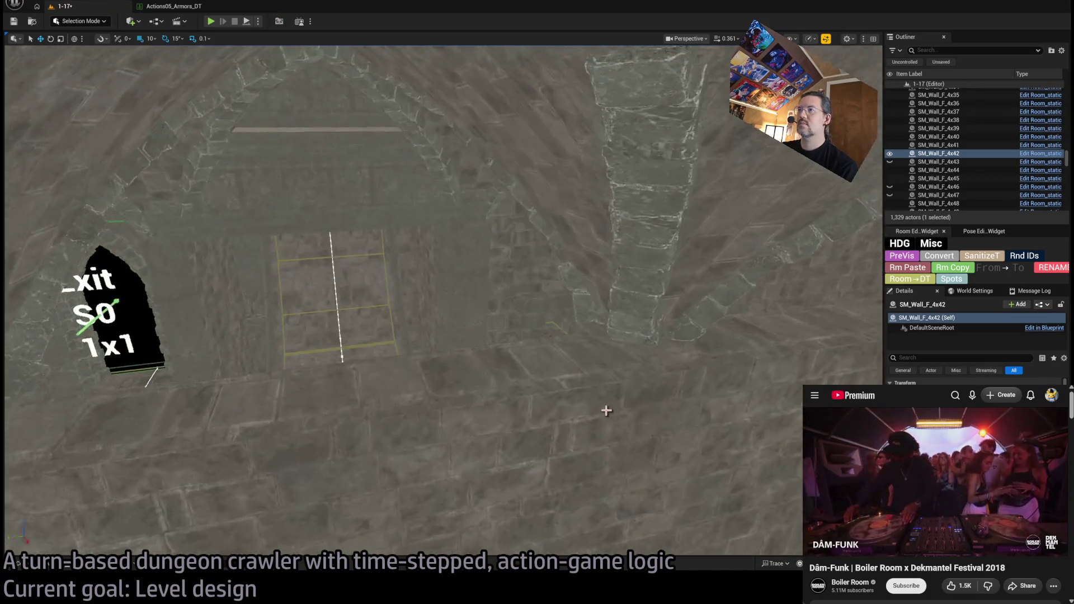
pyautogui.click(606, 411)
pyautogui.moveTo(606, 410); pyautogui.dragTo(11, 396)
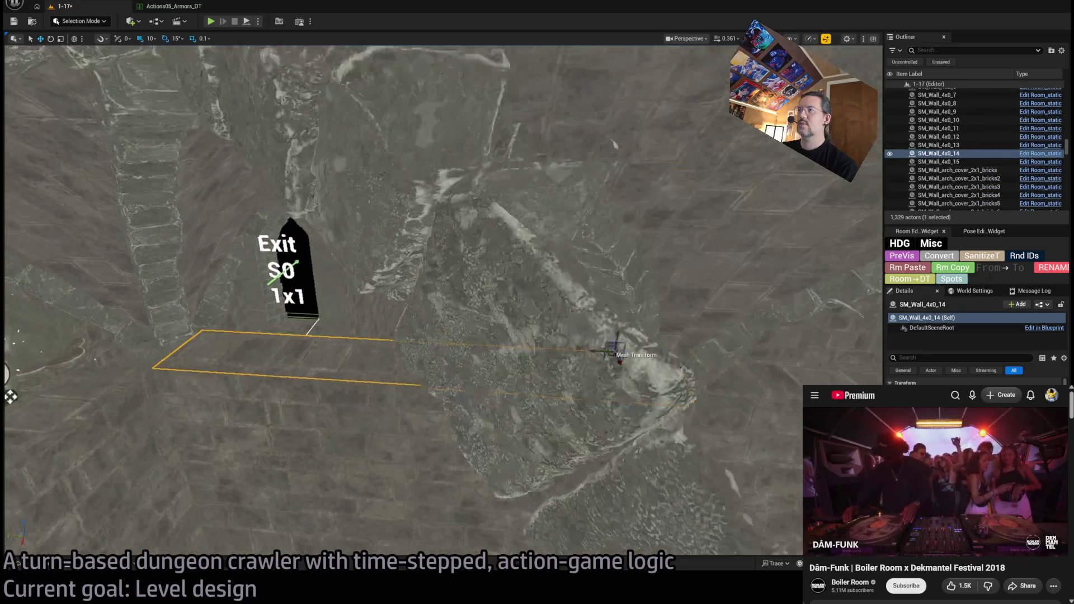
# - Duplicate the low wall, rotate the copy 180°, and move it into the corridor gap
pyautogui.hotkey('ctrl', 'd')
pyautogui.moveTo(9, 391)
pyautogui.mouseDown()
pyautogui.moveTo(6, 384)
pyautogui.moveTo(492, 269)
pyautogui.moveTo(485, 293)
pyautogui.mouseUp()
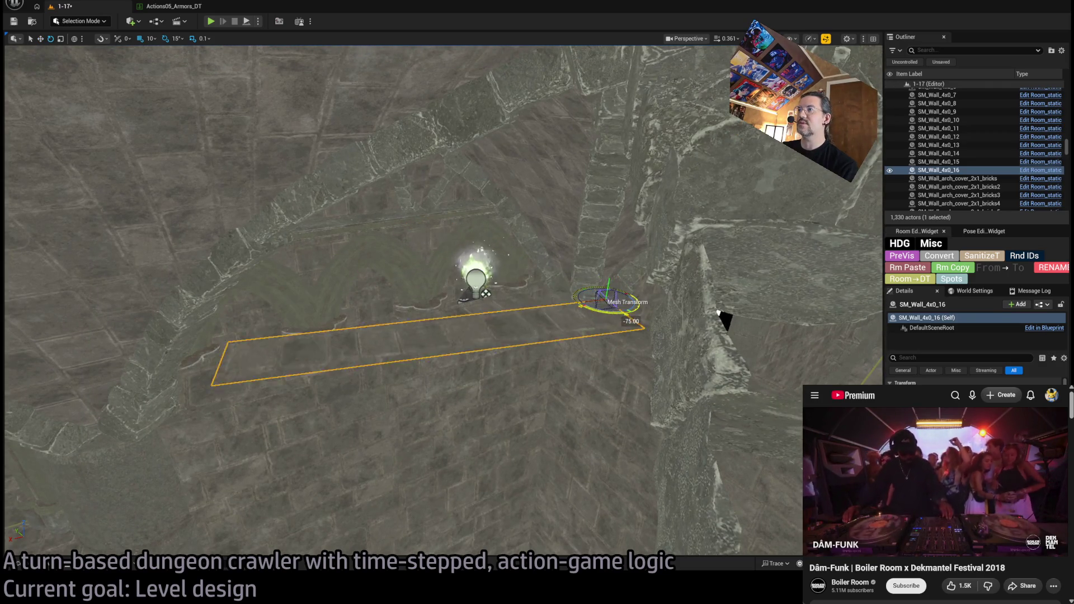
pyautogui.press('e')
pyautogui.moveTo(621, 296); pyautogui.dragTo(610, 329)
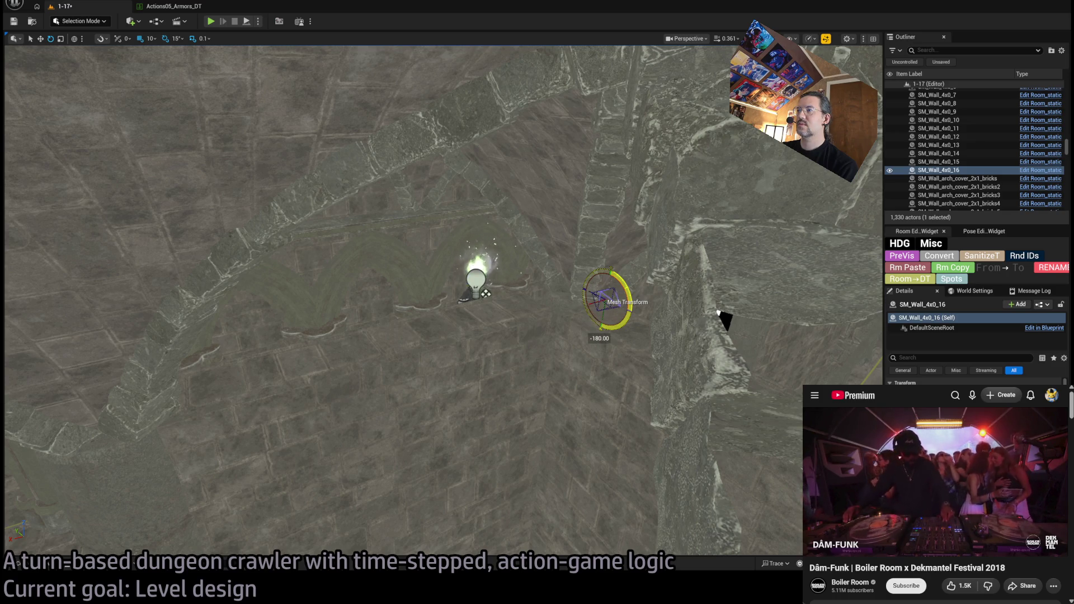
pyautogui.moveTo(718, 312); pyautogui.dragTo(638, 277)
pyautogui.moveTo(649, 224)
pyautogui.mouseDown()
pyautogui.moveTo(620, 216)
pyautogui.moveTo(410, 245)
pyautogui.moveTo(492, 335)
pyautogui.moveTo(538, 364)
pyautogui.mouseUp()
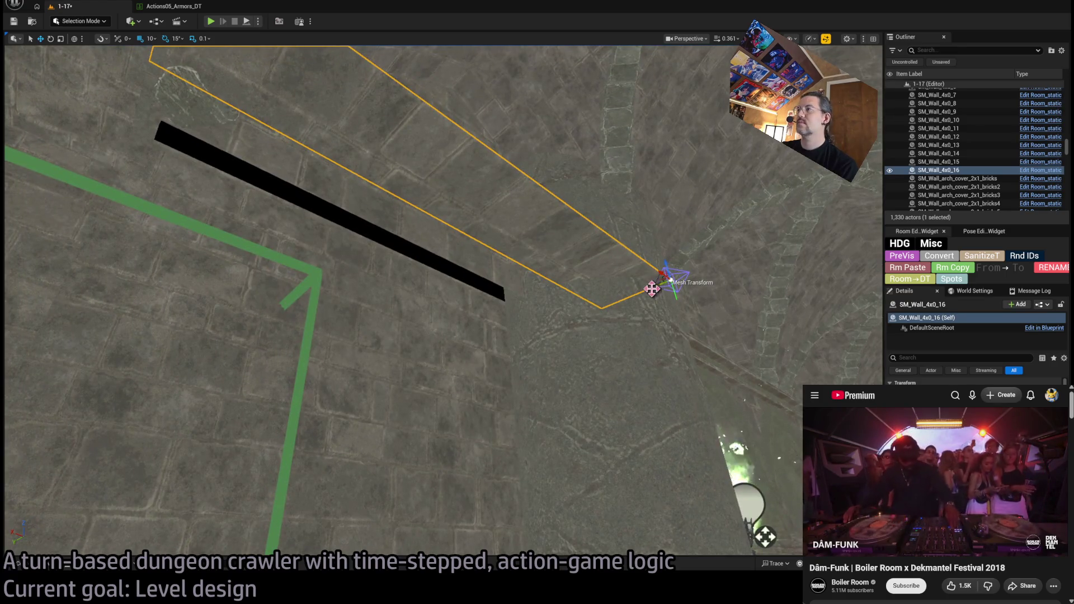
pyautogui.moveTo(652, 288); pyautogui.dragTo(541, 313)
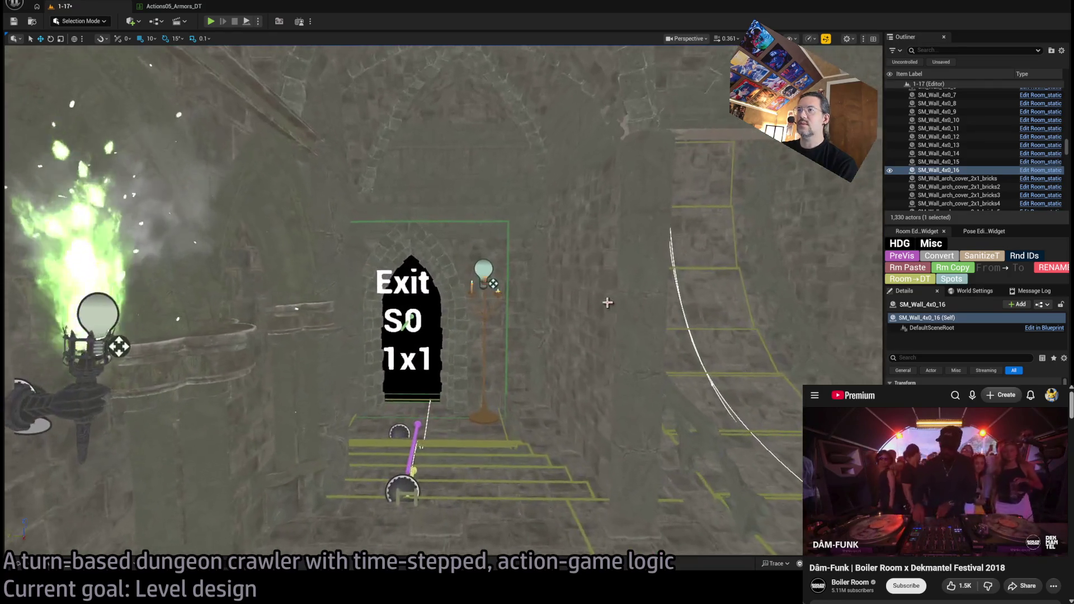
# - Copy the candelabra and its light, turned 105°, into the Exit E0 room and view it Lit
pyautogui.keyDown('ctrl'); pyautogui.click(487, 313); pyautogui.keyUp('ctrl')
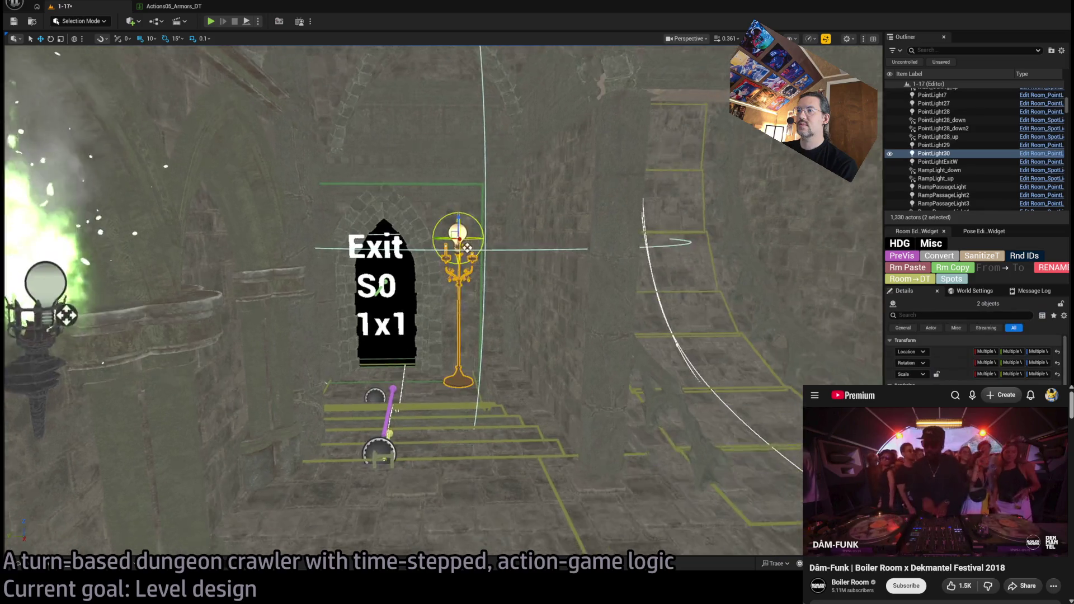
pyautogui.press('e')
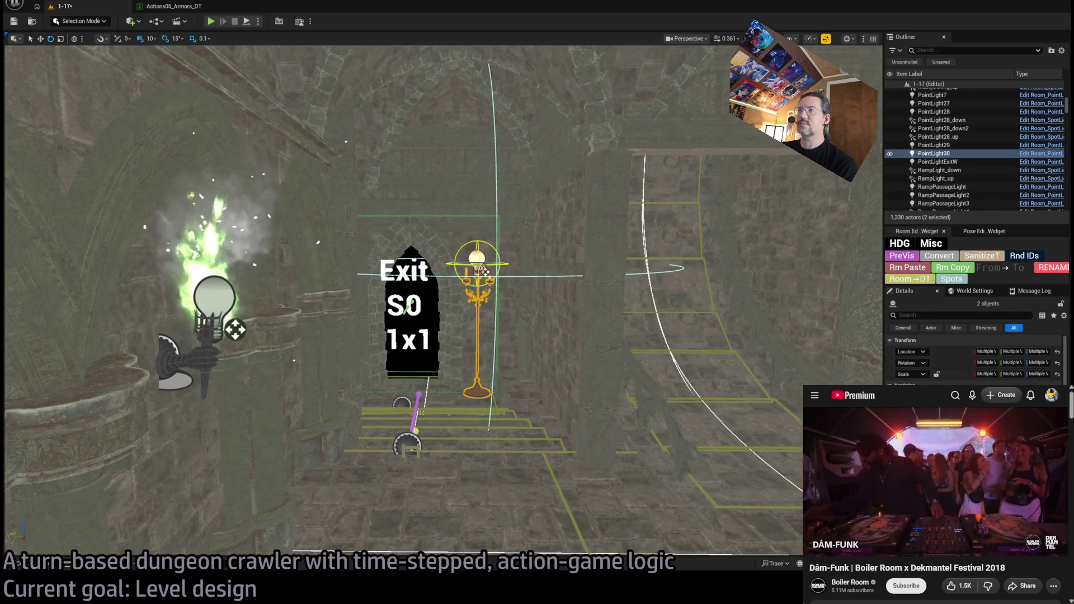
pyautogui.moveTo(484, 272)
pyautogui.mouseDown()
pyautogui.moveTo(842, 243)
pyautogui.moveTo(794, 268)
pyautogui.moveTo(777, 346)
pyautogui.mouseUp()
pyautogui.scroll(-5, 629, 266)
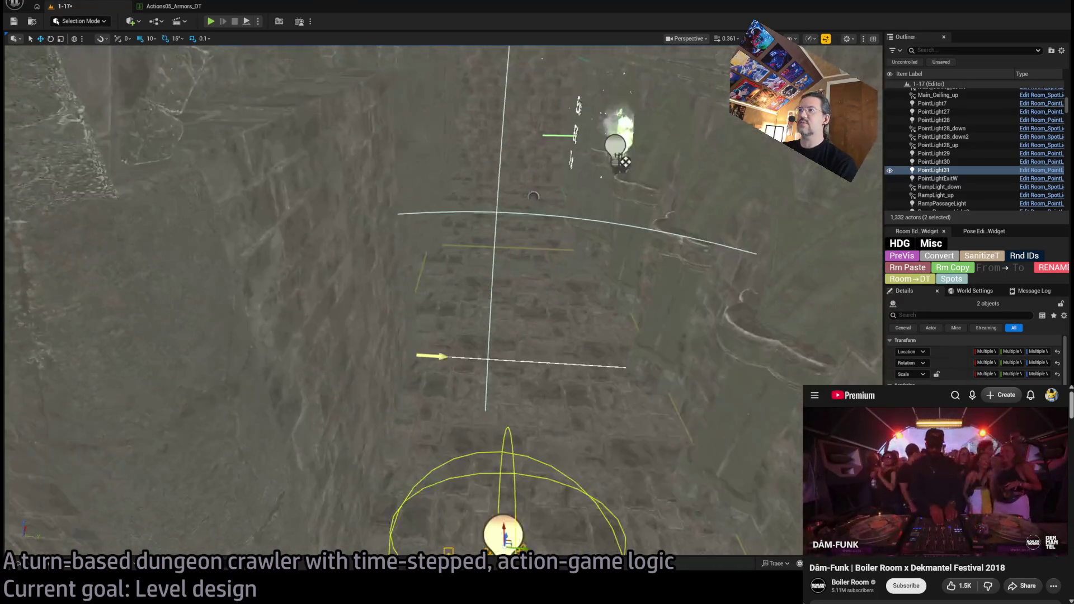
pyautogui.moveTo(480, 369)
pyautogui.mouseDown()
pyautogui.moveTo(480, 403)
pyautogui.moveTo(477, 251)
pyautogui.mouseUp()
pyautogui.press('End')
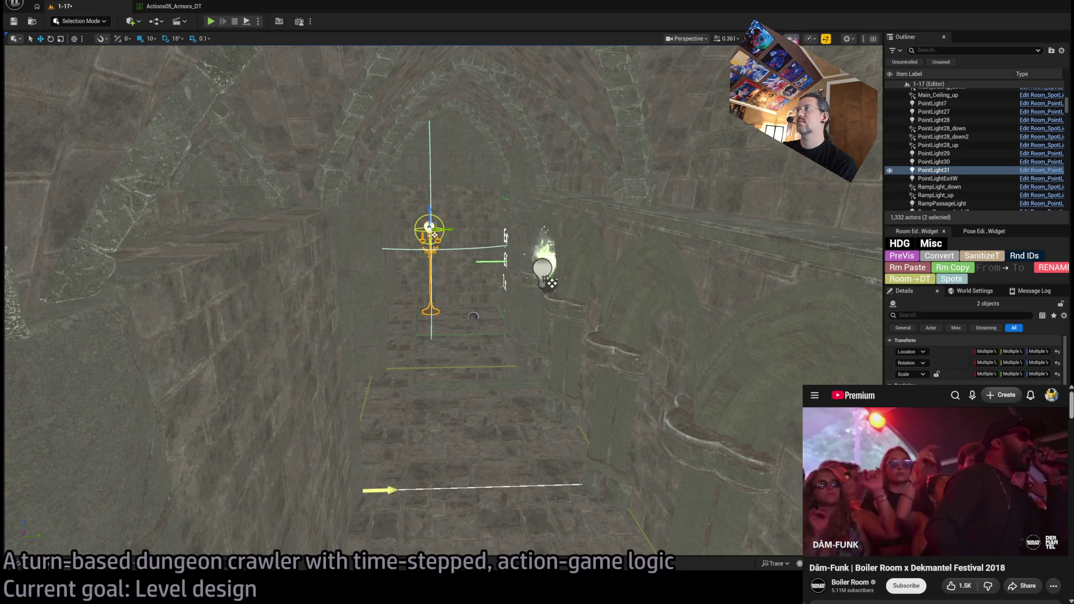
pyautogui.hotkey('alt', '4')
pyautogui.press('f')
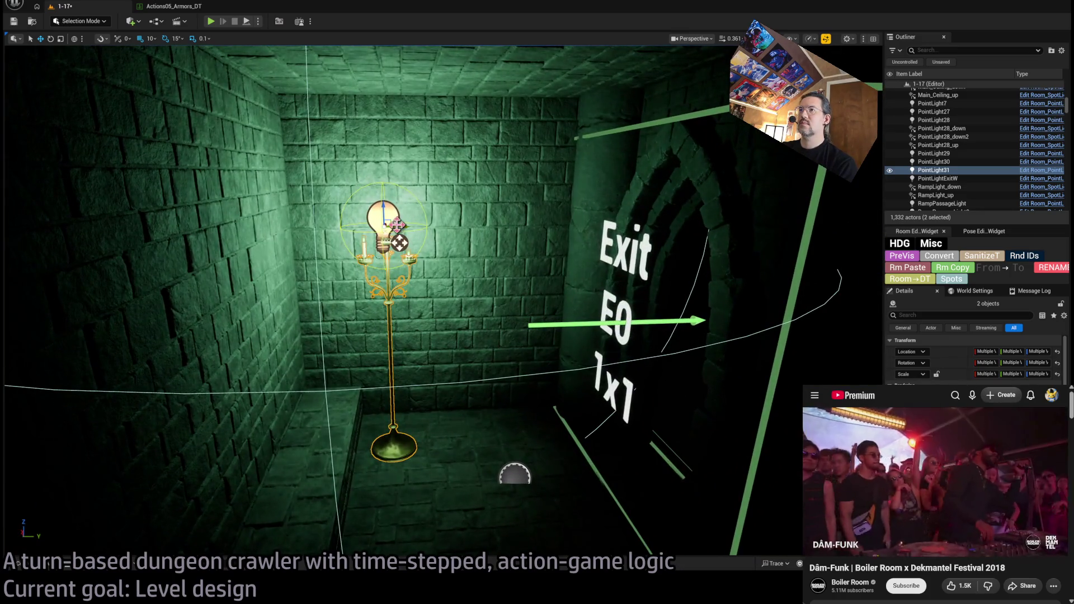
# - Nudge the candelabra copy toward the room's corner
pyautogui.press('Left')
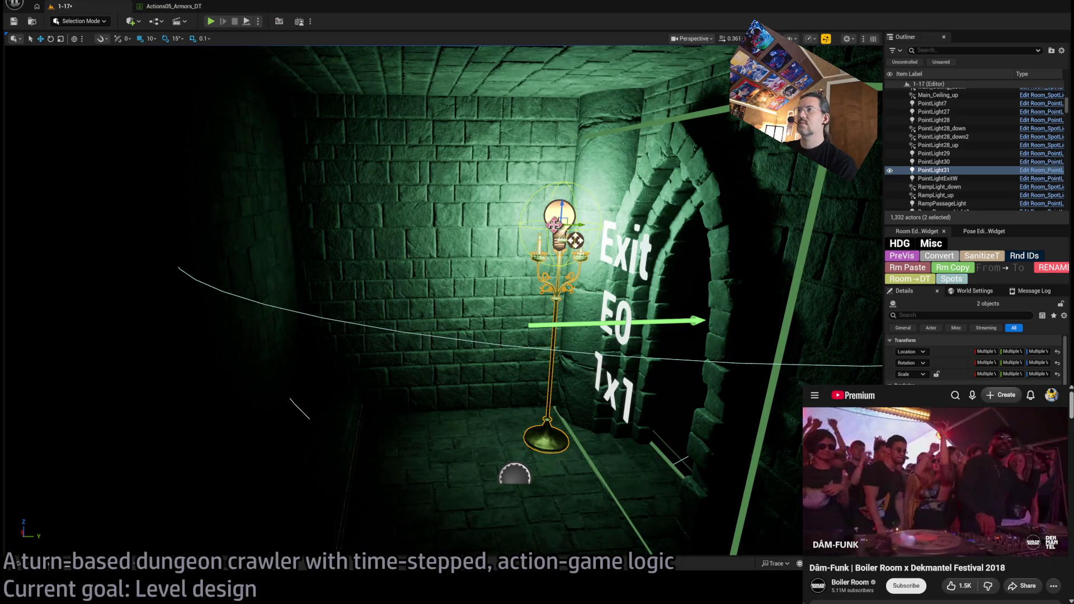
pyautogui.moveTo(575, 240); pyautogui.dragTo(569, 238)
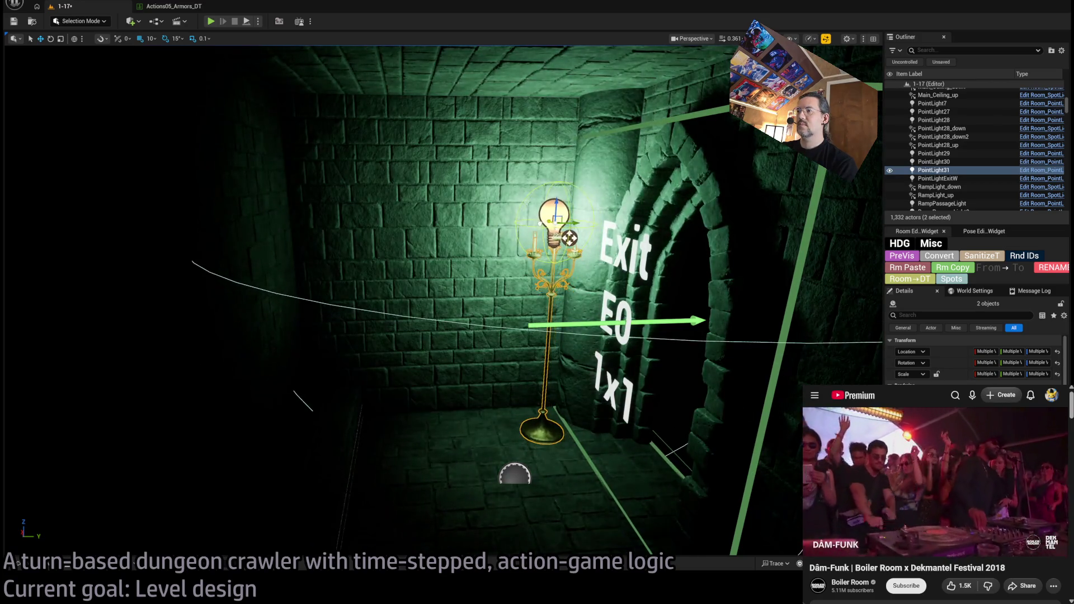
pyautogui.press('f')
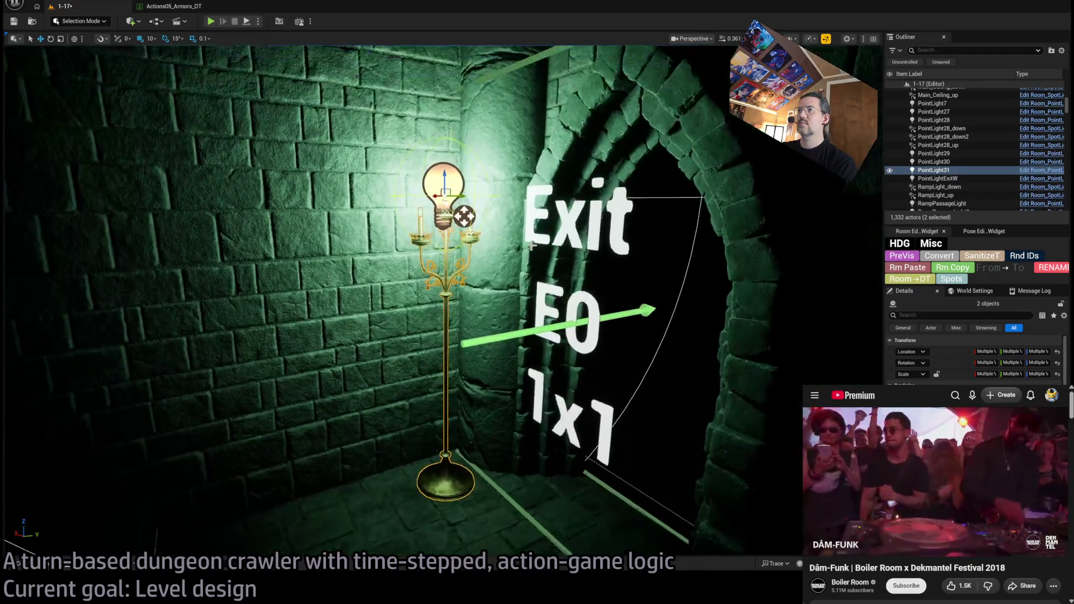
pyautogui.press('e')
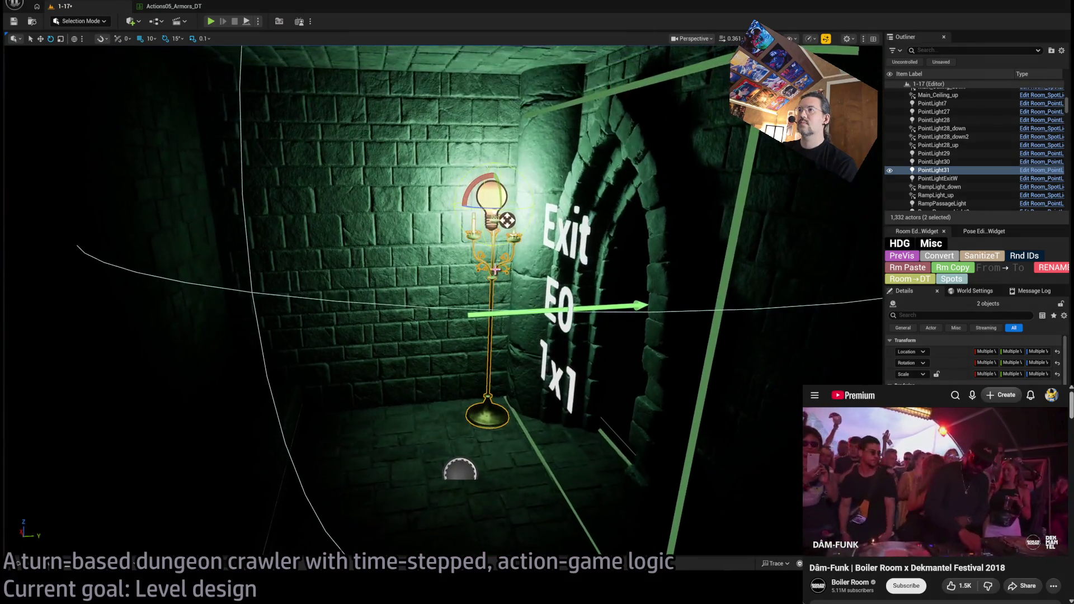
# - Write the room to its data table with Room→DT, select BP_Candelabra_02a11, and switch to Unlit view
pyautogui.click(924, 278)
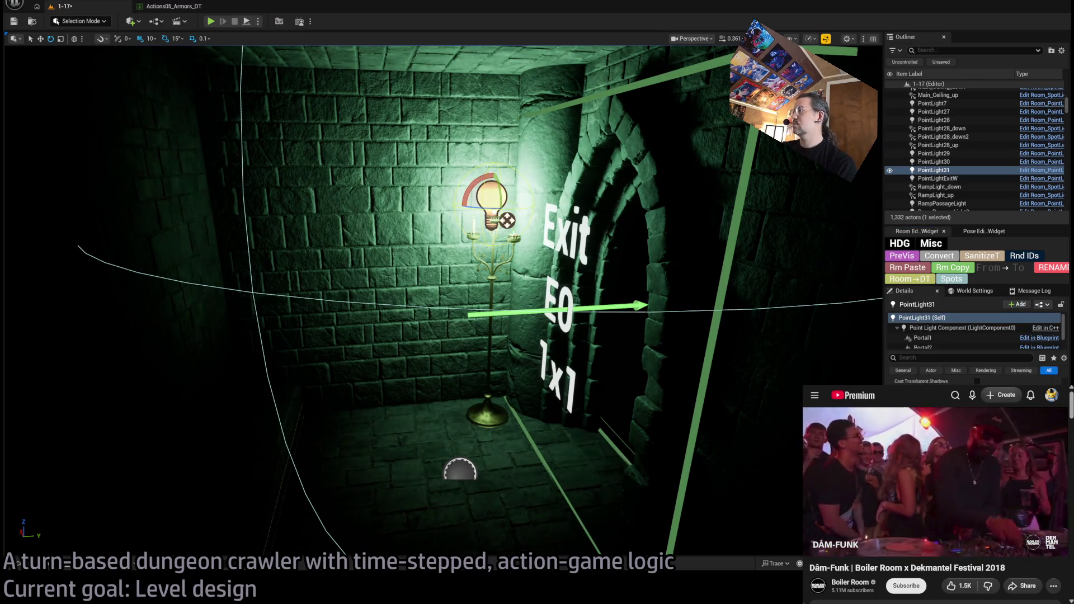
pyautogui.scroll(-1, 973, 376)
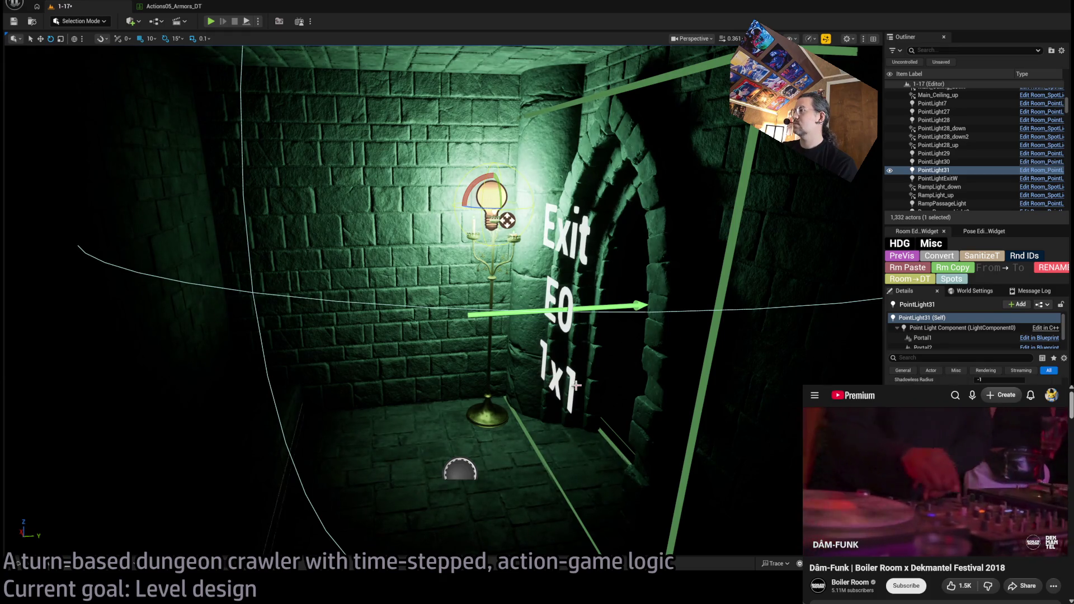
pyautogui.click(486, 414)
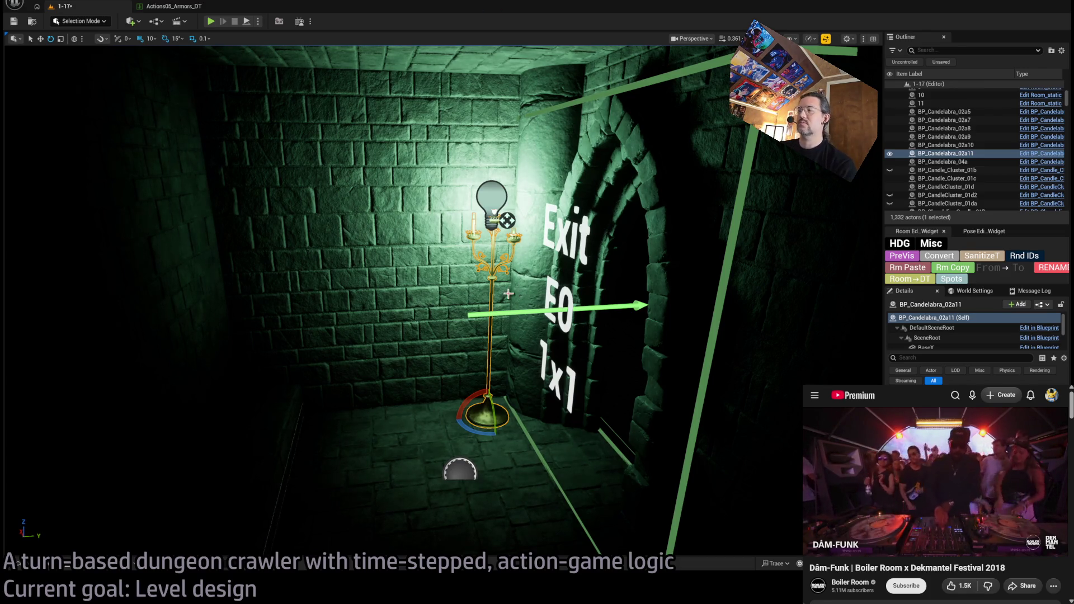
pyautogui.moveTo(537, 293)
pyautogui.mouseDown()
pyautogui.moveTo(414, 285)
pyautogui.moveTo(520, 295)
pyautogui.mouseUp()
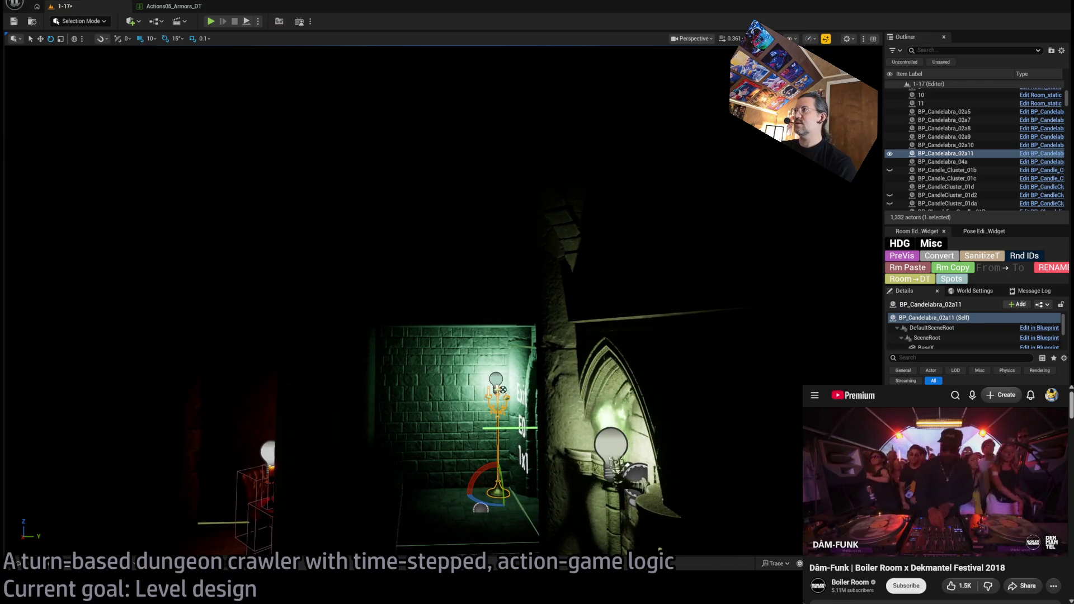
pyautogui.hotkey('alt', '3')
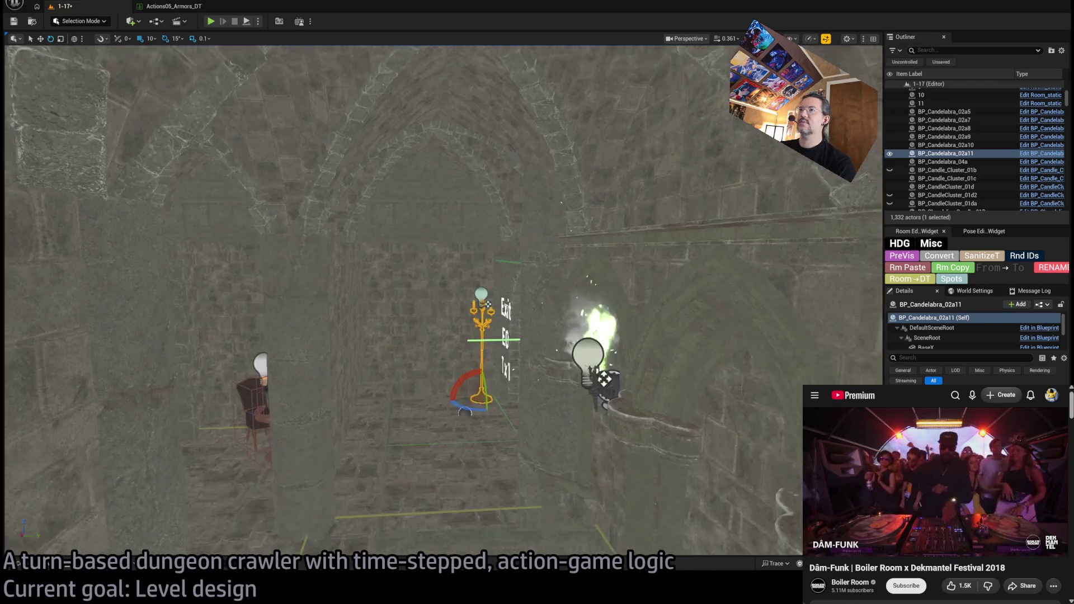
pyautogui.moveTo(520, 294)
pyautogui.mouseDown()
pyautogui.moveTo(504, 235)
pyautogui.moveTo(481, 258)
pyautogui.moveTo(437, 269)
pyautogui.moveTo(381, 192)
pyautogui.mouseUp()
# - Duplicate the ceiling chandelier with its upward spotlight further along the corridor
pyautogui.click(381, 193)
pyautogui.keyDown('ctrl'); pyautogui.click(356, 255); pyautogui.keyUp('ctrl')
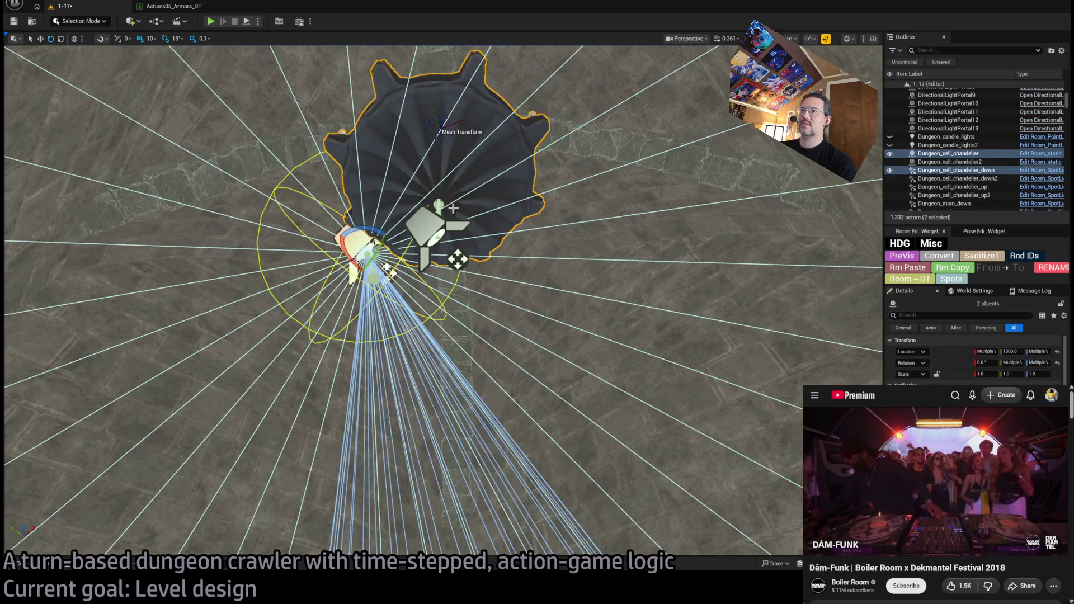
pyautogui.keyDown('ctrl'); pyautogui.click(358, 252); pyautogui.keyUp('ctrl')
pyautogui.keyDown('ctrl'); pyautogui.click(436, 229); pyautogui.keyUp('ctrl')
pyautogui.moveTo(436, 229)
pyautogui.mouseDown()
pyautogui.moveTo(413, 263)
pyautogui.moveTo(386, 214)
pyautogui.mouseUp()
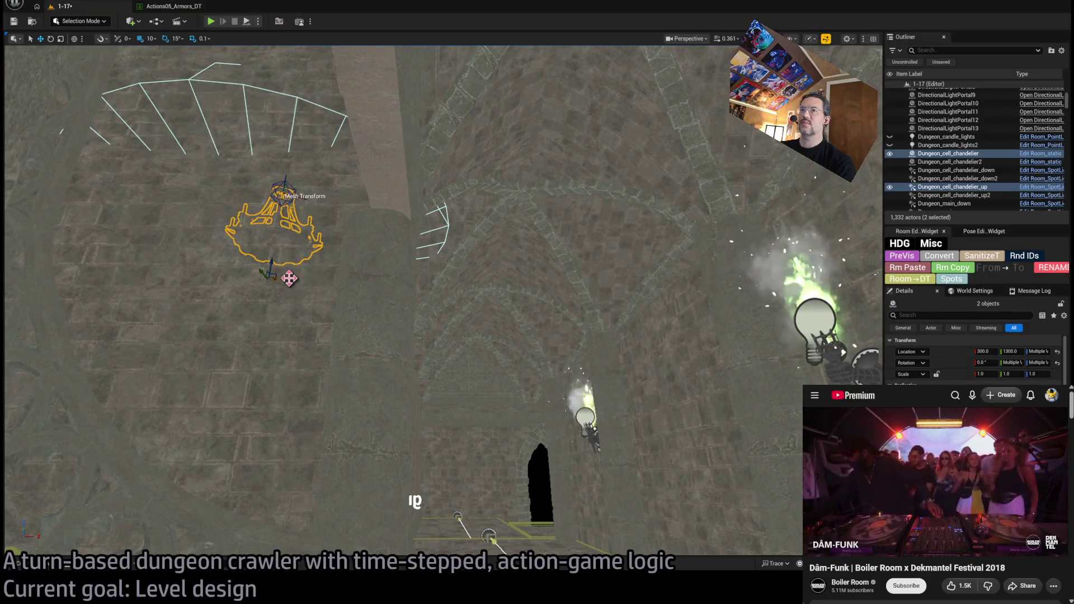
pyautogui.moveTo(289, 278)
pyautogui.mouseDown()
pyautogui.moveTo(813, 324)
pyautogui.moveTo(356, 321)
pyautogui.mouseUp()
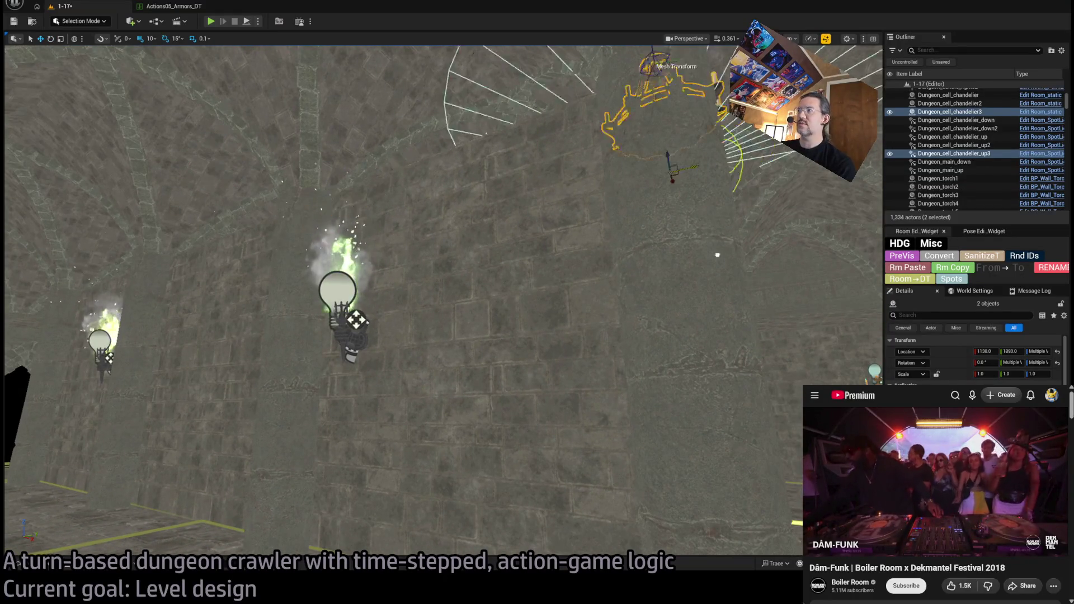
pyautogui.press('f')
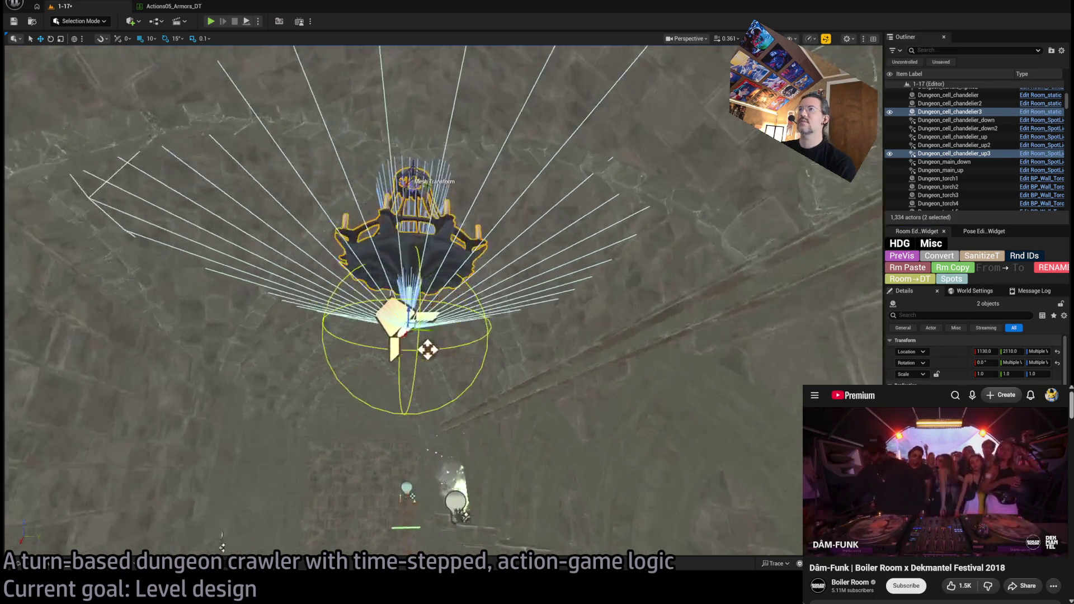
pyautogui.scroll(3, 476, 297)
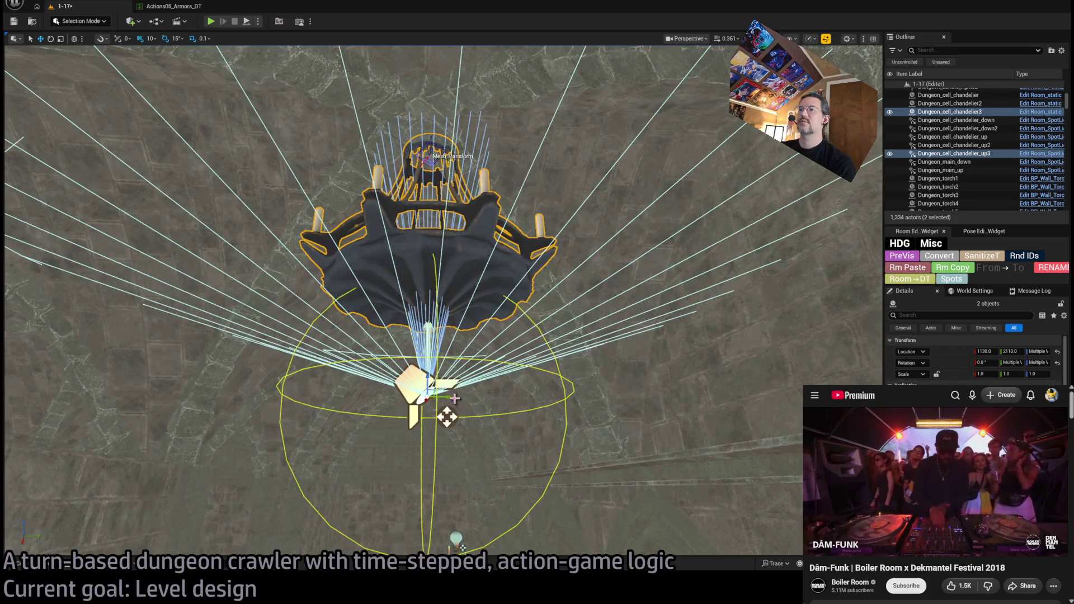
pyautogui.scroll(-5, 428, 416)
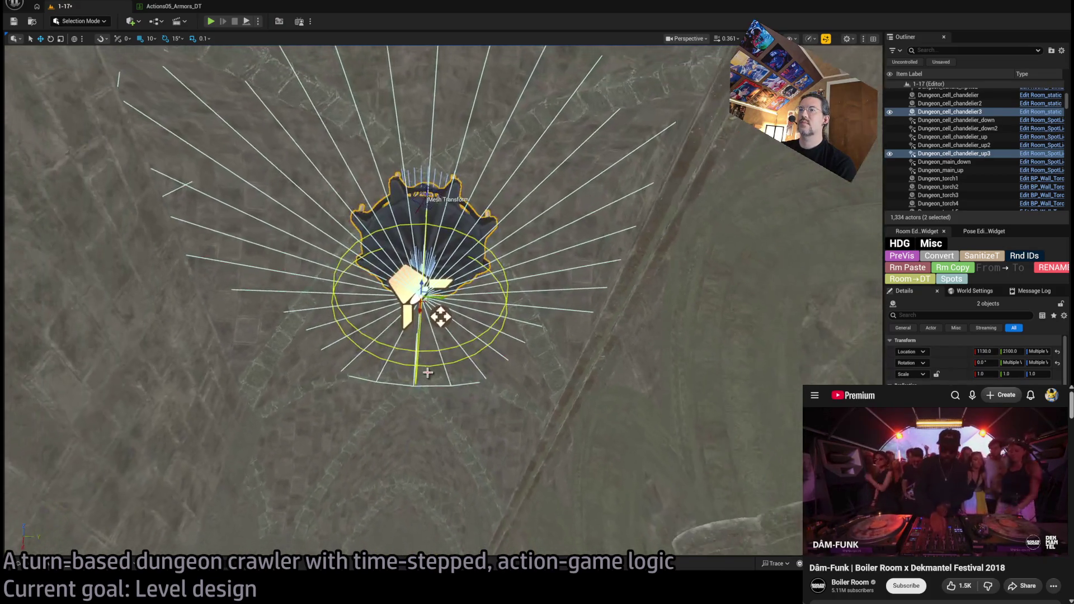
pyautogui.scroll(5, 467, 376)
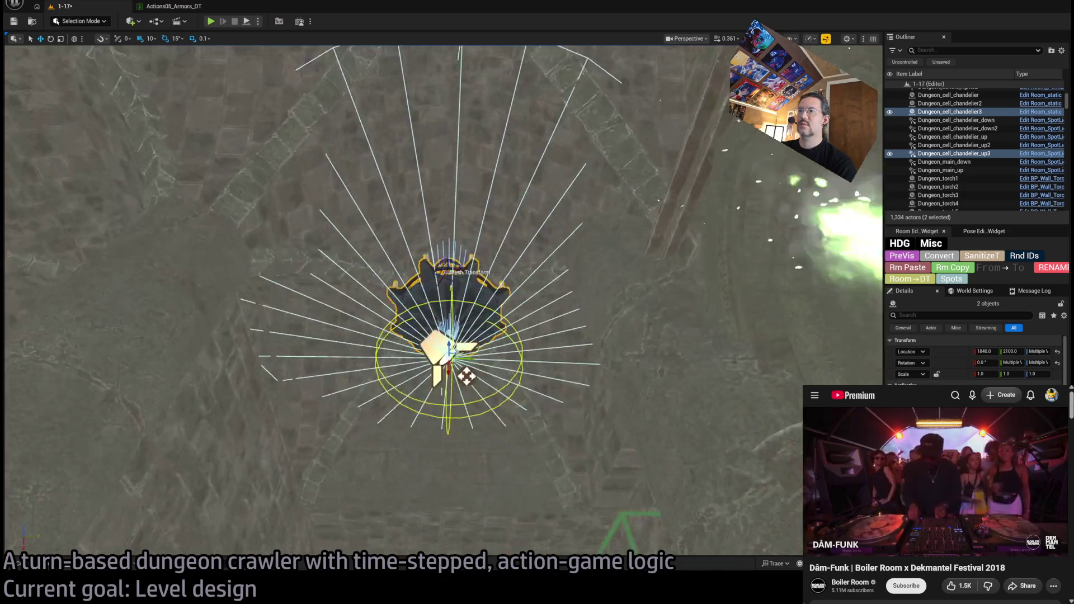
pyautogui.scroll(3, 466, 376)
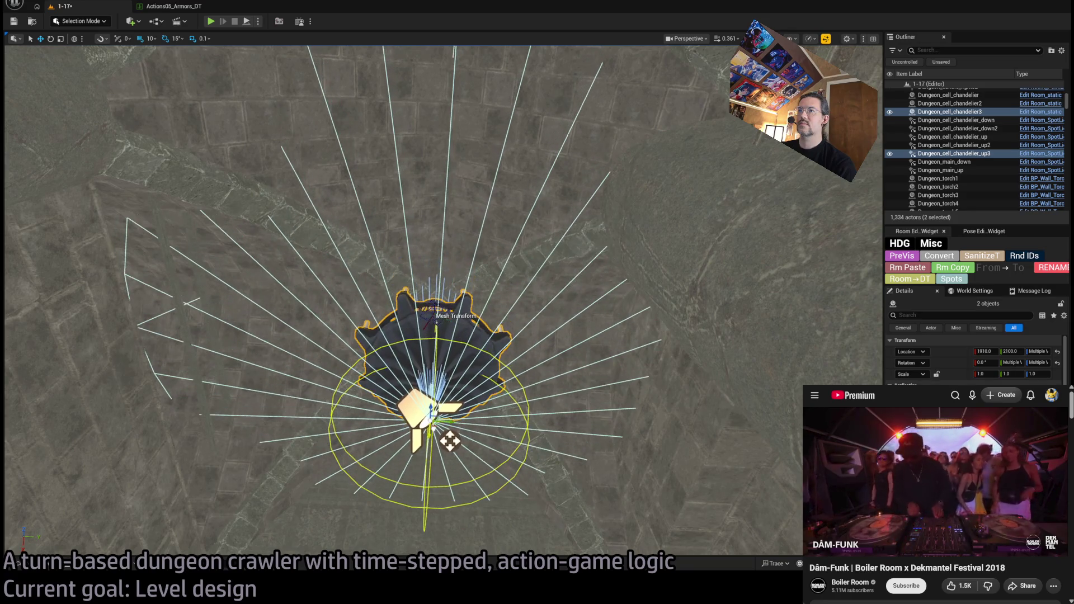
# - Raise the copied chandelier_up3 spotlight above the chandelier bowl
pyautogui.moveTo(449, 442)
pyautogui.mouseDown()
pyautogui.moveTo(450, 352)
pyautogui.moveTo(450, 431)
pyautogui.moveTo(420, 490)
pyautogui.moveTo(654, 438)
pyautogui.moveTo(331, 460)
pyautogui.moveTo(335, 446)
pyautogui.moveTo(503, 510)
pyautogui.moveTo(472, 307)
pyautogui.moveTo(587, 208)
pyautogui.mouseUp()
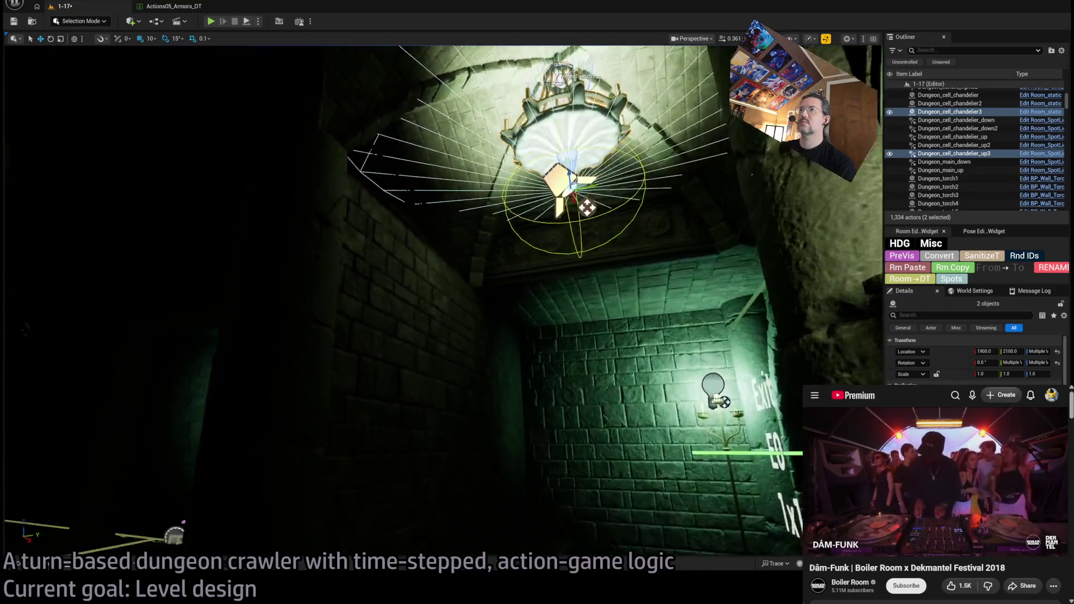
pyautogui.moveTo(618, 259); pyautogui.dragTo(617, 259)
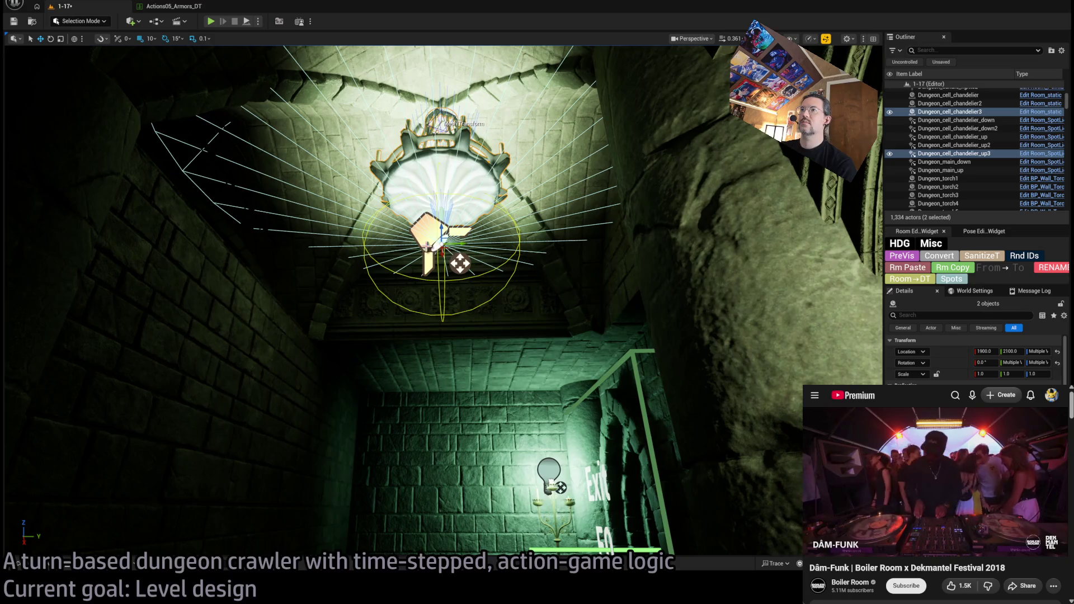
pyautogui.click(427, 247)
pyautogui.moveTo(442, 229)
pyautogui.mouseDown()
pyautogui.moveTo(442, 203)
pyautogui.moveTo(460, 207)
pyautogui.mouseUp()
pyautogui.moveTo(391, 241); pyautogui.dragTo(452, 240)
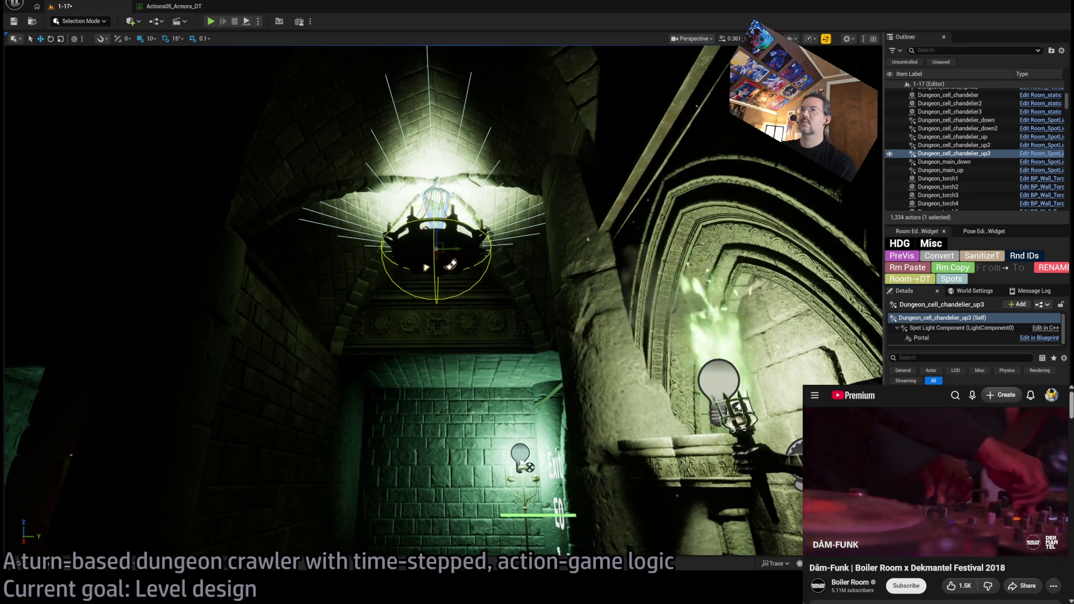
pyautogui.press('f')
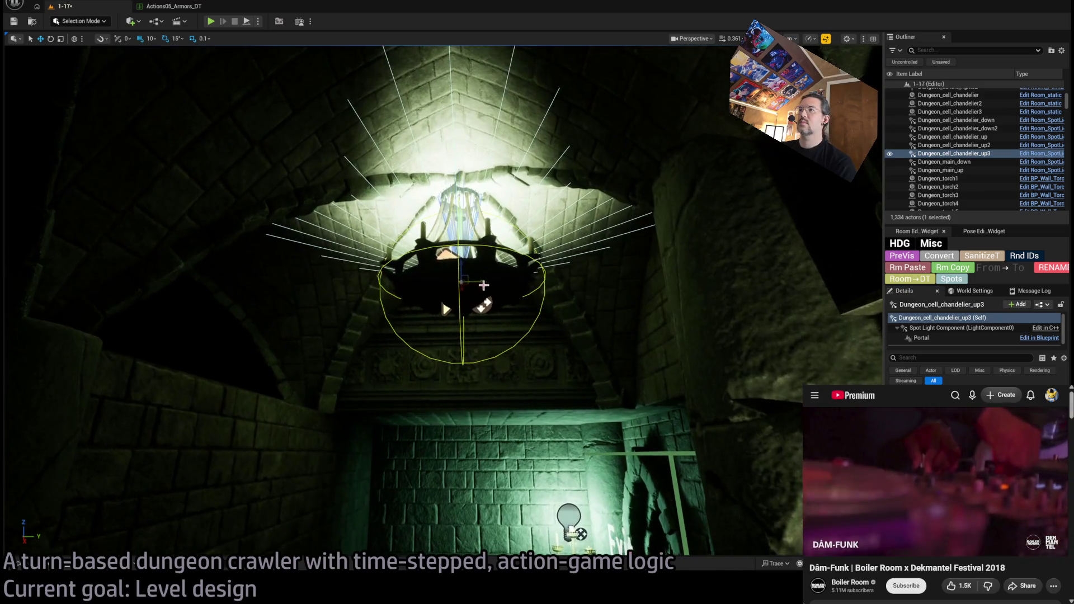
pyautogui.click(455, 297)
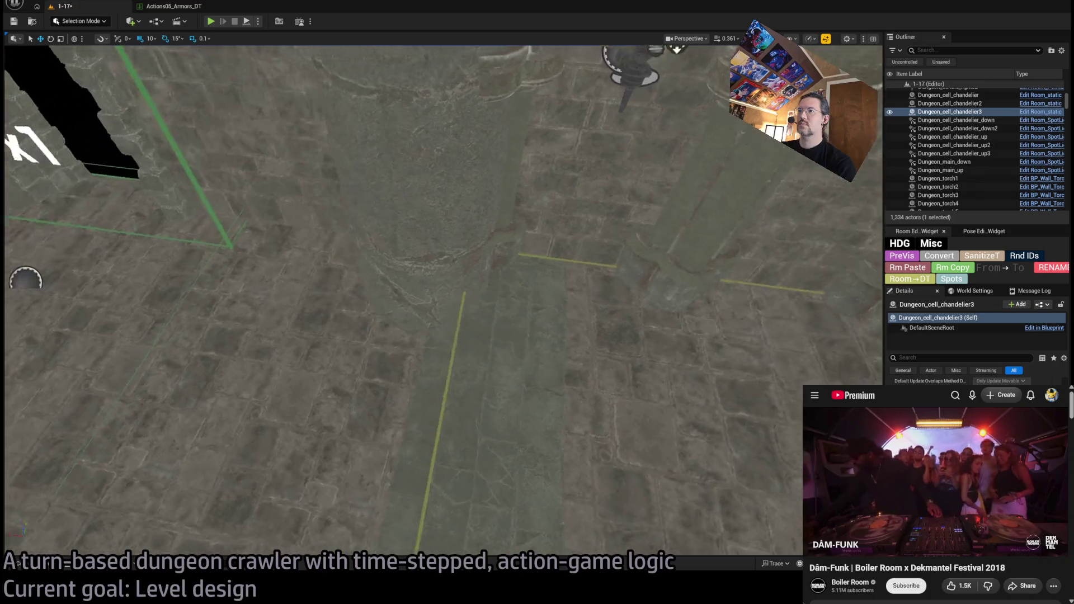
pyautogui.click(478, 376)
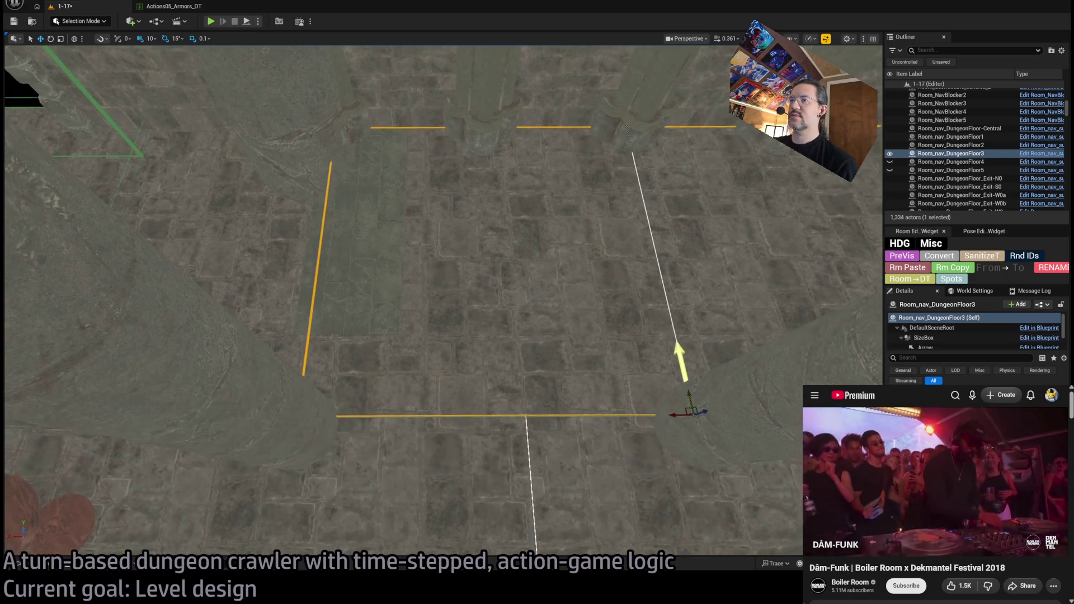
pyautogui.moveTo(442, 280)
pyautogui.mouseDown()
pyautogui.moveTo(459, 252)
pyautogui.moveTo(560, 240)
pyautogui.moveTo(442, 335)
pyautogui.moveTo(450, 394)
pyautogui.mouseUp()
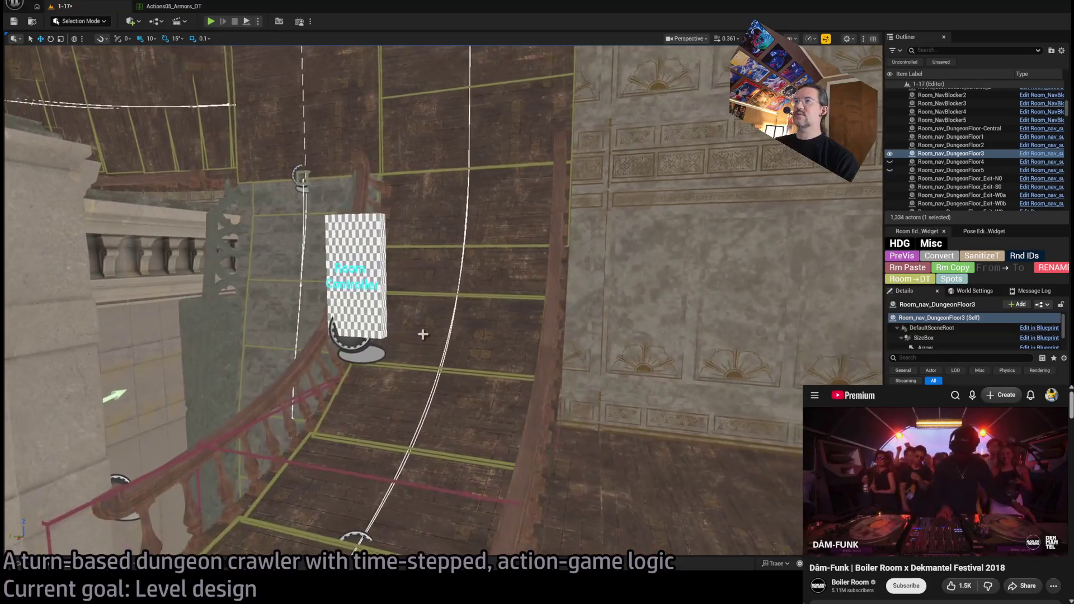
# - Select the room controller and frame it in the viewport
pyautogui.click(423, 334)
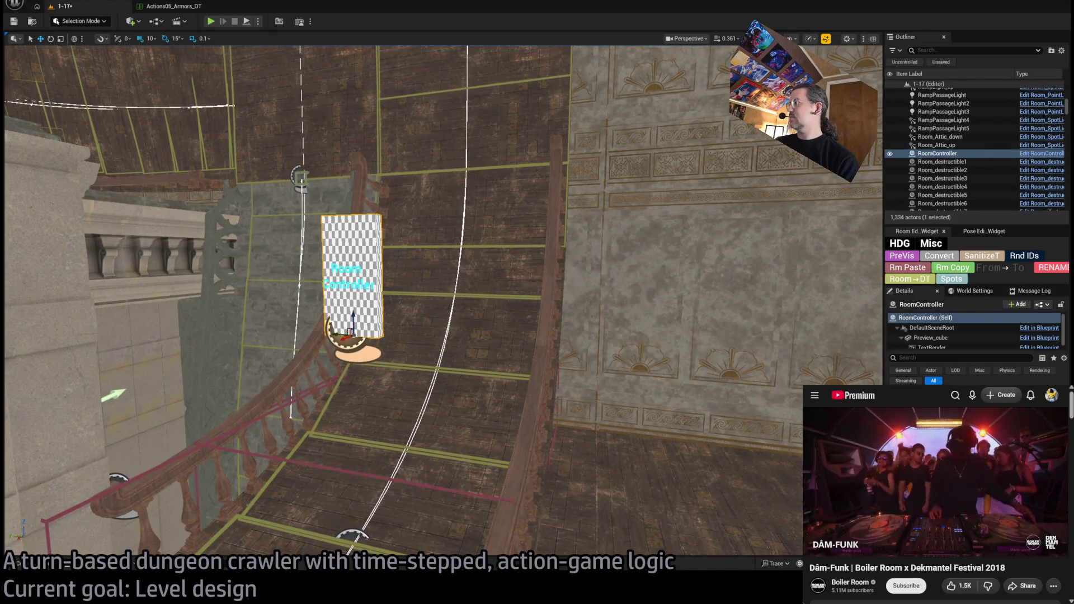
pyautogui.press('f')
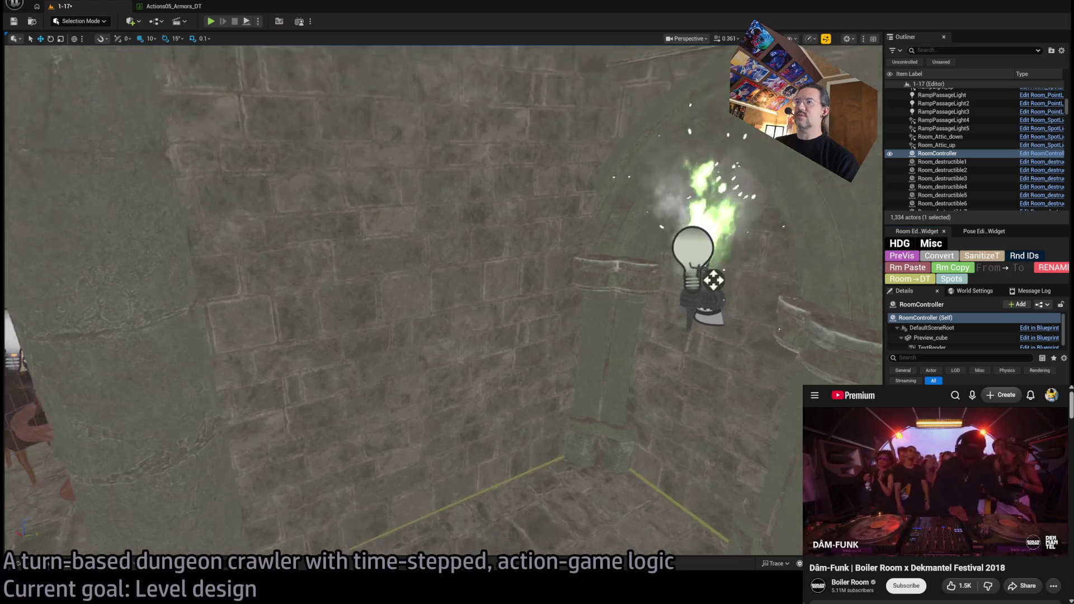
pyautogui.scroll(5, 527, 334)
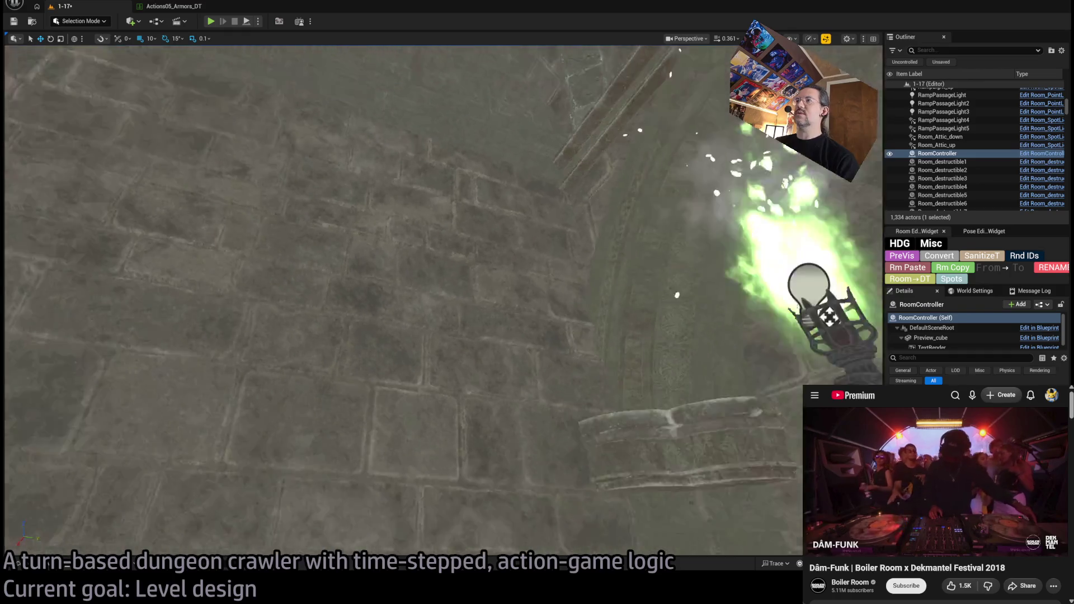
# - Select ceiling pieces B10 through B24 and convert all 22 into room static actors
pyautogui.click(480, 290)
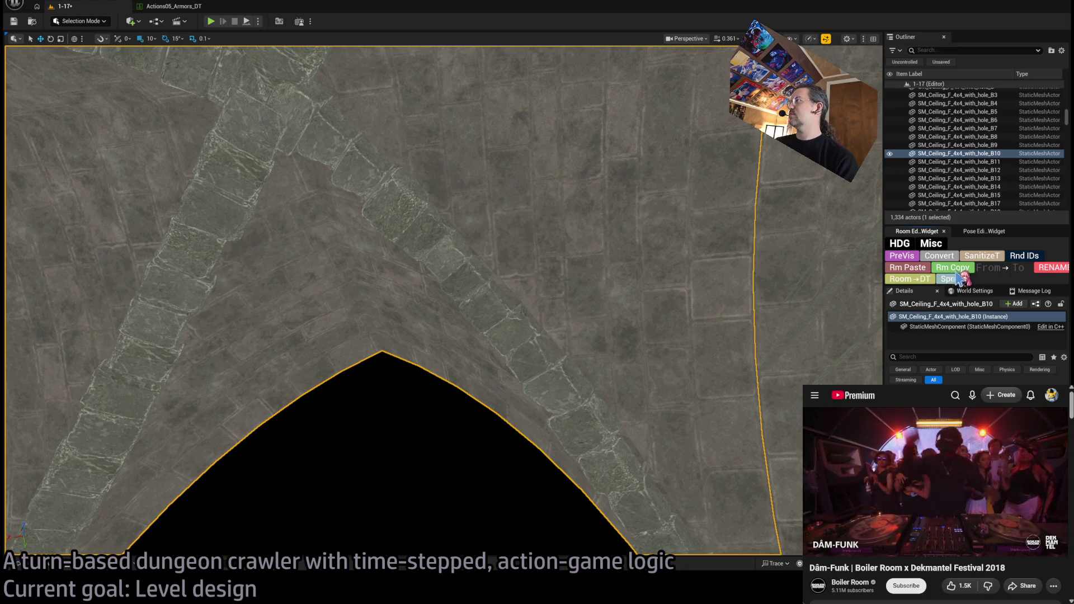
pyautogui.scroll(-1, 962, 207)
pyautogui.click(996, 171)
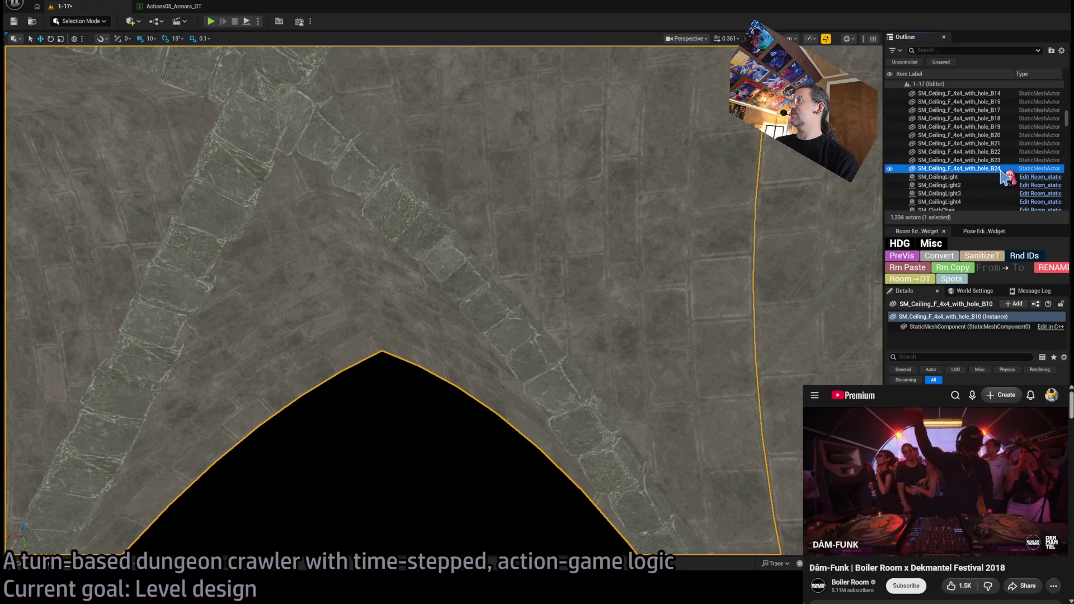
pyautogui.scroll(5, 980, 173)
pyautogui.keyDown('shift'); pyautogui.click(977, 168); pyautogui.keyUp('shift')
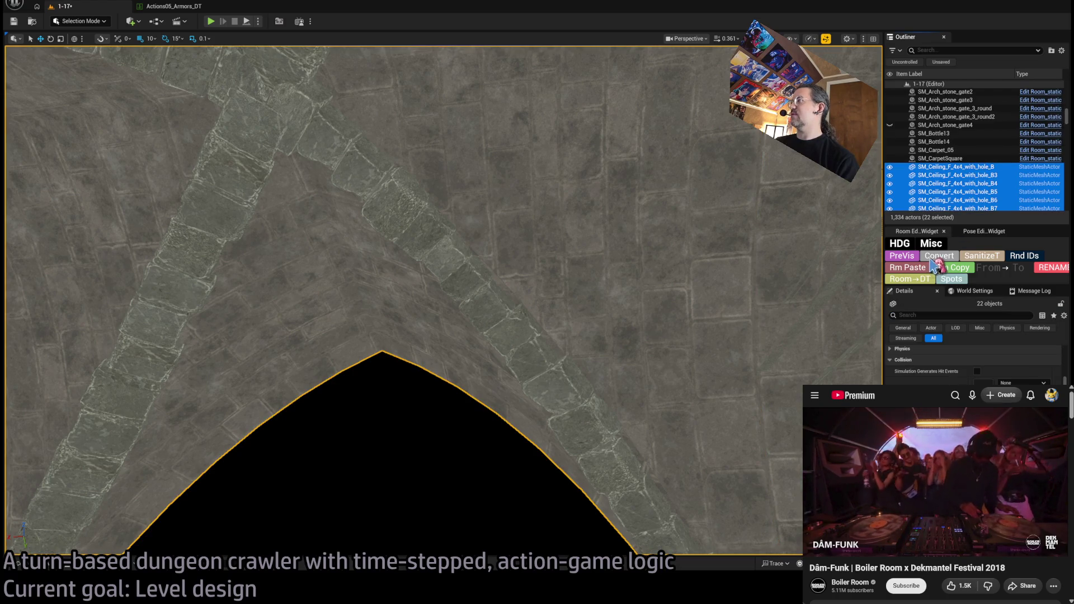
pyautogui.click(724, 285)
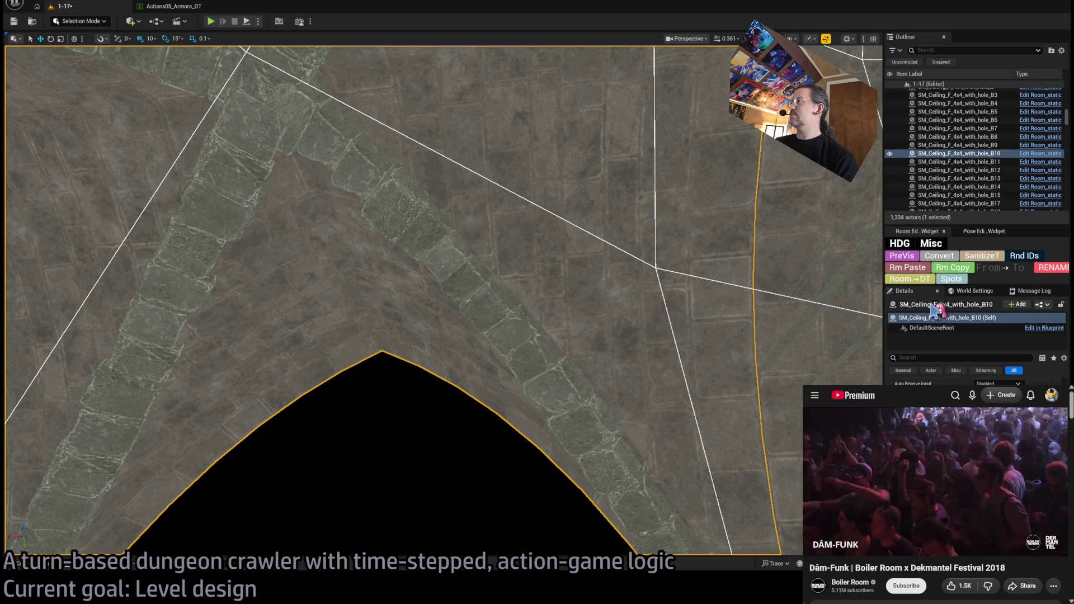
pyautogui.moveTo(695, 311)
pyautogui.mouseDown()
pyautogui.moveTo(609, 313)
pyautogui.moveTo(552, 379)
pyautogui.moveTo(425, 347)
pyautogui.mouseUp()
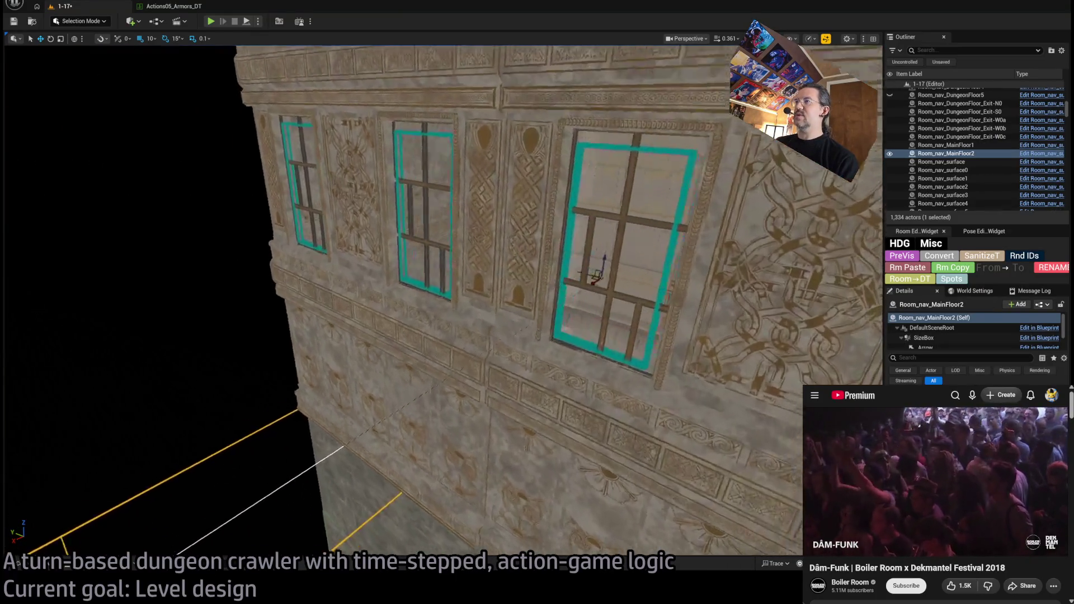
pyautogui.click(373, 335)
pyautogui.click(324, 326)
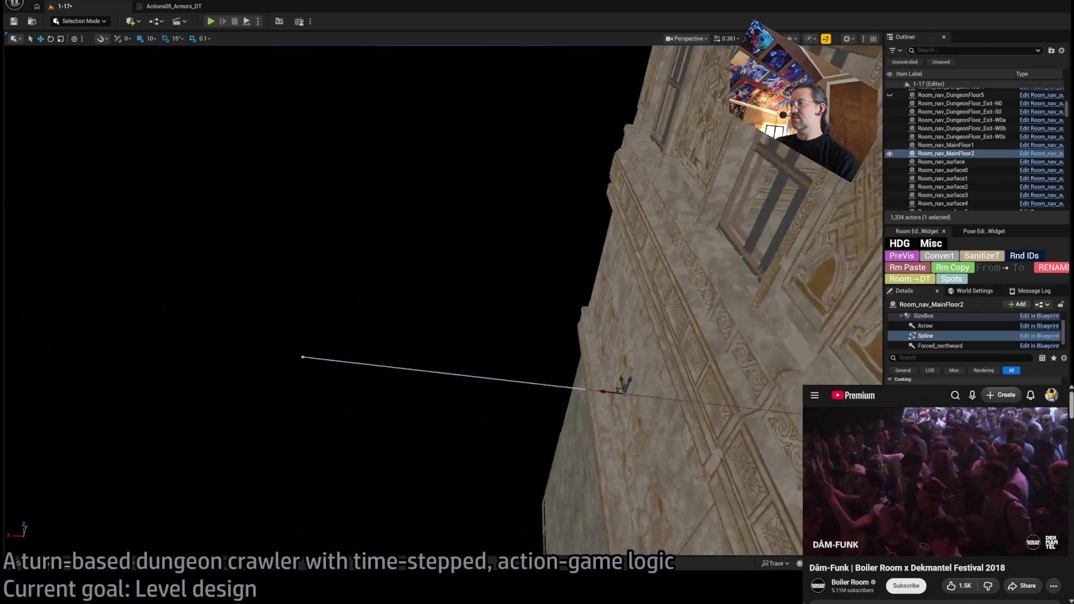
pyautogui.moveTo(367, 364)
pyautogui.mouseDown()
pyautogui.moveTo(392, 358)
pyautogui.moveTo(367, 364)
pyautogui.mouseUp()
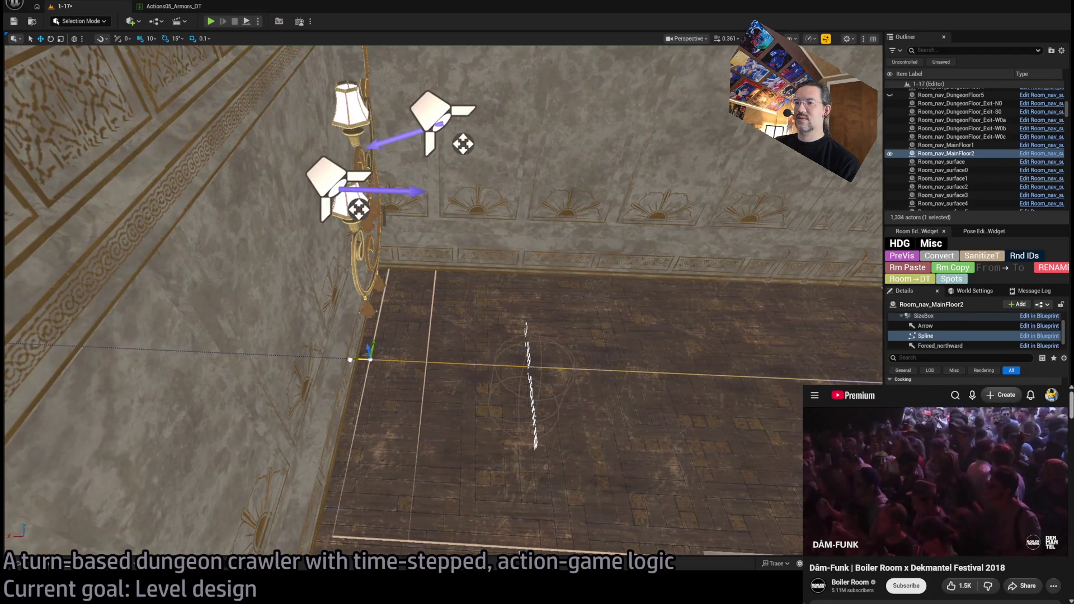
pyautogui.moveTo(483, 346)
pyautogui.mouseDown()
pyautogui.moveTo(486, 369)
pyautogui.moveTo(483, 296)
pyautogui.moveTo(510, 281)
pyautogui.mouseUp()
pyautogui.click(501, 285)
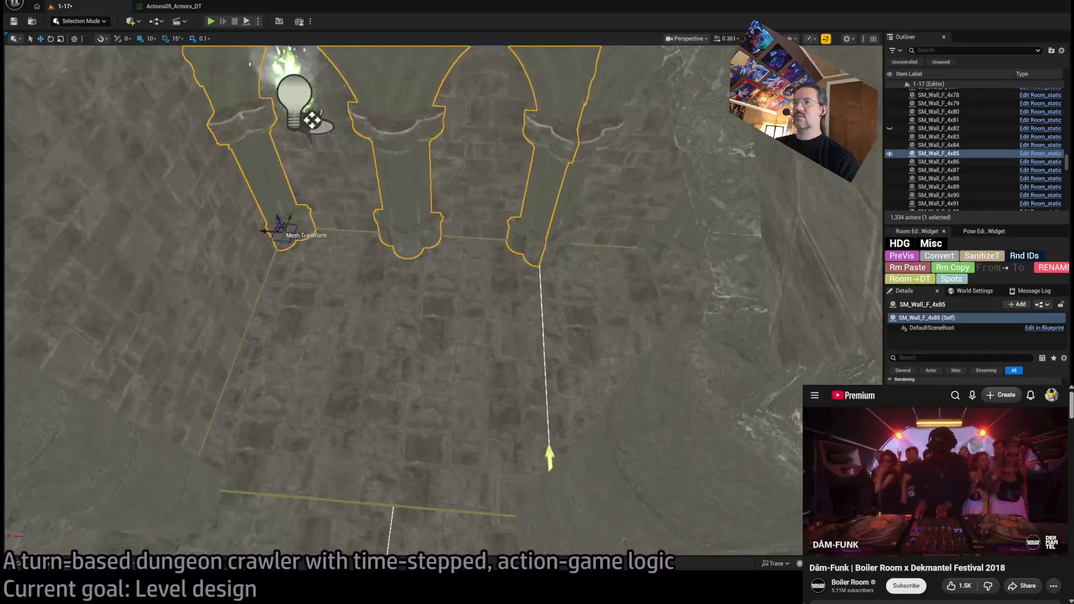
pyautogui.click(233, 340)
pyautogui.moveTo(232, 340); pyautogui.dragTo(235, 336)
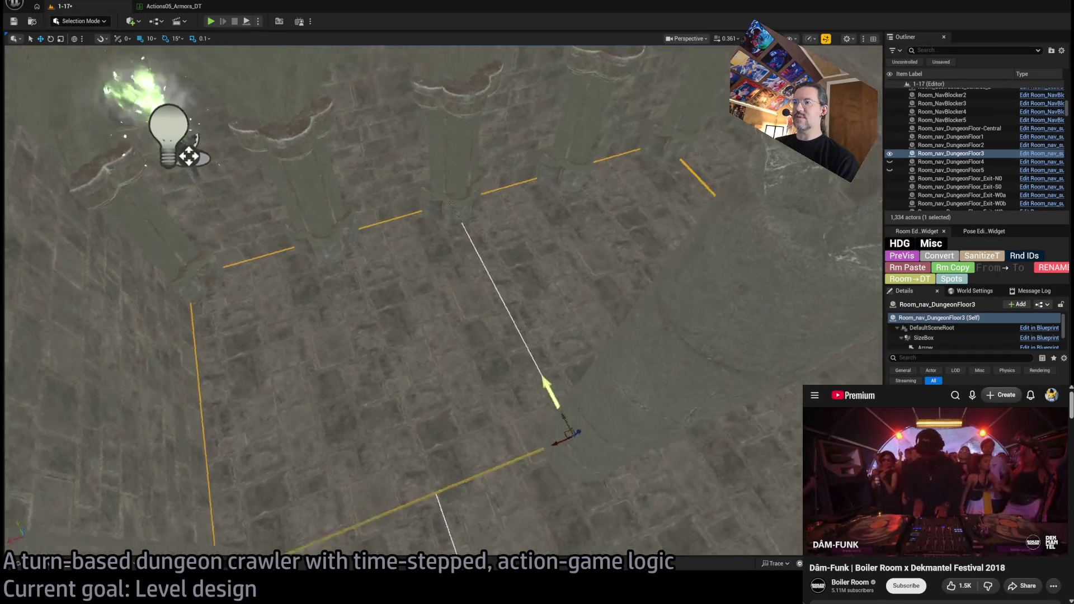
pyautogui.moveTo(502, 383); pyautogui.dragTo(501, 383)
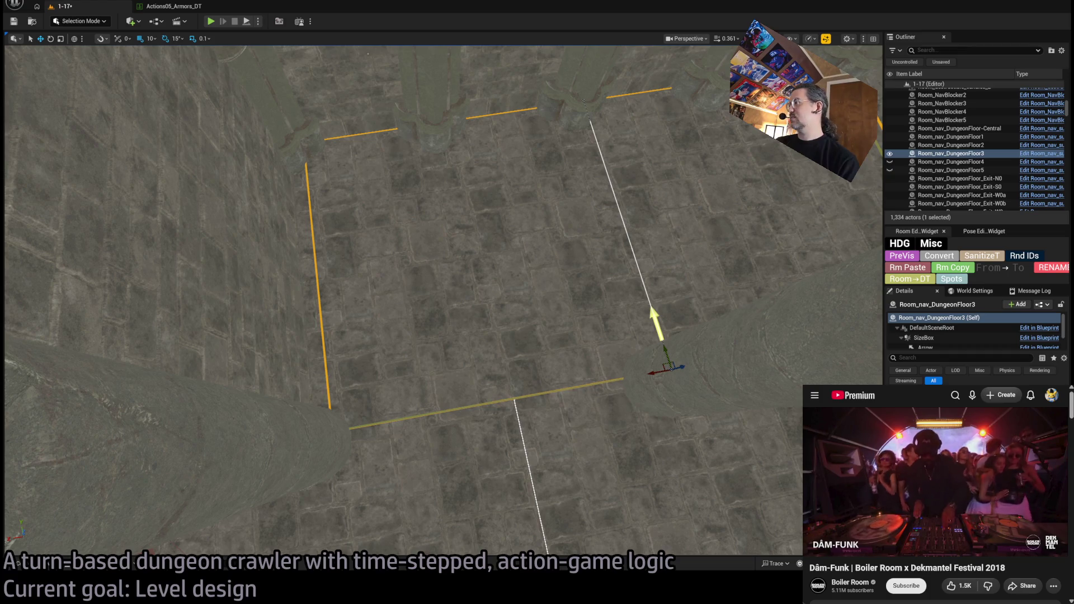
pyautogui.press('p')
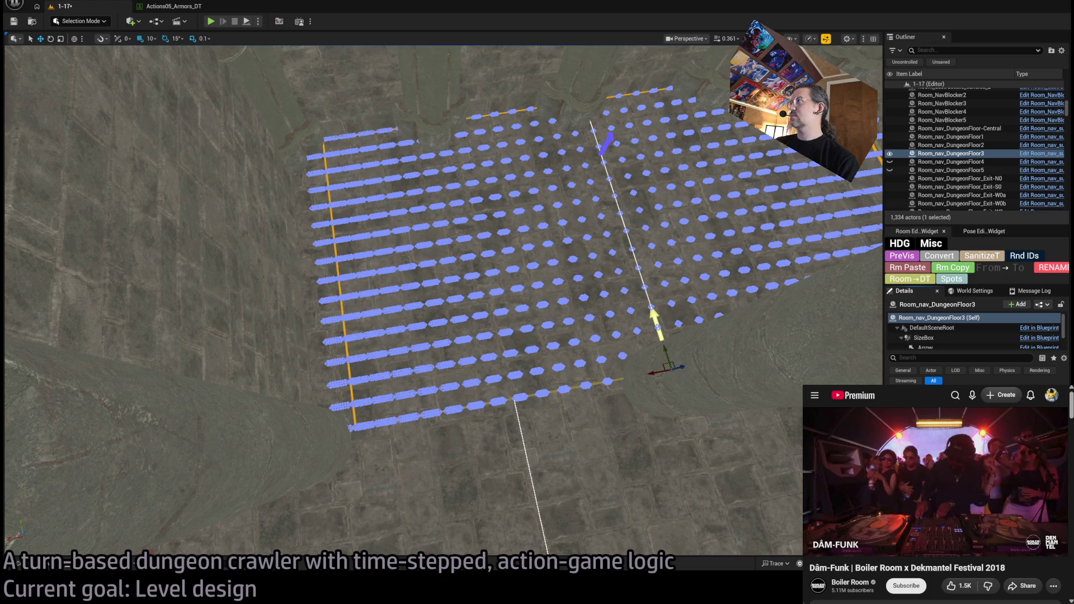
pyautogui.press('p')
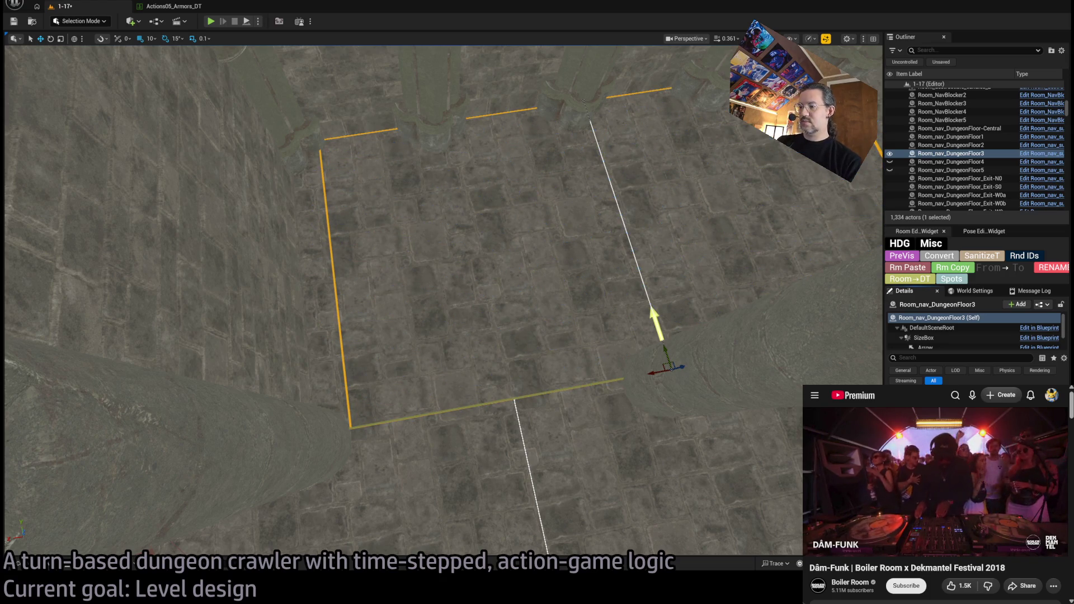
pyautogui.press('p')
pyautogui.press('p')
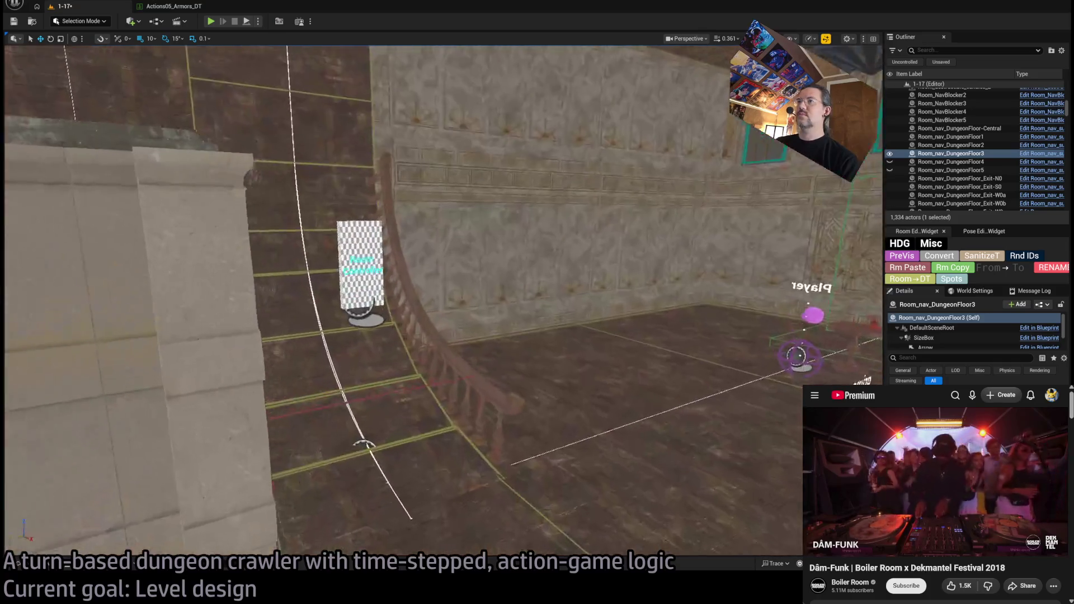
pyautogui.click(357, 263)
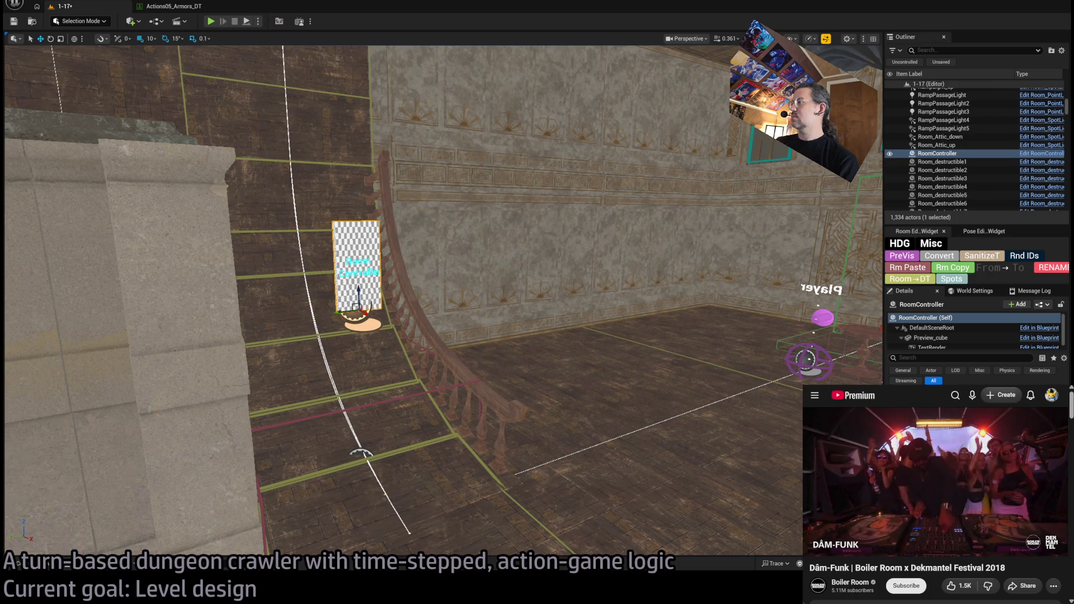
pyautogui.moveTo(447, 279); pyautogui.dragTo(447, 224)
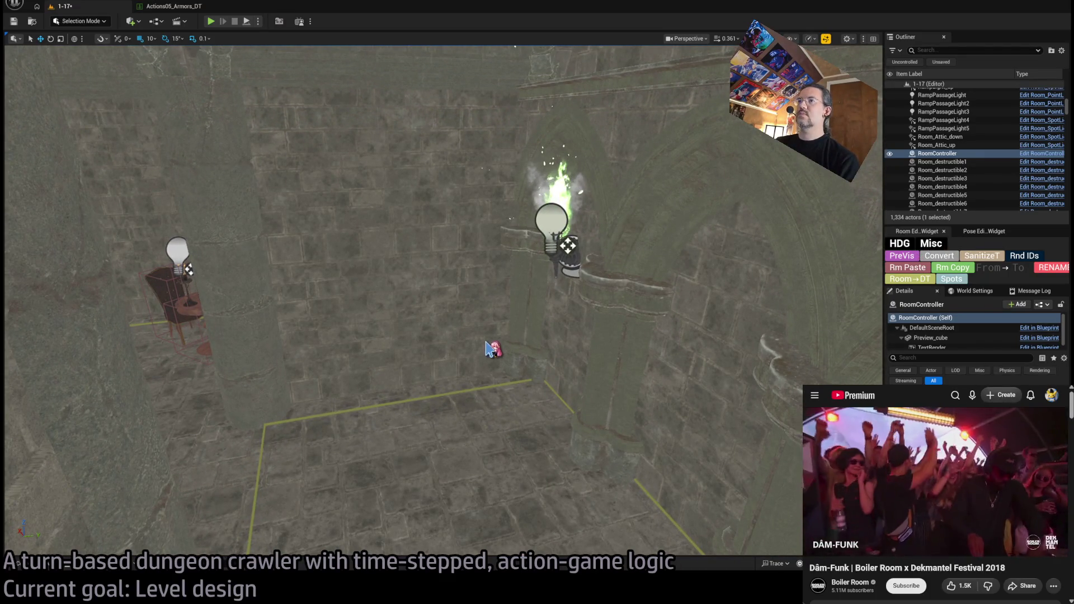
# - Select and frame the Exit S0 stairs floor
pyautogui.click(437, 390)
pyautogui.press('f')
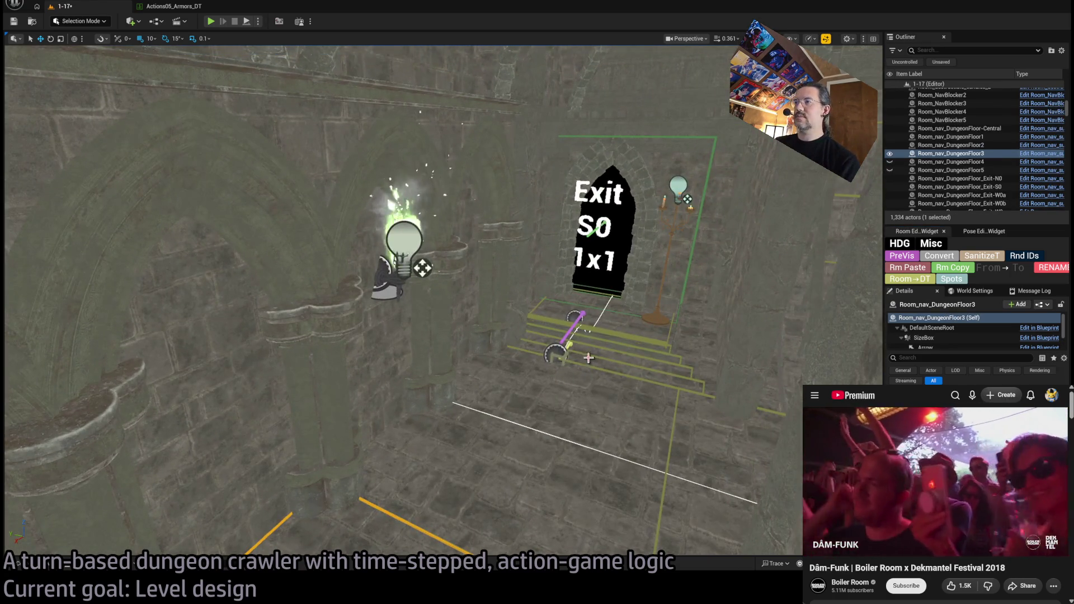
pyautogui.click(611, 384)
pyautogui.press('f')
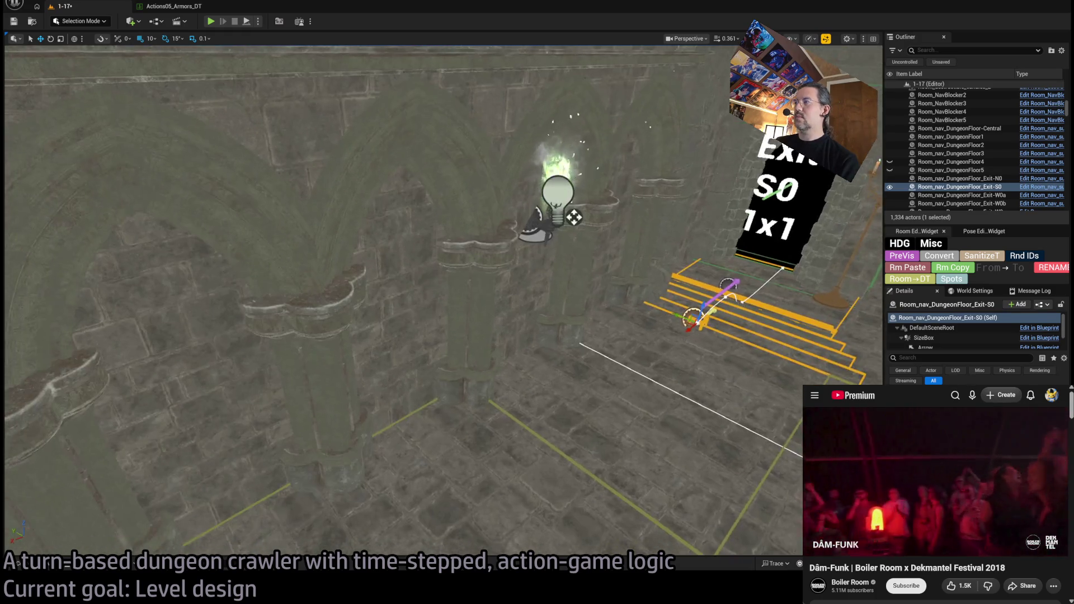
# - Duplicate the stairs floor as Exit-S1 and move the copy up into the gap
pyautogui.press('e')
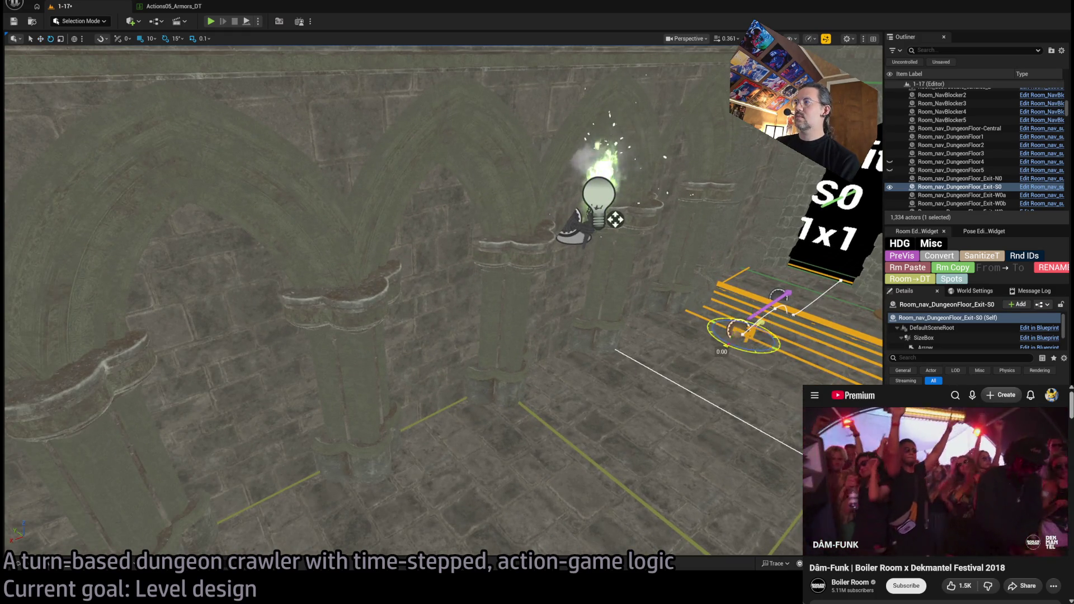
pyautogui.press('w')
pyautogui.moveTo(746, 333); pyautogui.dragTo(512, 518)
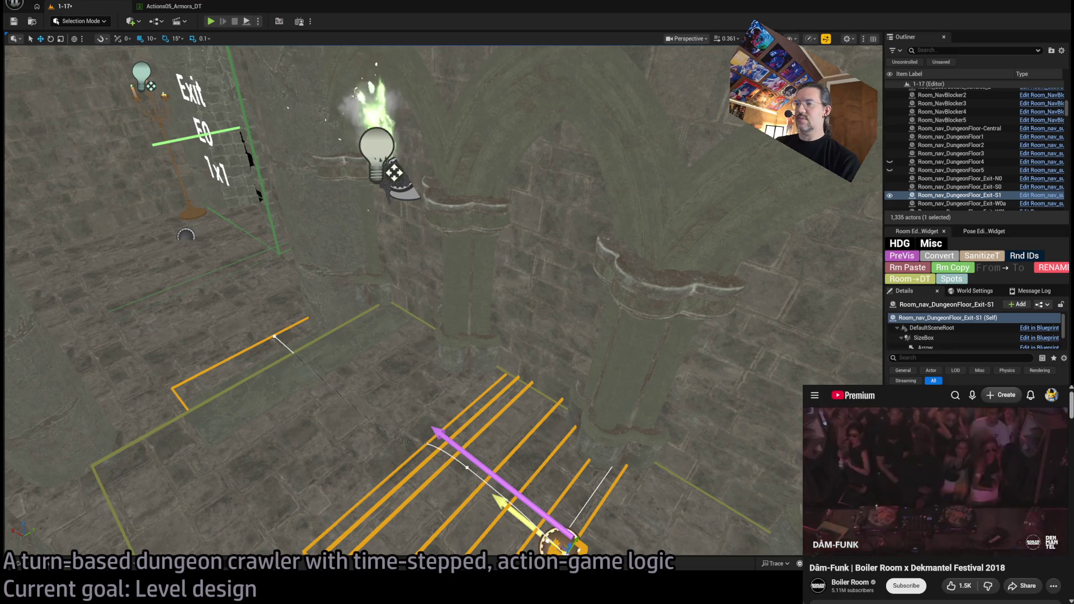
pyautogui.moveTo(562, 546)
pyautogui.mouseDown()
pyautogui.moveTo(297, 349)
pyautogui.moveTo(311, 366)
pyautogui.moveTo(652, 370)
pyautogui.mouseUp()
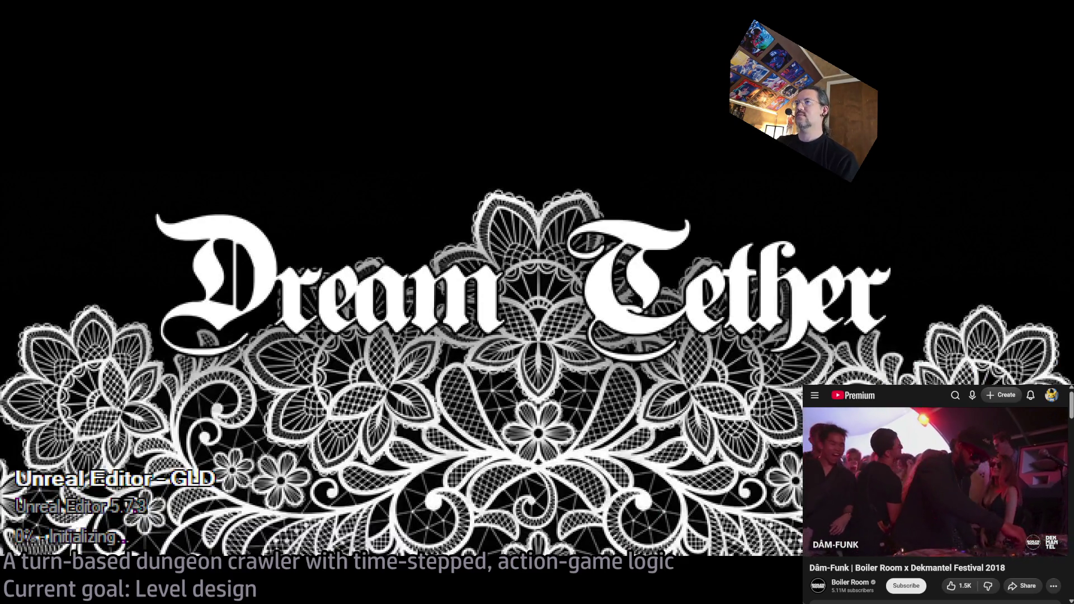
# - Open the GLD: To-Do document in Google Docs and set zoom to 125%
pyautogui.hotkey('ctrl', 't')
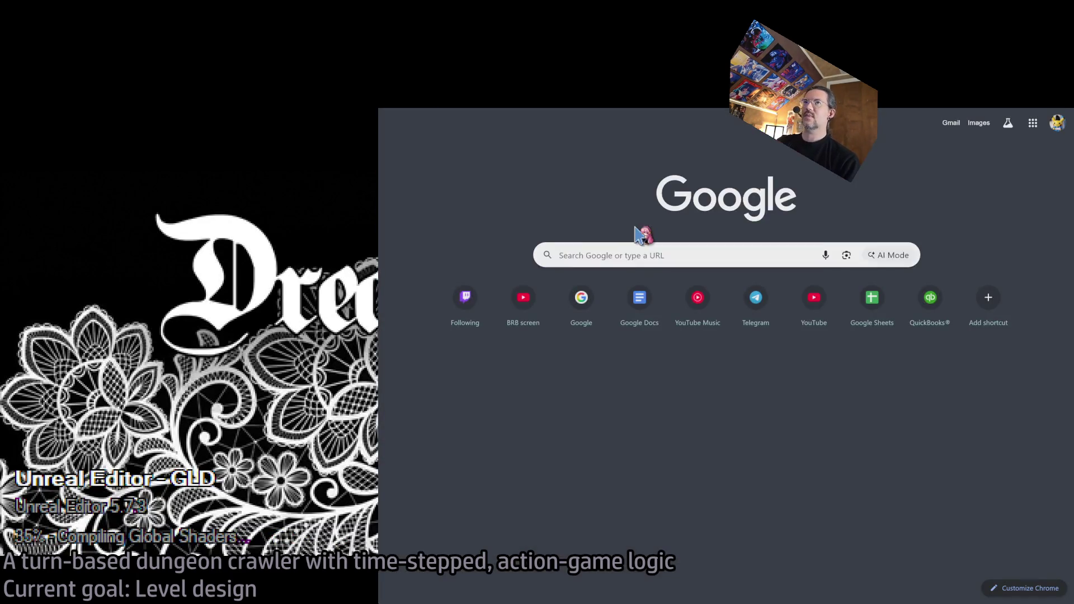
pyautogui.click(639, 297)
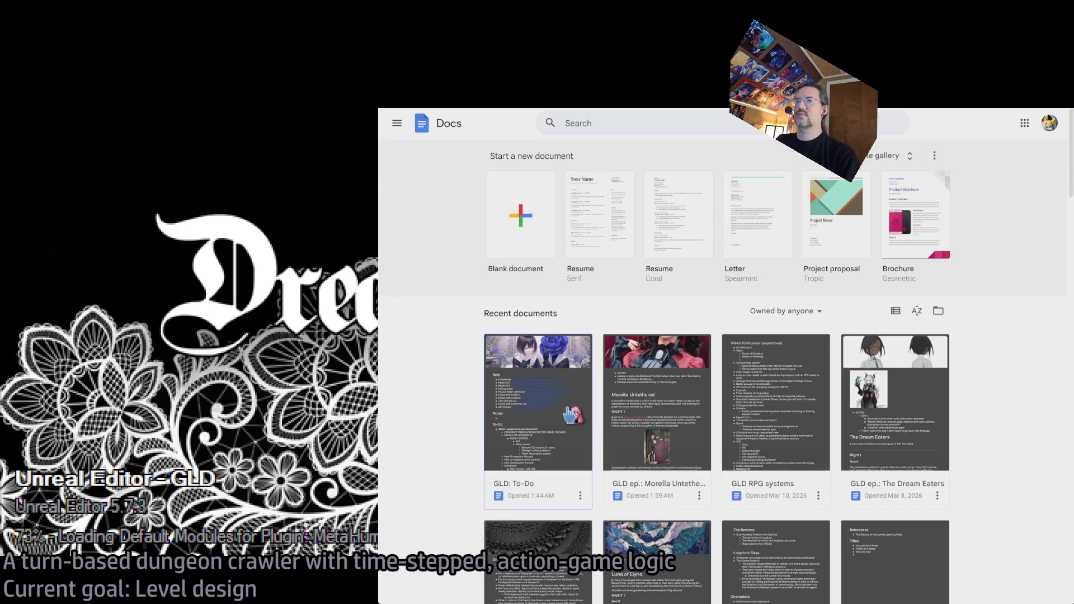
pyautogui.click(570, 415)
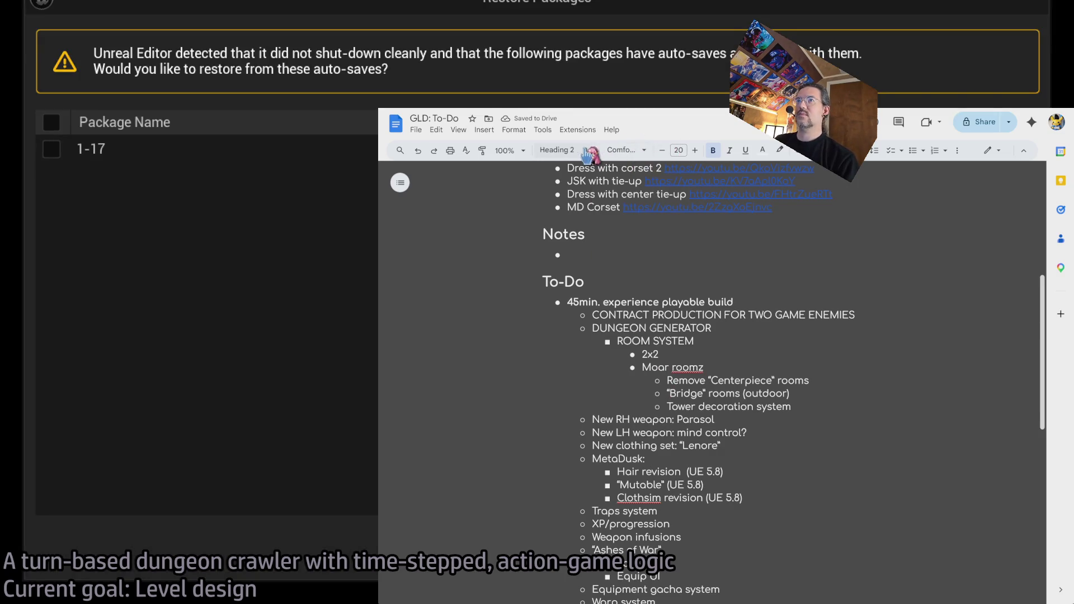
pyautogui.click(587, 152)
pyautogui.click(589, 150)
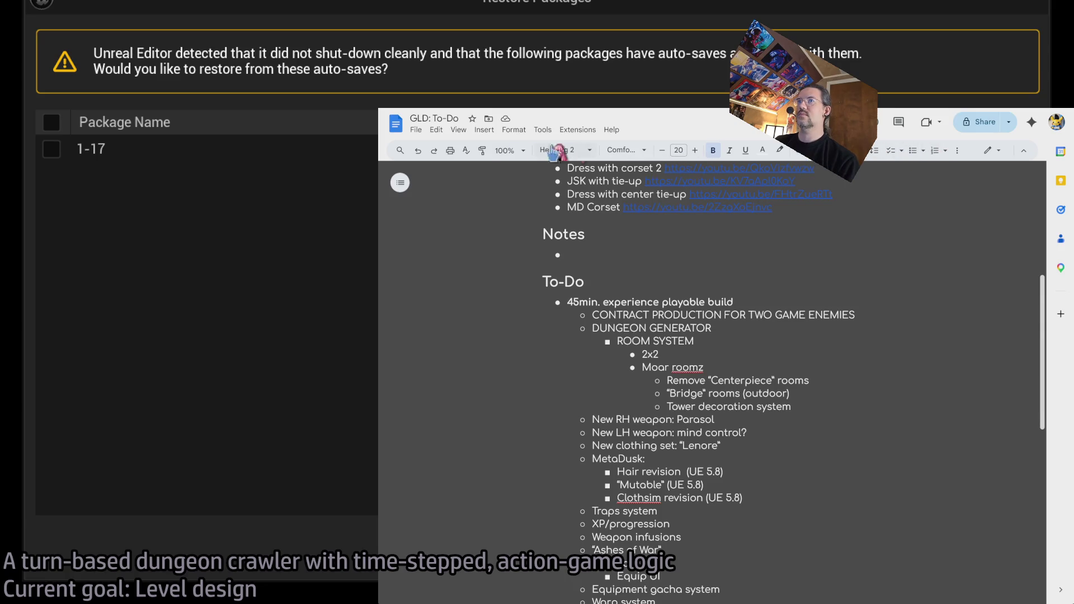
pyautogui.click(570, 151)
pyautogui.click(583, 152)
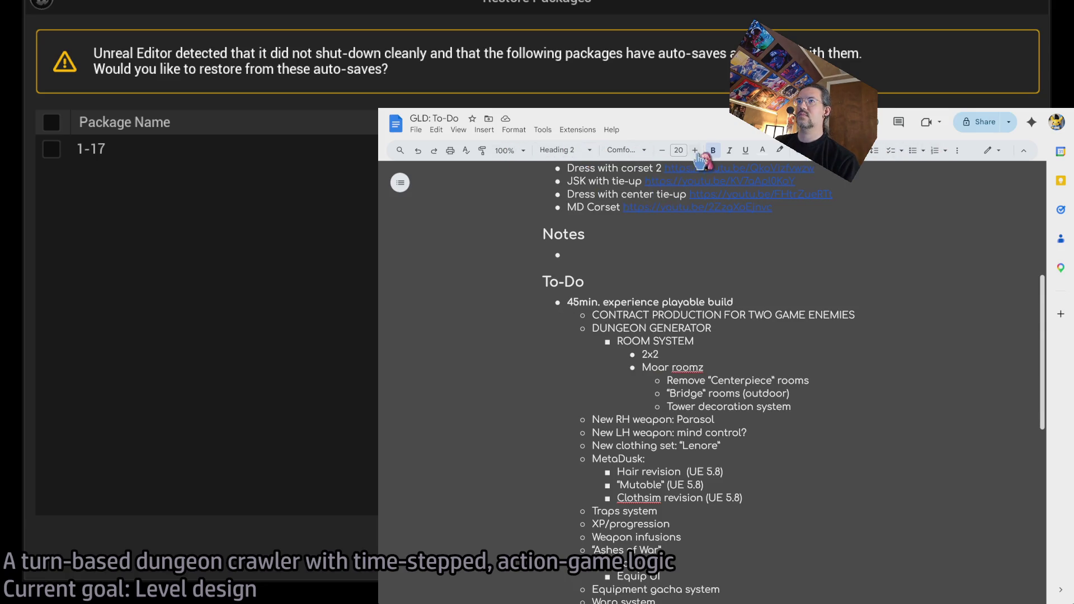
pyautogui.click(509, 150)
pyautogui.click(509, 261)
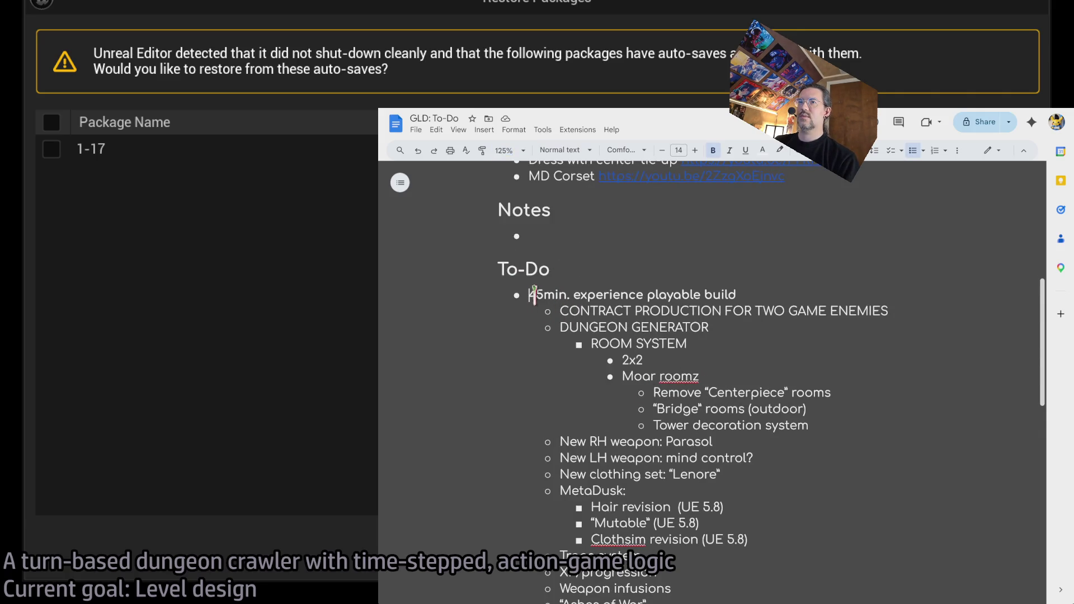
# - Add the bullet 'BUG: NavSurface crashes when no widths entered into array' and delete the old NavSurface line
pyautogui.press('Return')
pyautogui.scroll(-6, 615, 377)
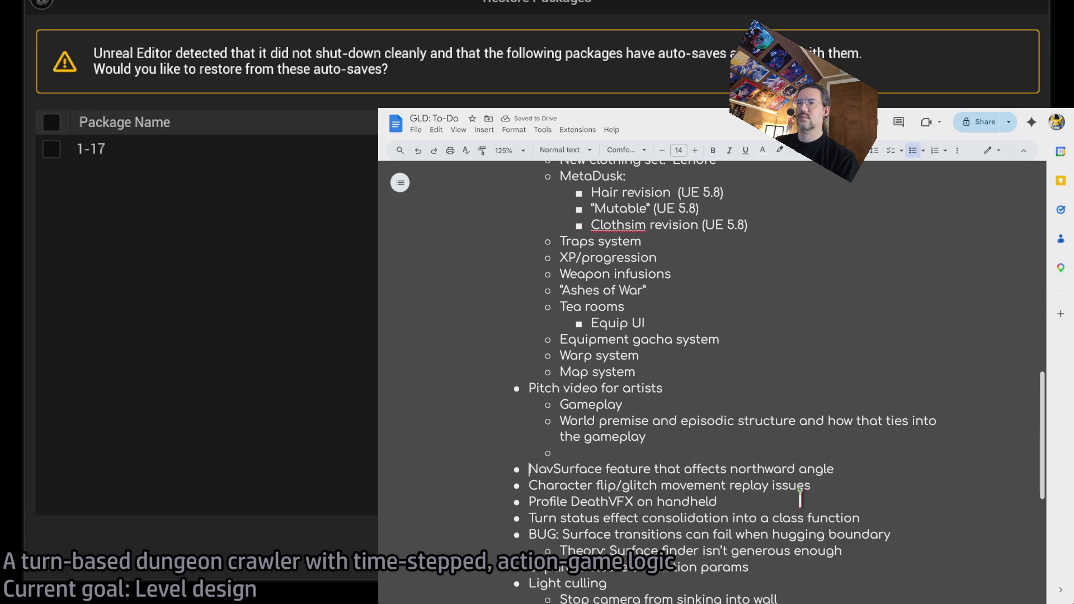
pyautogui.press('Return')
pyautogui.write('BUG:')
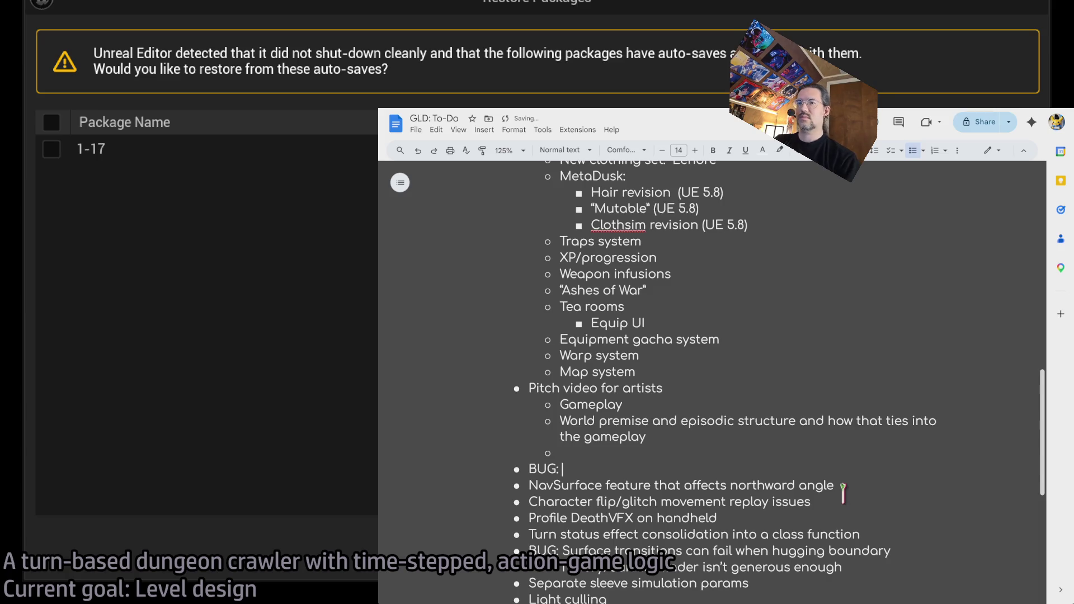
pyautogui.tripleClick(789, 485)
pyautogui.press('BackSpace')
pyautogui.write('NavSurface crashes when no widths entered into array')
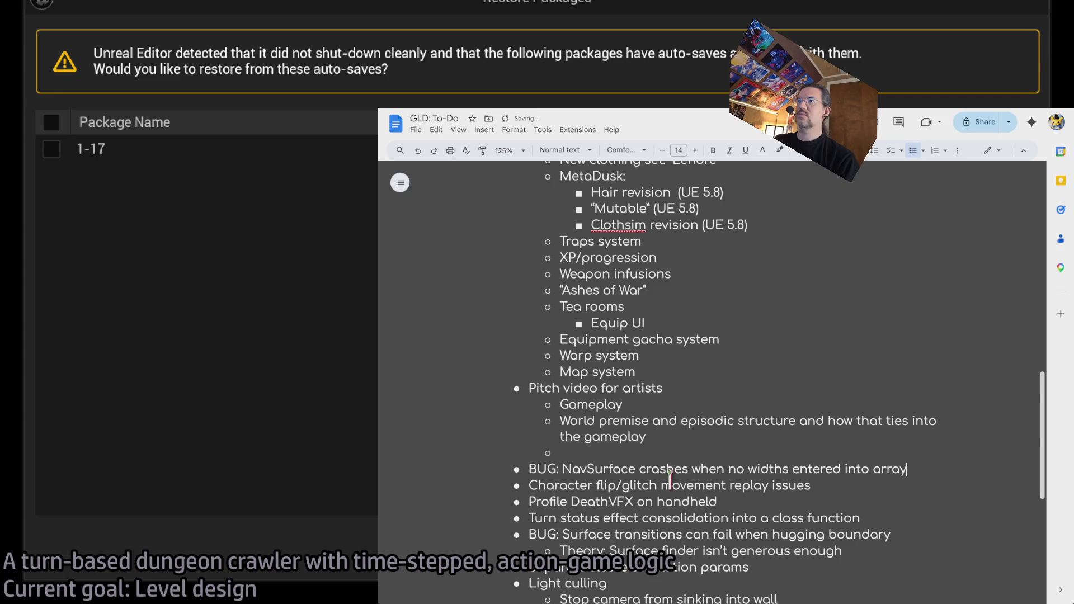
pyautogui.hotkey('alt', 'Tab')
# - Restore level 1-17 from Restore Packages, dismissing the revision-control warning
pyautogui.click(51, 149)
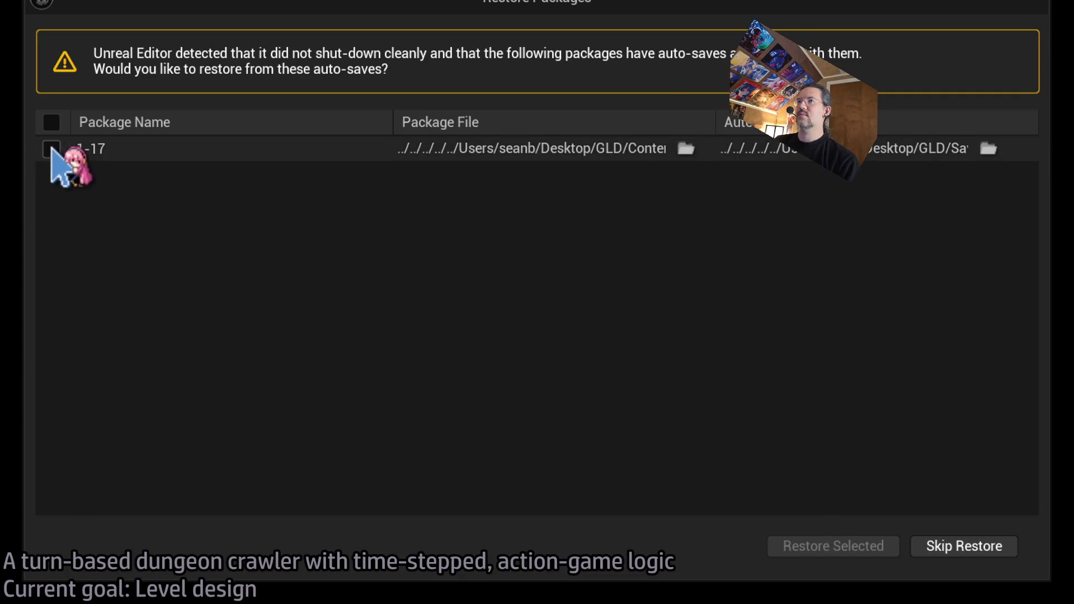
pyautogui.click(825, 548)
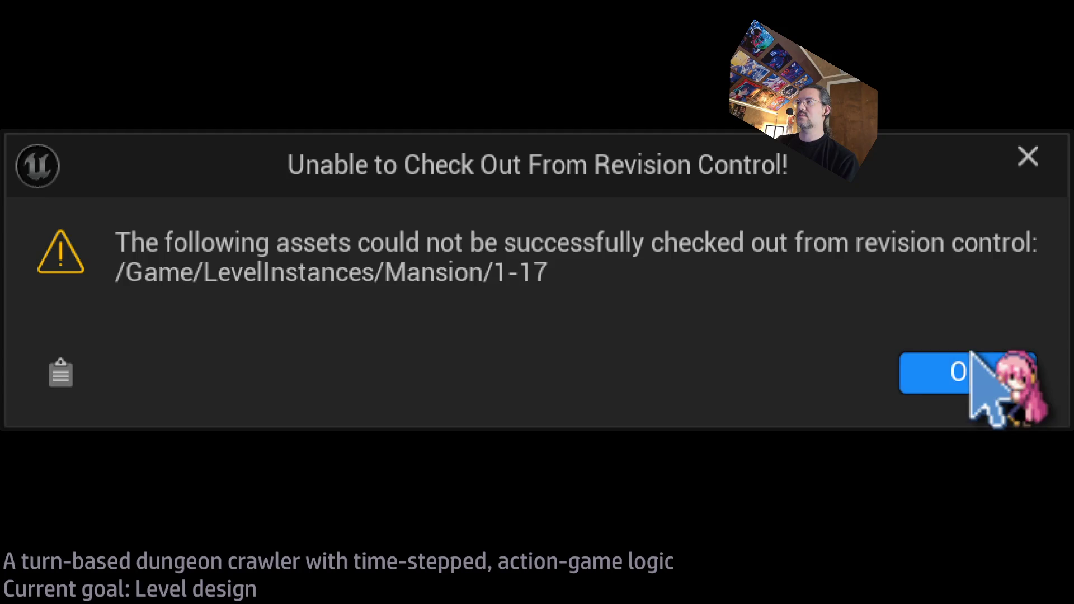
pyautogui.click(917, 366)
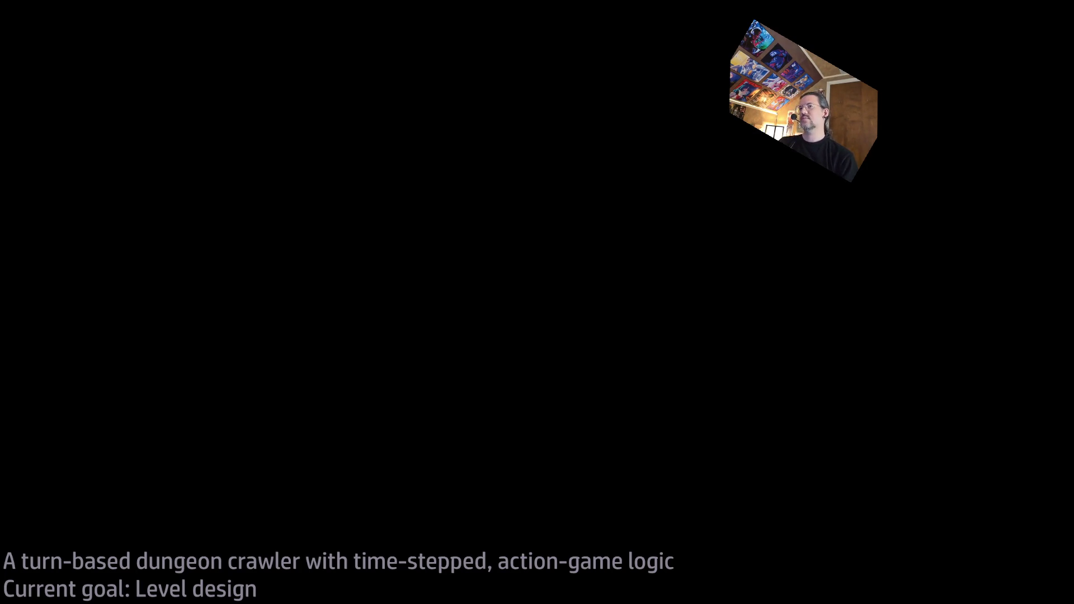
pyautogui.hotkey('alt', 'Tab')
pyautogui.hotkey('alt', 'Tab')
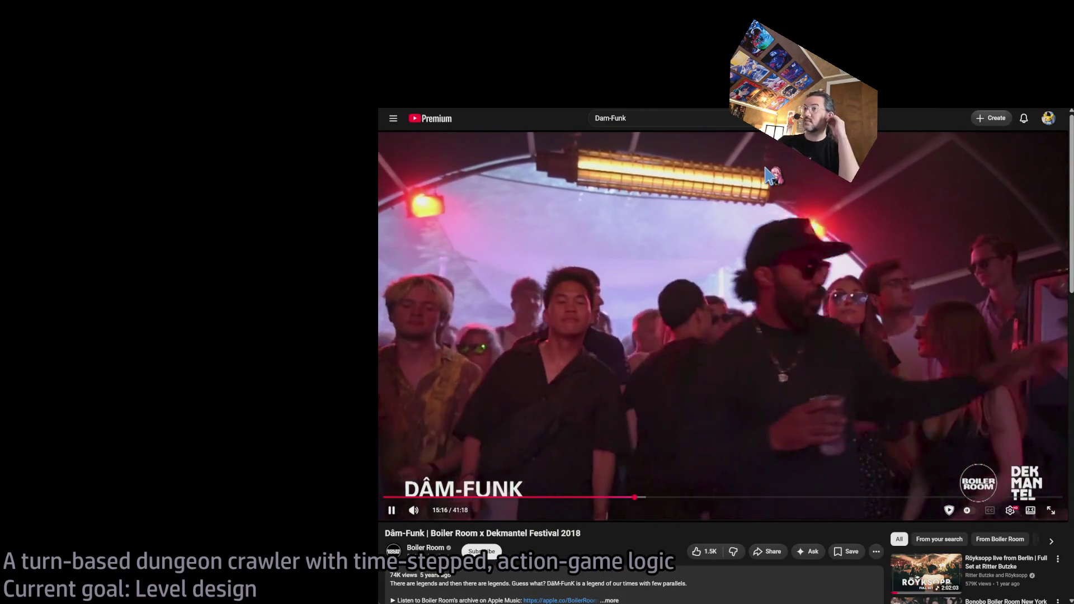
pyautogui.hotkey('alt', 'Tab')
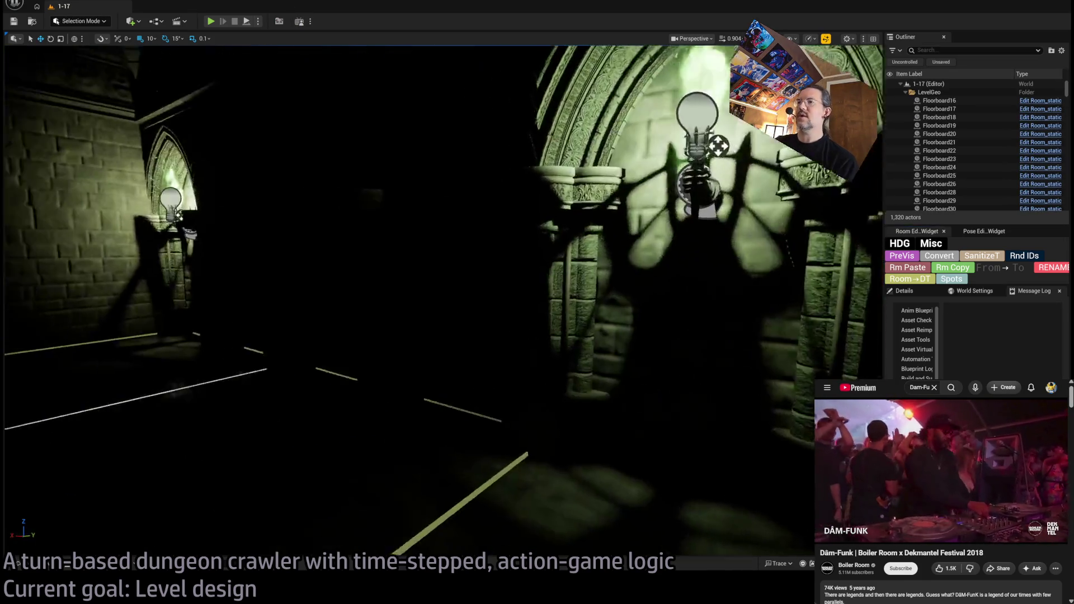
# - Switch to Unlit view, focus the RoomController at Exit E0, and fly to the Exit S0 stairs
pyautogui.moveTo(534, 262); pyautogui.dragTo(534, 262)
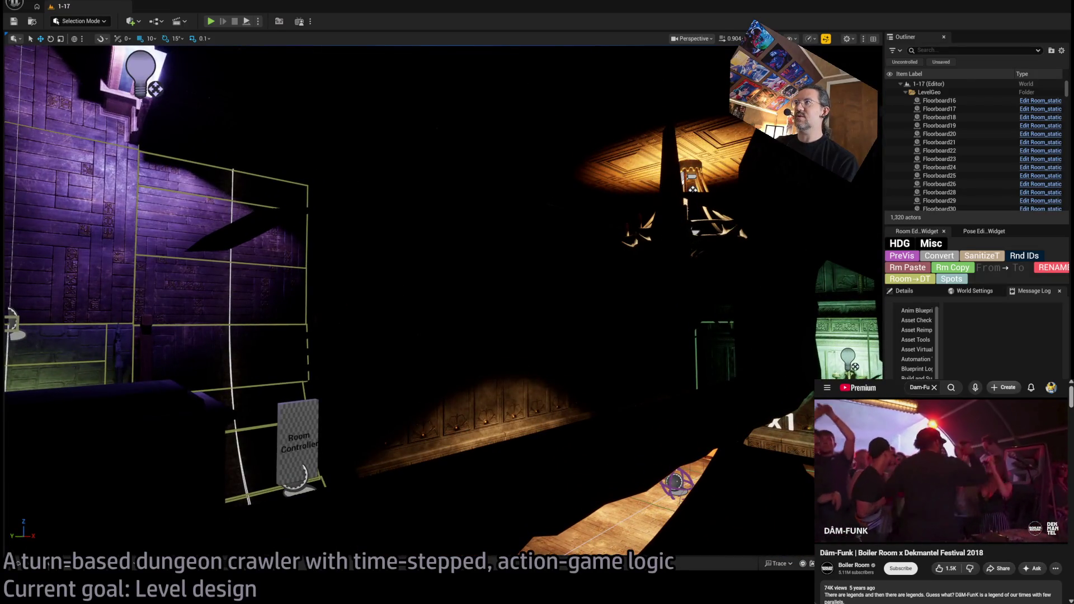
pyautogui.hotkey('alt', '3')
pyautogui.click(302, 439)
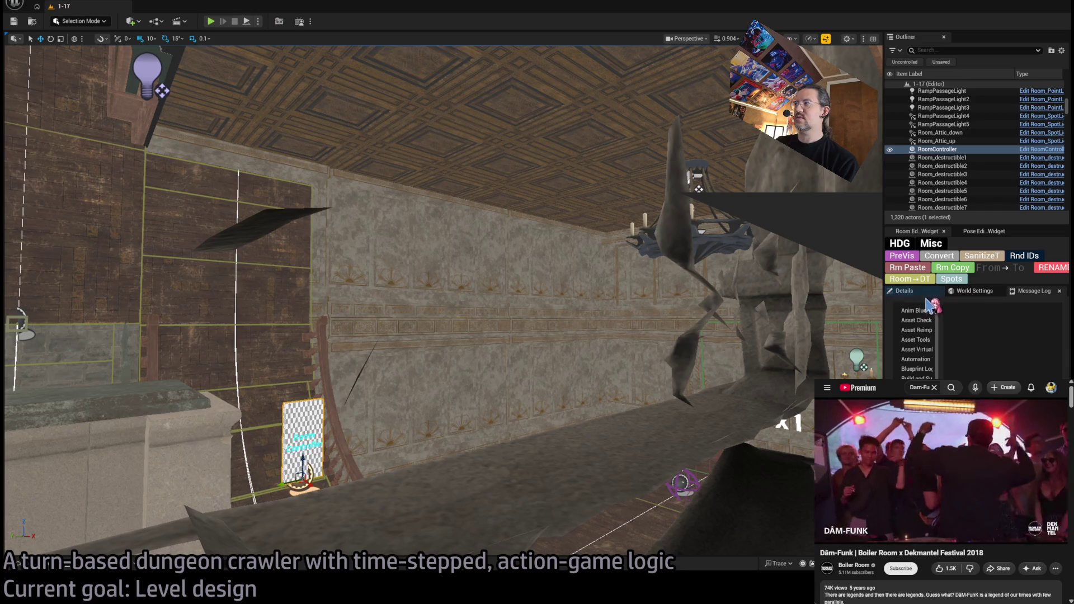
pyautogui.click(906, 291)
pyautogui.moveTo(534, 262); pyautogui.dragTo(534, 262)
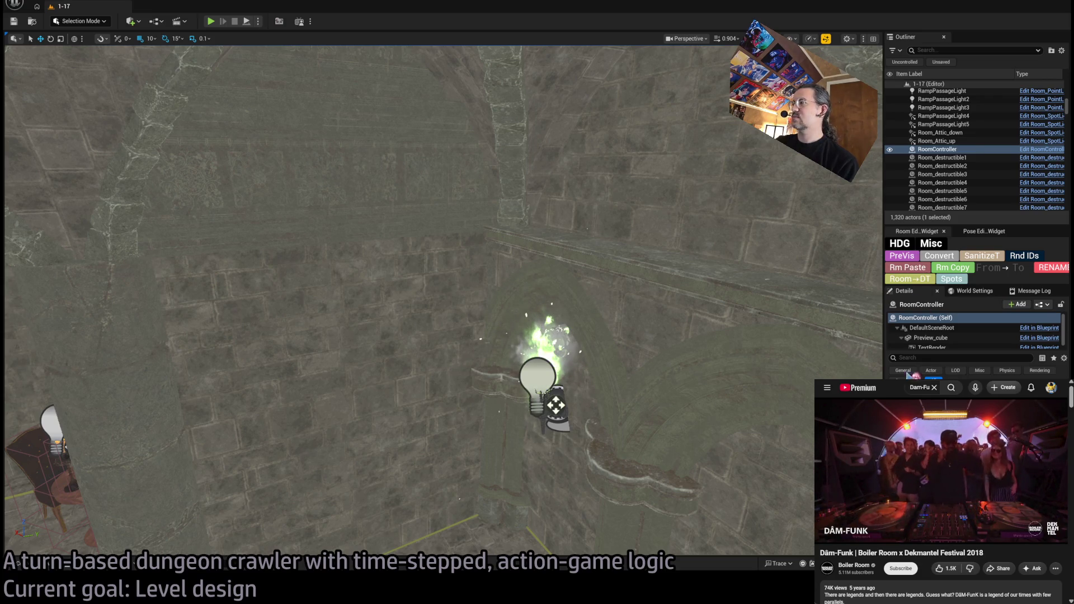
pyautogui.press('f')
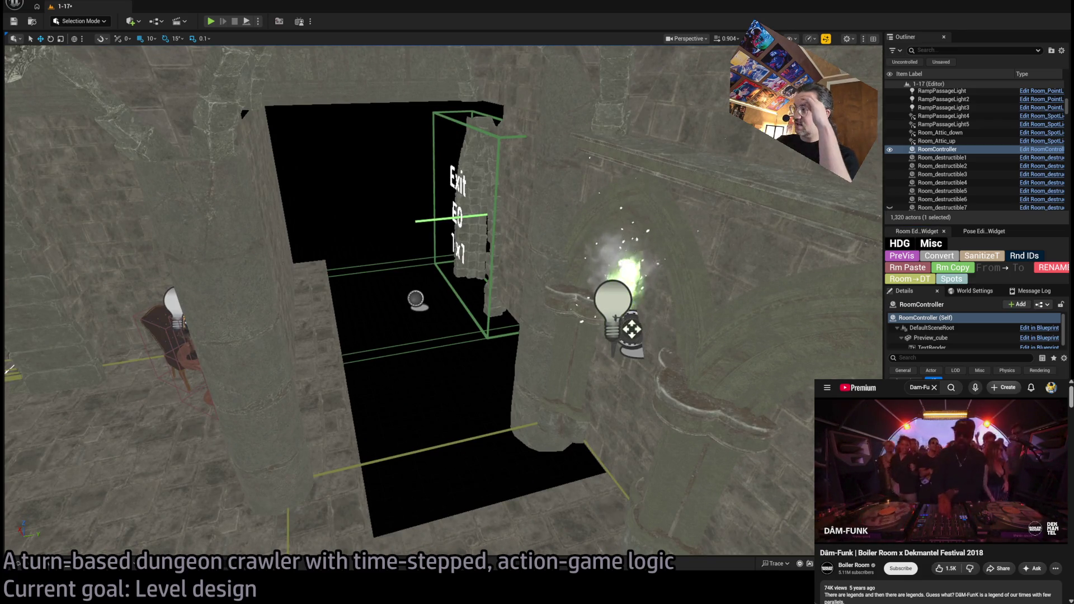
pyautogui.moveTo(555, 367)
pyautogui.mouseDown()
pyautogui.moveTo(555, 305)
pyautogui.moveTo(565, 307)
pyautogui.moveTo(548, 324)
pyautogui.mouseUp()
pyautogui.moveTo(551, 390); pyautogui.dragTo(534, 412)
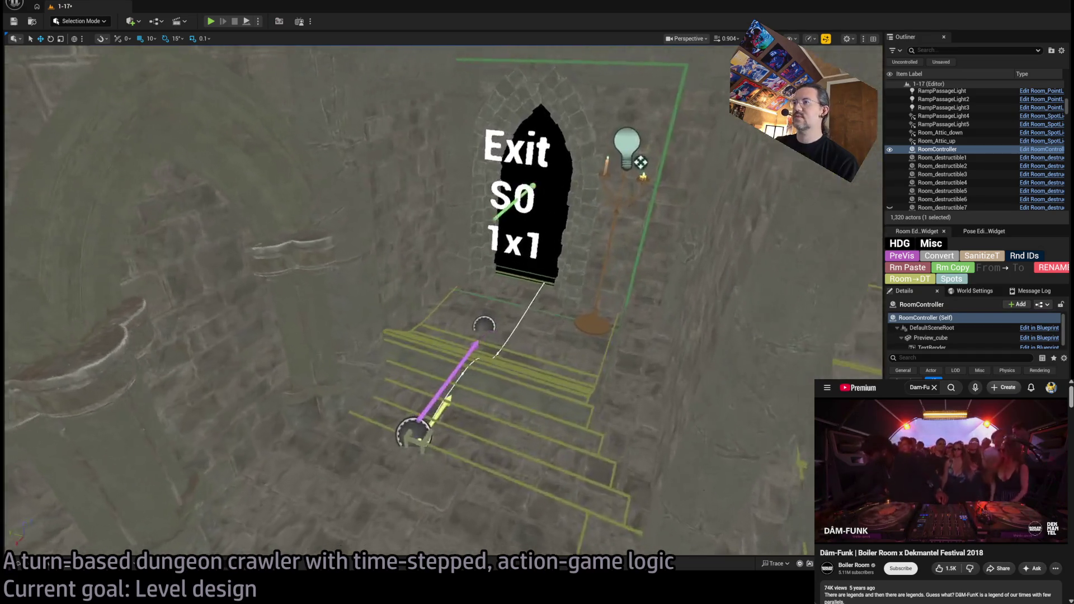
# - Rotate the twisted stone column slightly about its base and shift it a little left
pyautogui.moveTo(497, 283); pyautogui.dragTo(497, 283)
pyautogui.click(497, 284)
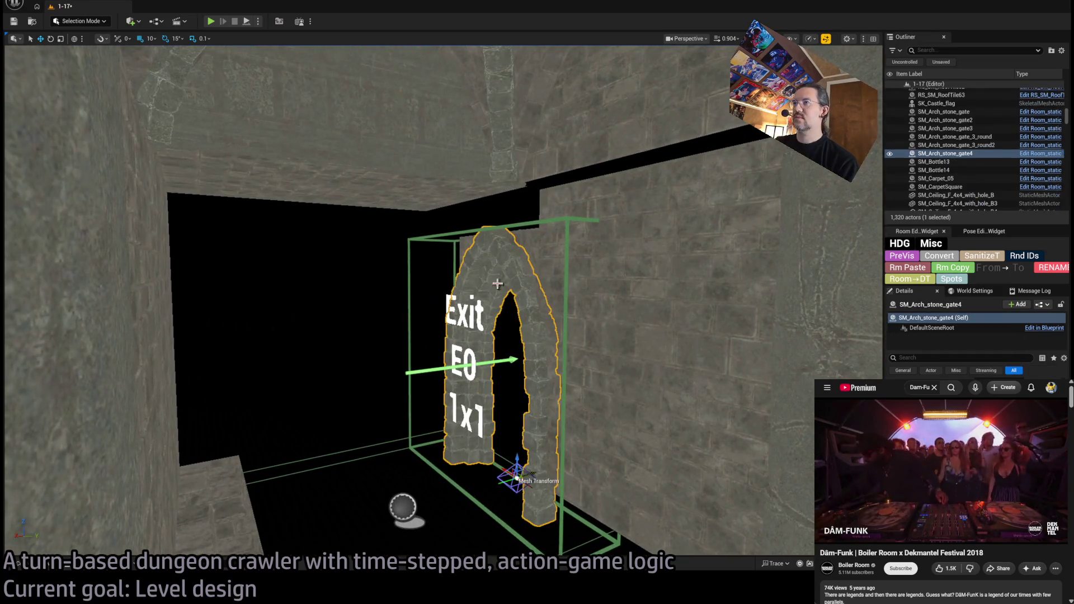
pyautogui.moveTo(778, 343); pyautogui.dragTo(779, 344)
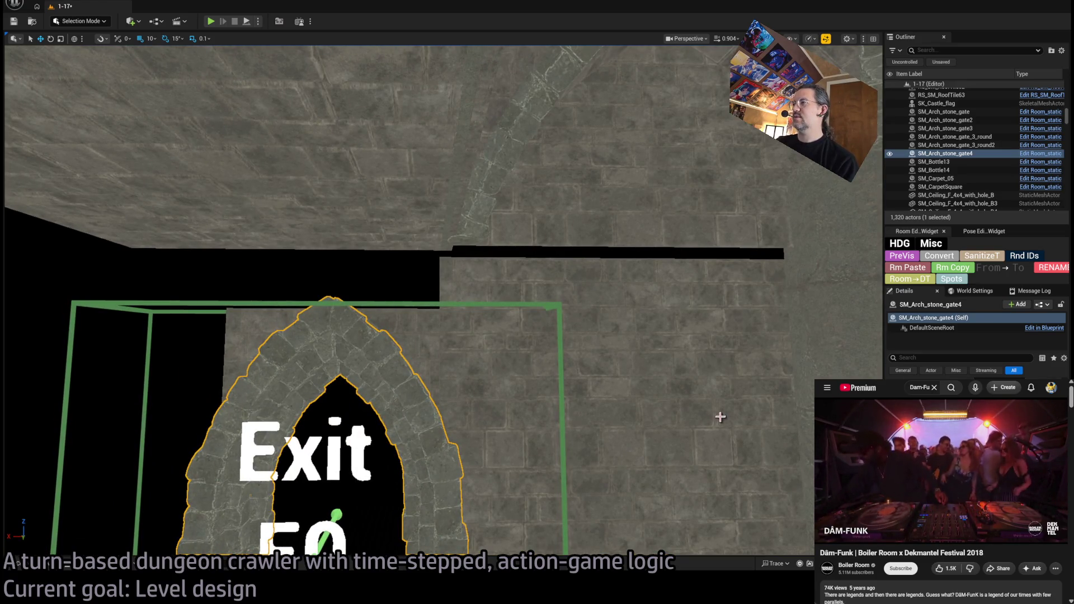
pyautogui.moveTo(720, 416); pyautogui.dragTo(618, 352)
pyautogui.click(551, 383)
pyautogui.moveTo(551, 384); pyautogui.dragTo(539, 330)
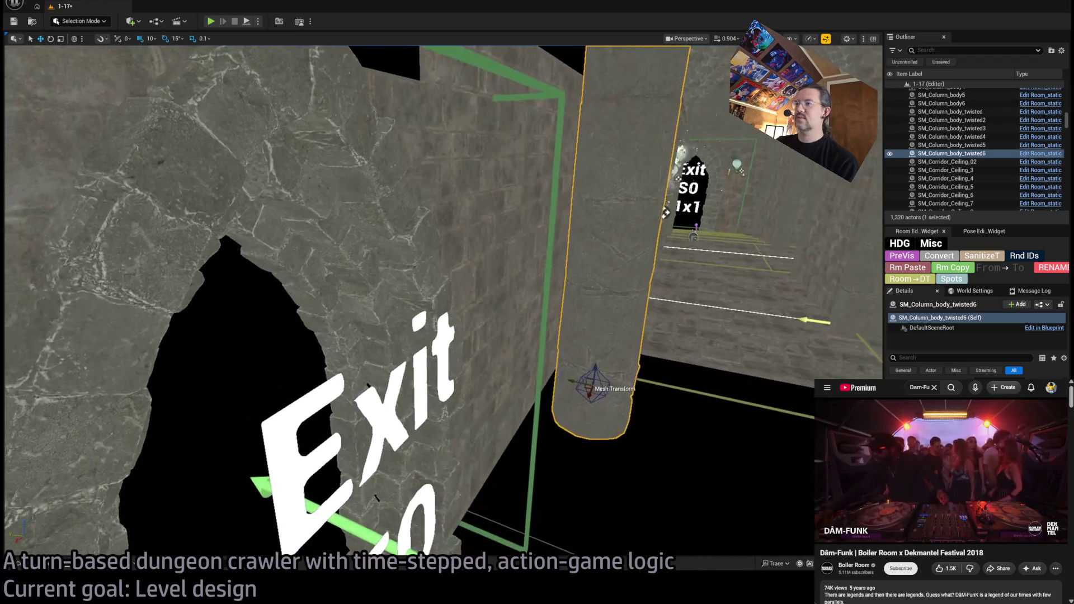
pyautogui.moveTo(592, 403); pyautogui.dragTo(592, 403)
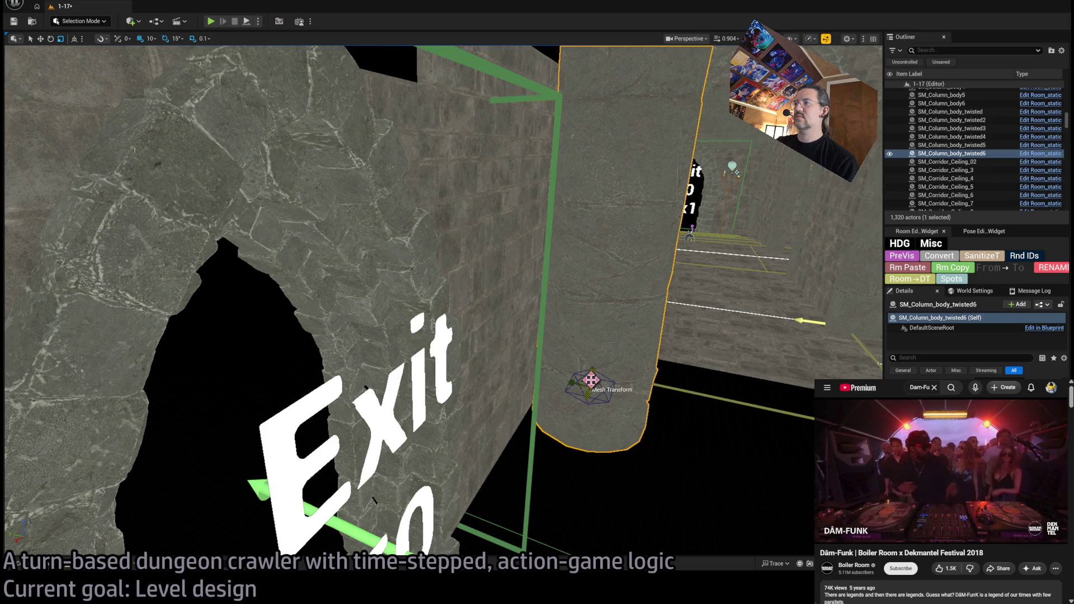
pyautogui.moveTo(592, 402); pyautogui.dragTo(579, 383)
pyautogui.moveTo(525, 351); pyautogui.dragTo(490, 319)
pyautogui.moveTo(391, 310)
pyautogui.mouseDown()
pyautogui.moveTo(375, 311)
pyautogui.moveTo(388, 313)
pyautogui.mouseUp()
# - Inspect the dungeon floor area, floor tile SM_Floor_F_4x33, the Exit E0 wall and ceiling-with-hole pieces
pyautogui.moveTo(501, 332); pyautogui.dragTo(500, 333)
pyautogui.moveTo(232, 304); pyautogui.dragTo(232, 305)
pyautogui.click(615, 305)
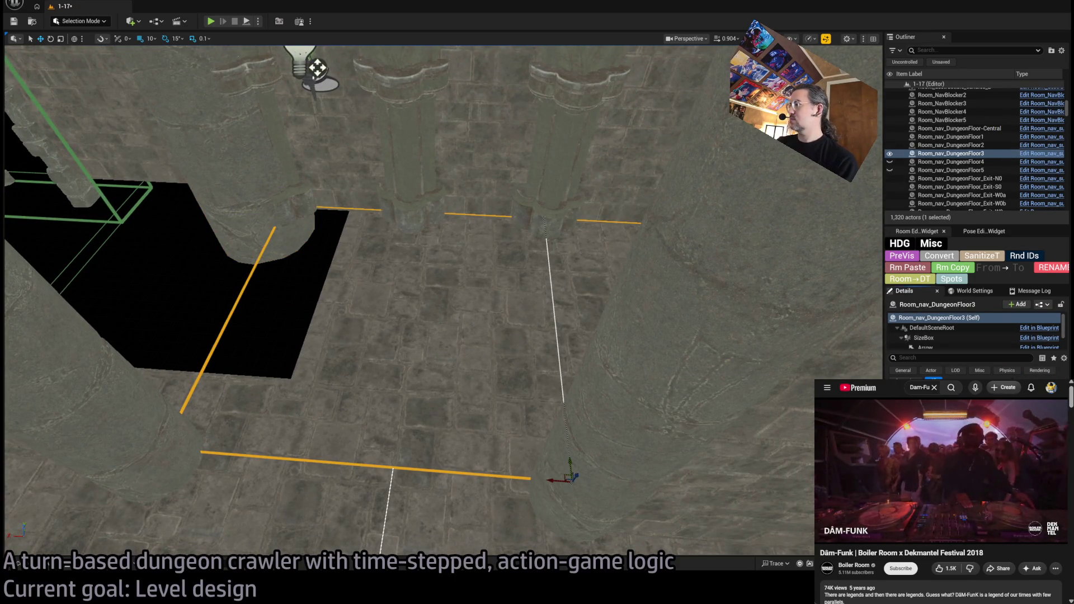
pyautogui.moveTo(317, 67); pyautogui.dragTo(317, 67)
pyautogui.moveTo(599, 426); pyautogui.dragTo(586, 402)
pyautogui.click(586, 402)
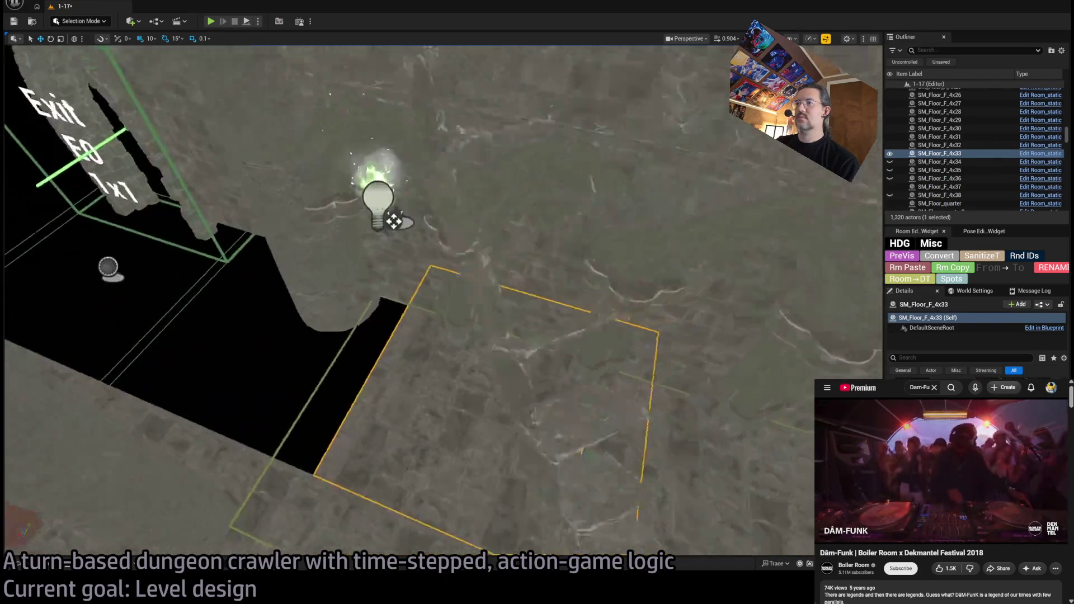
pyautogui.press('f')
pyautogui.moveTo(398, 240); pyautogui.dragTo(384, 263)
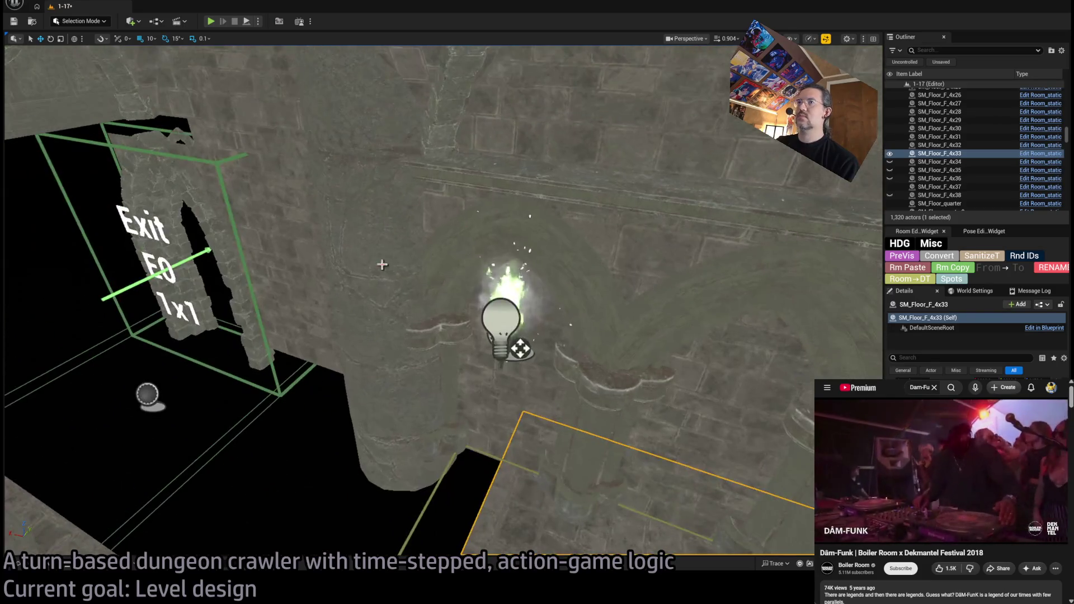
pyautogui.click(299, 249)
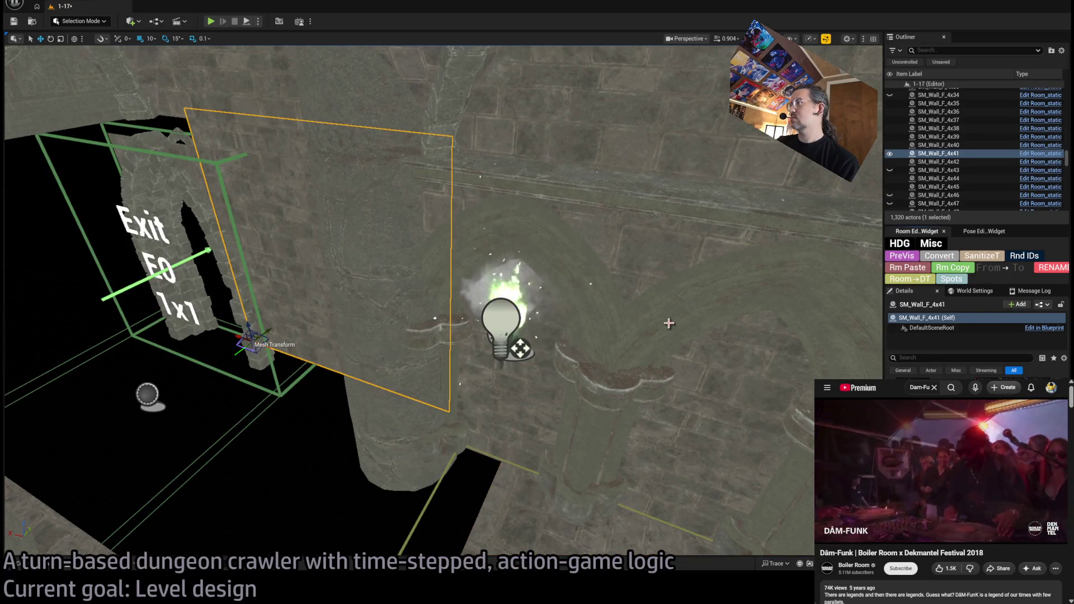
pyautogui.moveTo(662, 313); pyautogui.dragTo(662, 314)
pyautogui.click(685, 207)
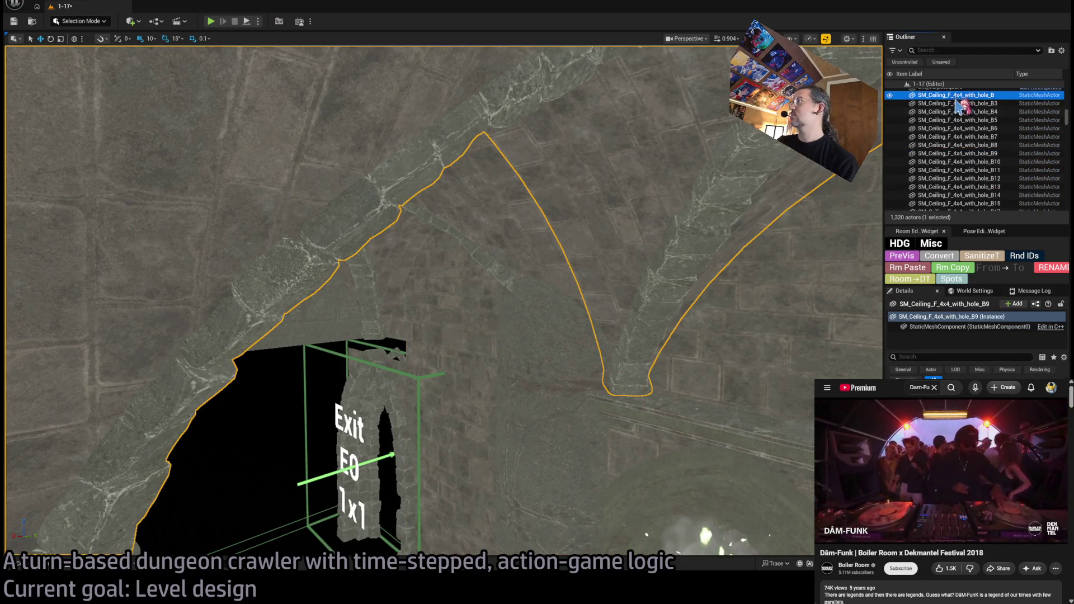
pyautogui.scroll(-5, 969, 168)
pyautogui.keyDown('shift'); pyautogui.click(959, 150); pyautogui.keyUp('shift')
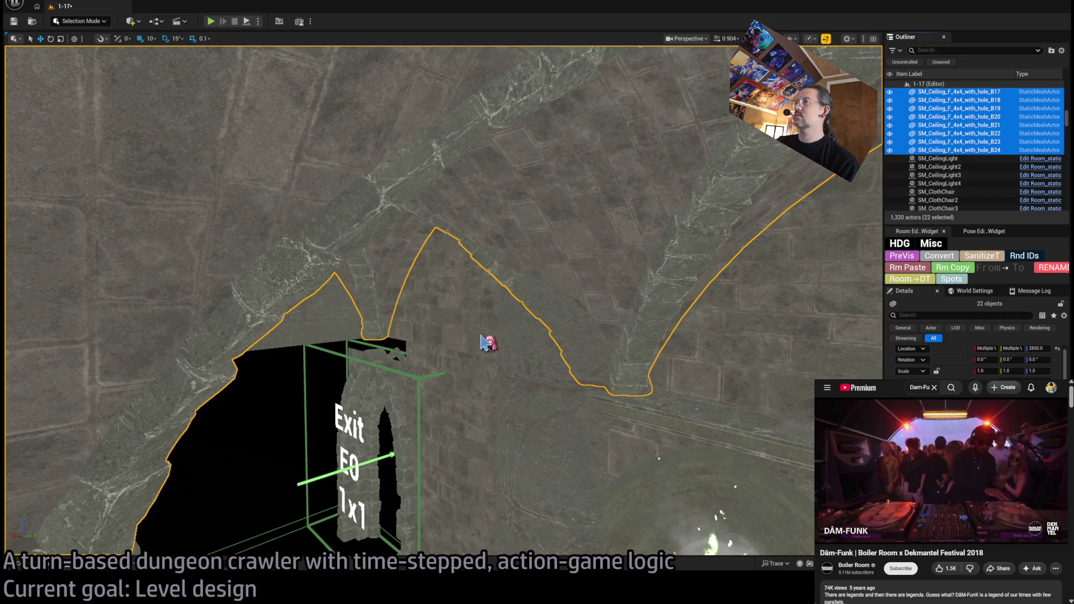
# - Step back through the selection history to the five-piece arched wall selection
pyautogui.hotkey('ctrl', 'z')
pyautogui.press('f')
pyautogui.hotkey('ctrl', 'z')
pyautogui.press('f')
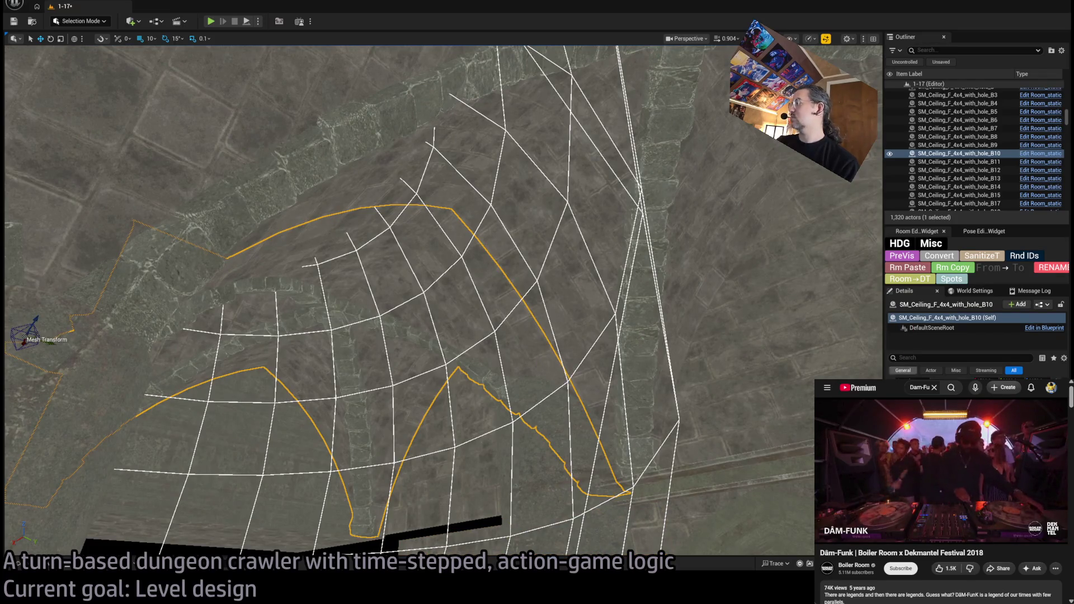
pyautogui.hotkey('ctrl', 'z')
pyautogui.press('f')
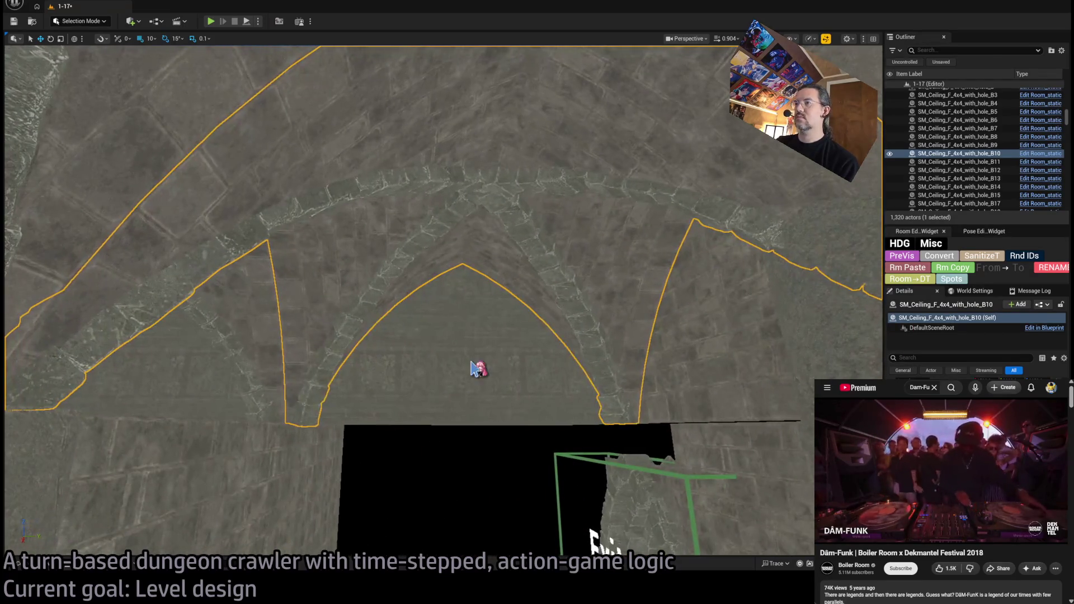
pyautogui.hotkey('ctrl', 'z')
pyautogui.press('f')
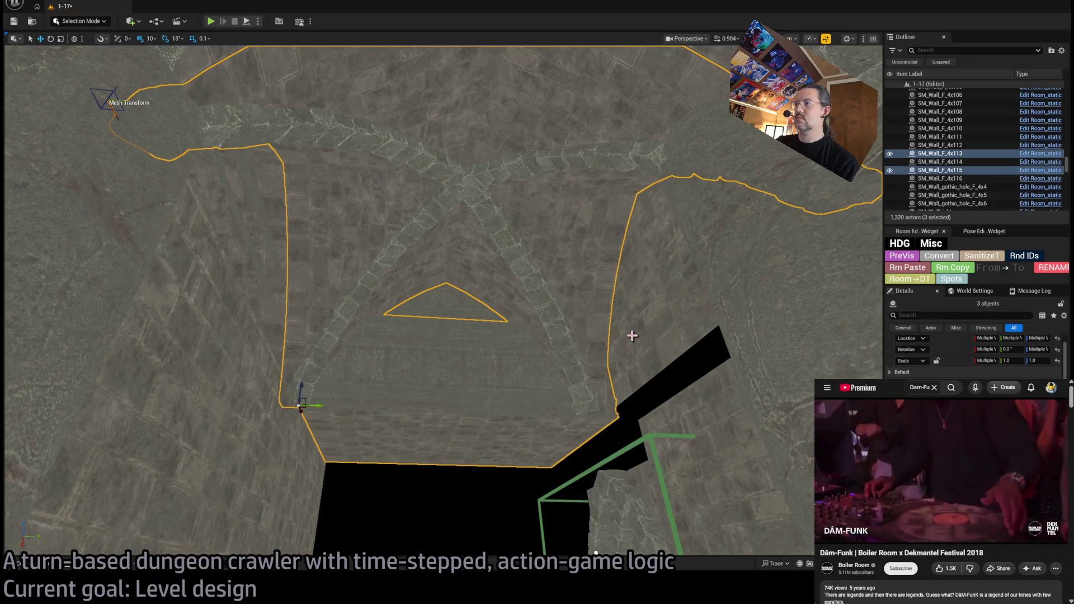
pyautogui.hotkey('ctrl', 'z')
pyautogui.press('f')
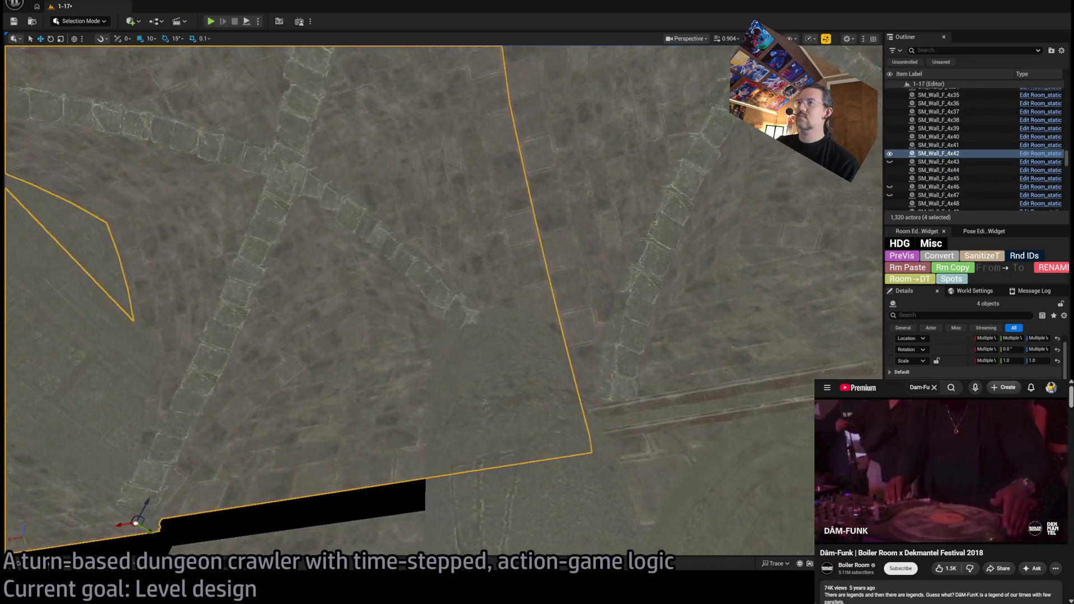
pyautogui.hotkey('ctrl', 'z')
pyautogui.press('f')
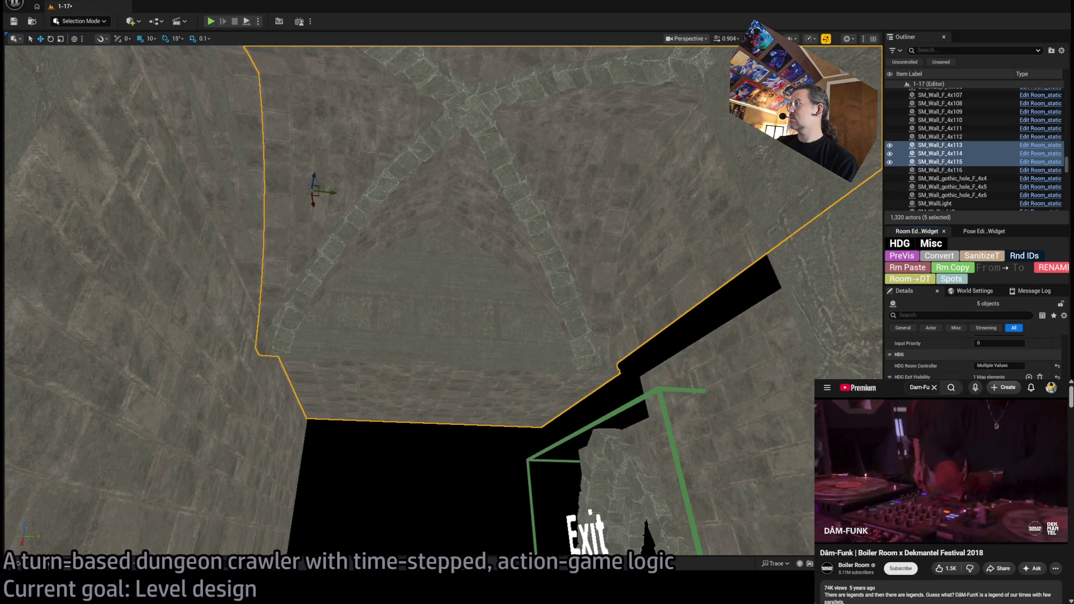
# - Inspect the Exit arch, wall SM_Wall_F_4x41, floor tiles SM_Floor_F_4x28 and 4x29, and the exit marker
pyautogui.moveTo(546, 347); pyautogui.dragTo(592, 325)
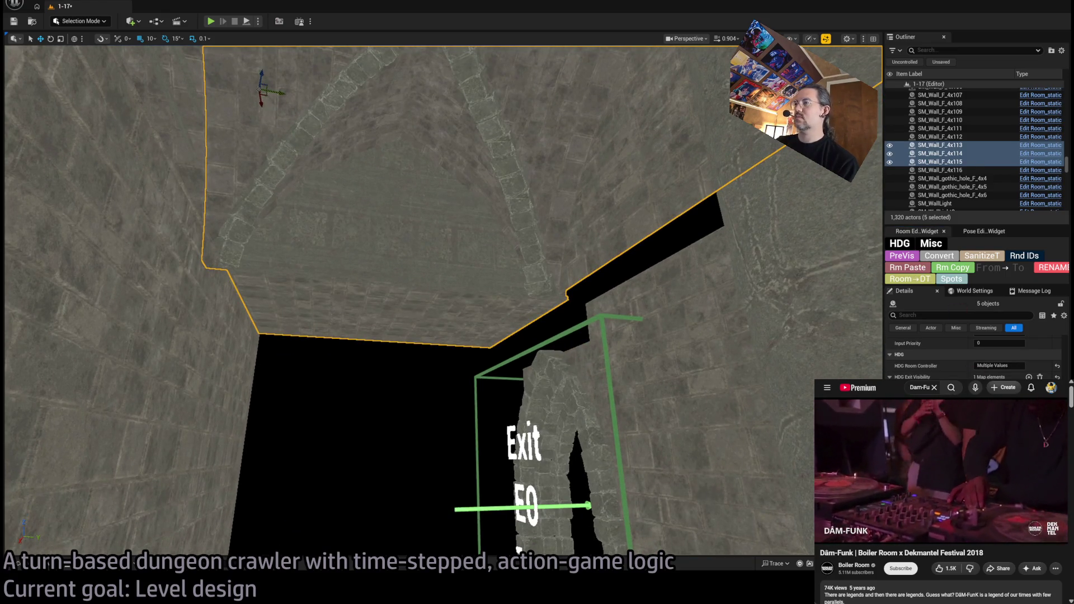
pyautogui.click(629, 373)
pyautogui.keyDown('ctrl'); pyautogui.click(635, 367); pyautogui.keyUp('ctrl')
pyautogui.moveTo(635, 367); pyautogui.dragTo(484, 366)
pyautogui.click(375, 388)
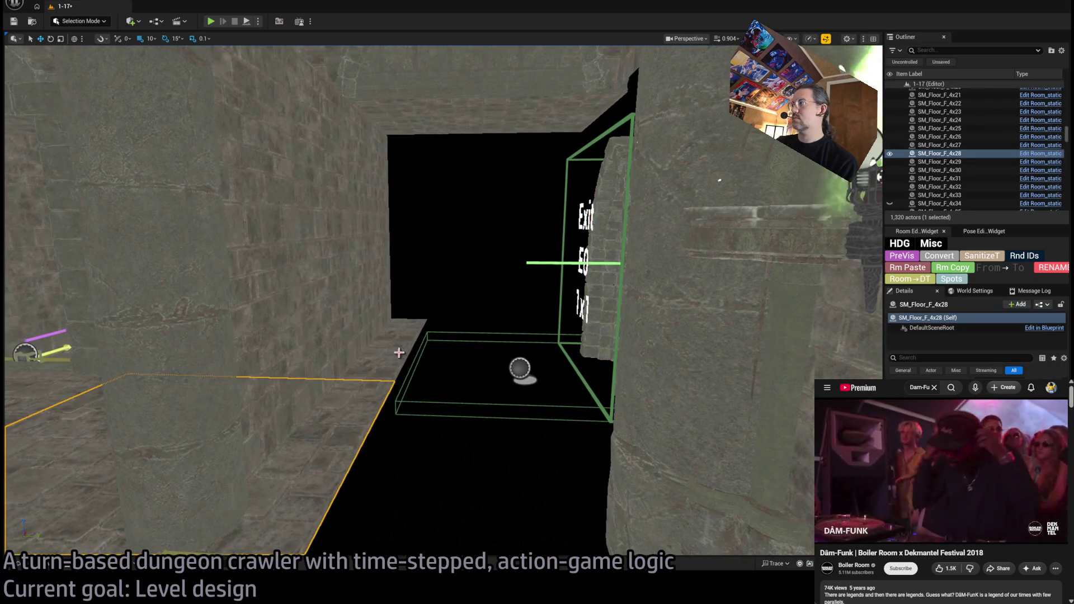
pyautogui.click(252, 358)
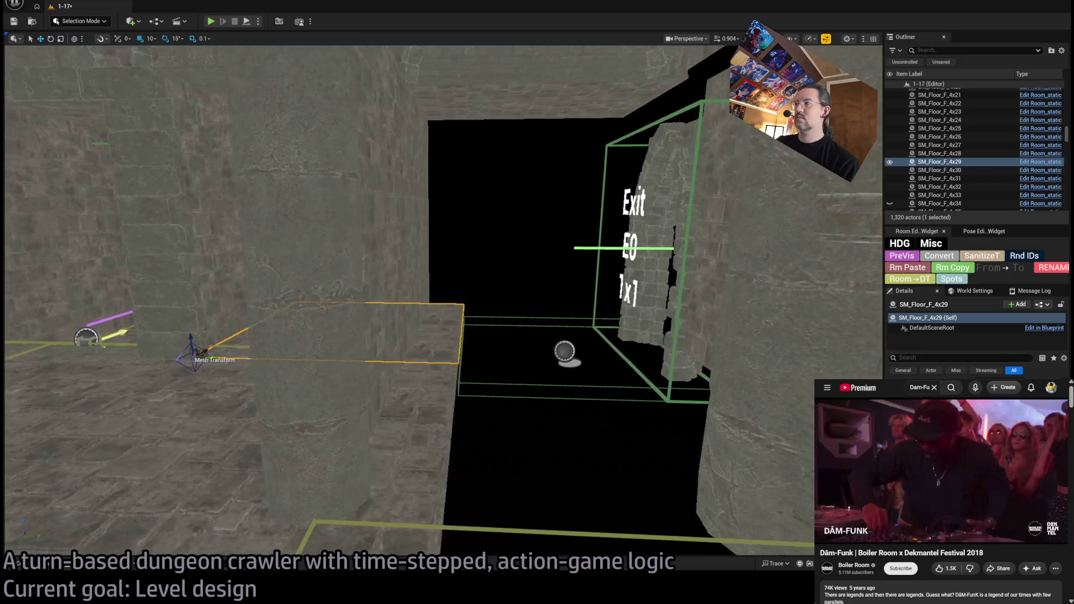
pyautogui.click(457, 340)
pyautogui.press('Escape')
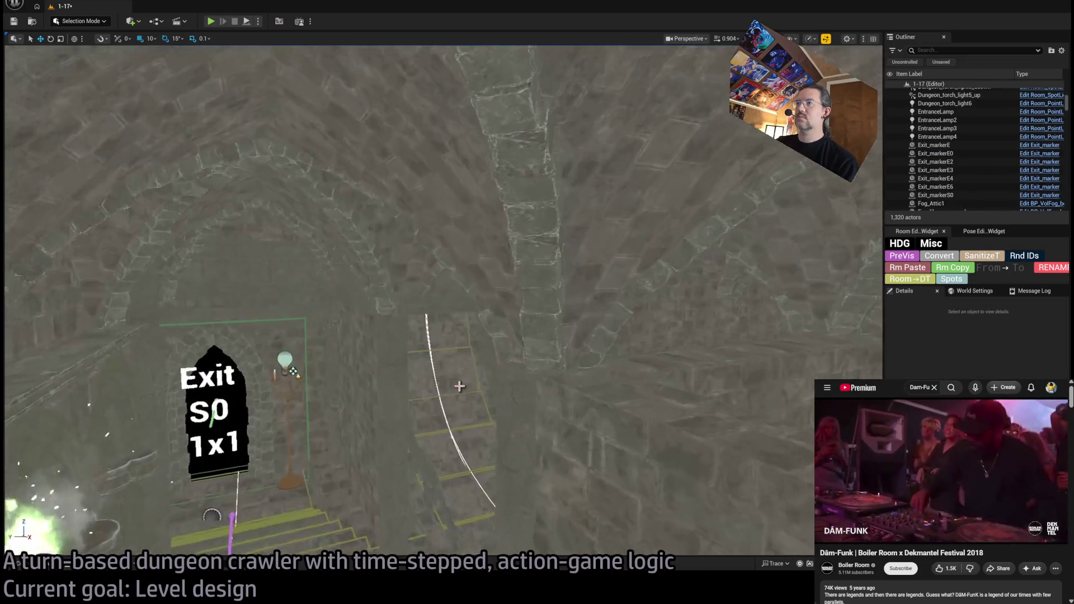
# - Duplicate wall strip SM_Wall_4x0_14, rotate the copy to -180° and slide it into the gap
pyautogui.click(741, 312)
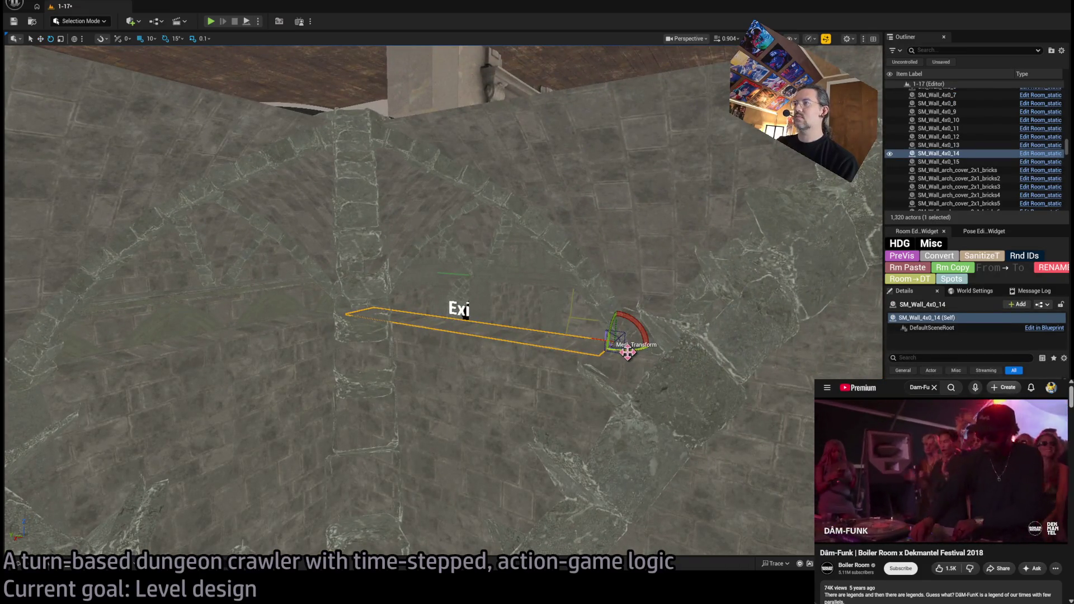
pyautogui.moveTo(627, 352)
pyautogui.mouseDown()
pyautogui.moveTo(613, 340)
pyautogui.moveTo(419, 307)
pyautogui.moveTo(251, 307)
pyautogui.mouseUp()
pyautogui.press('f')
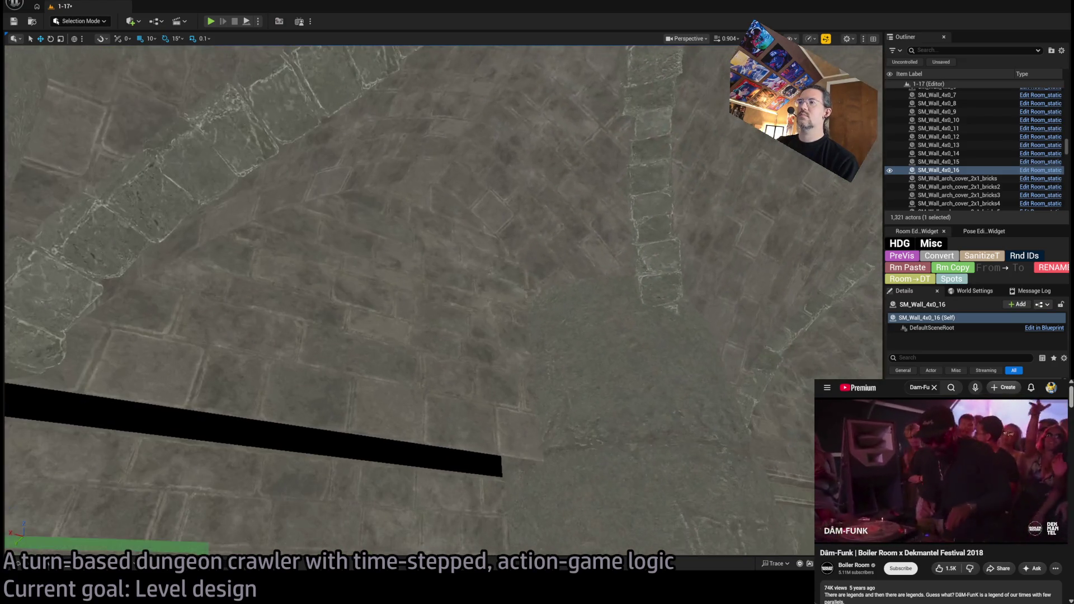
pyautogui.press('e')
pyautogui.moveTo(663, 372); pyautogui.dragTo(537, 378)
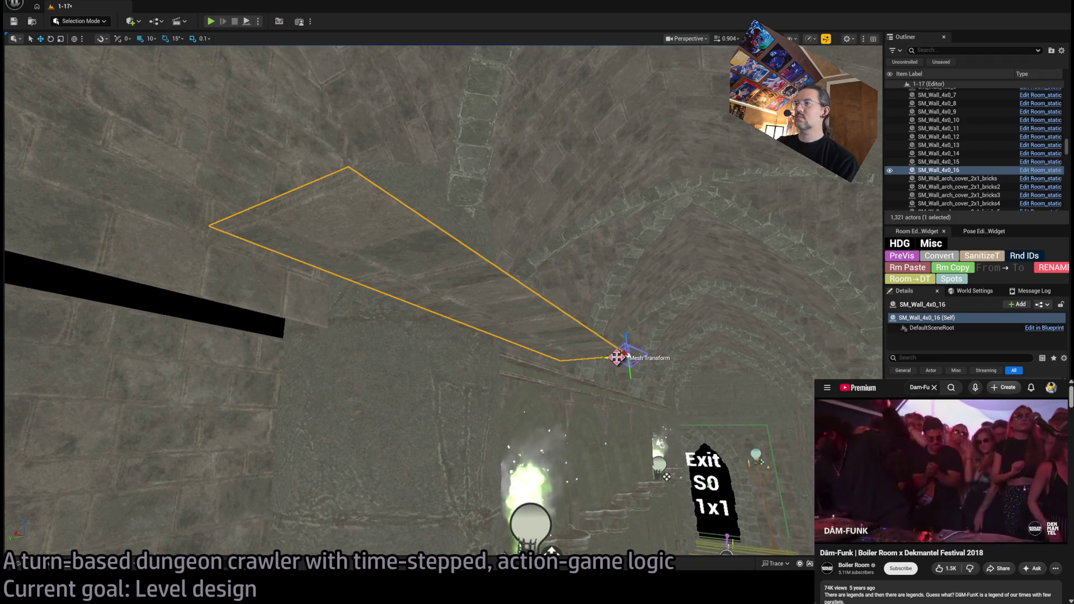
pyautogui.moveTo(616, 356)
pyautogui.mouseDown()
pyautogui.moveTo(407, 371)
pyautogui.moveTo(476, 365)
pyautogui.moveTo(325, 330)
pyautogui.mouseUp()
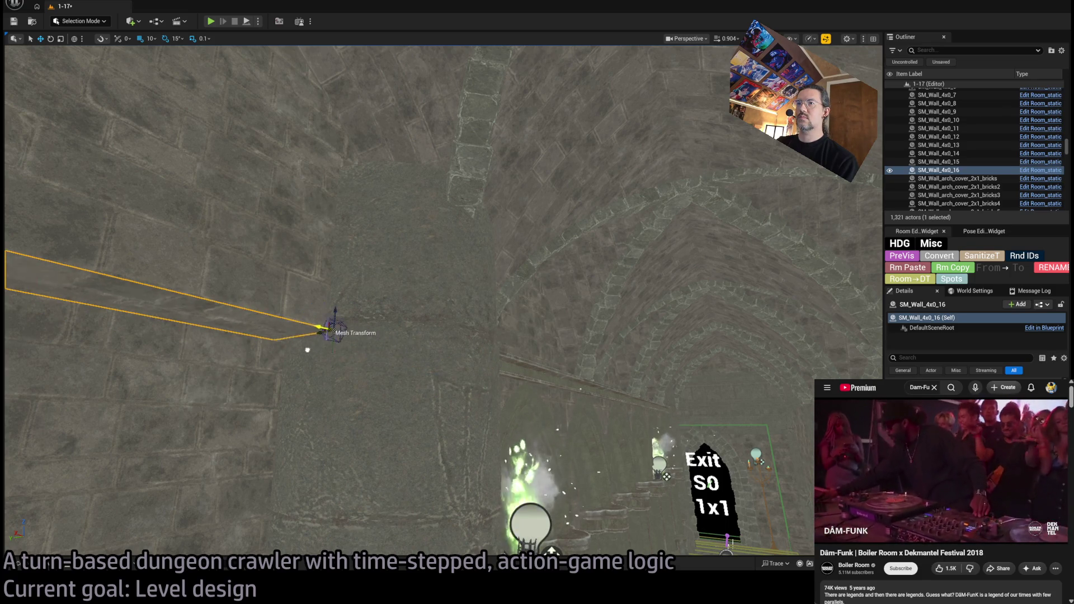
pyautogui.press('f')
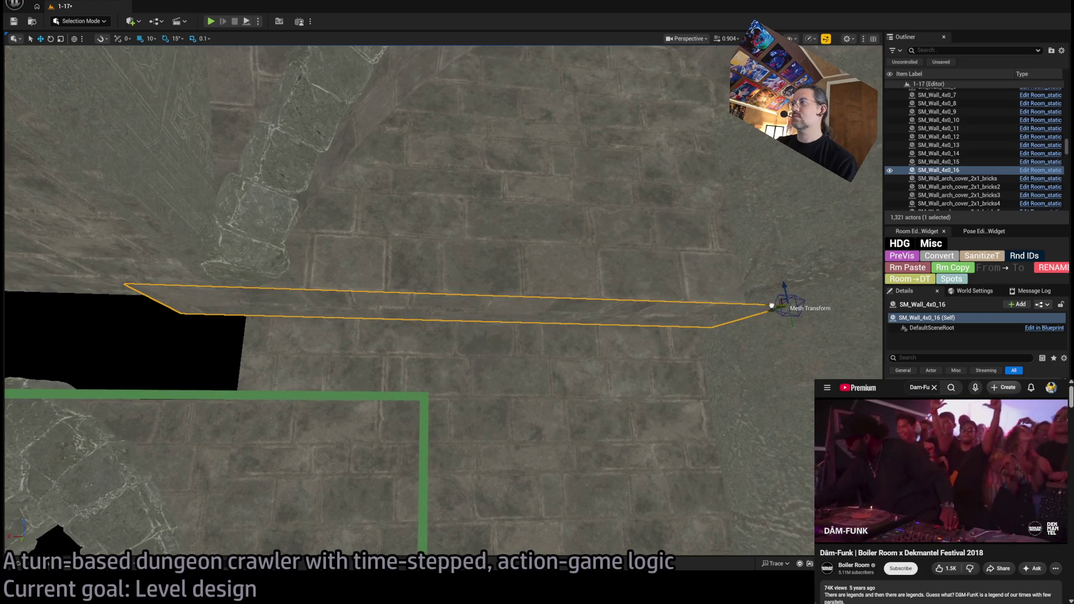
pyautogui.moveTo(772, 306); pyautogui.dragTo(822, 305)
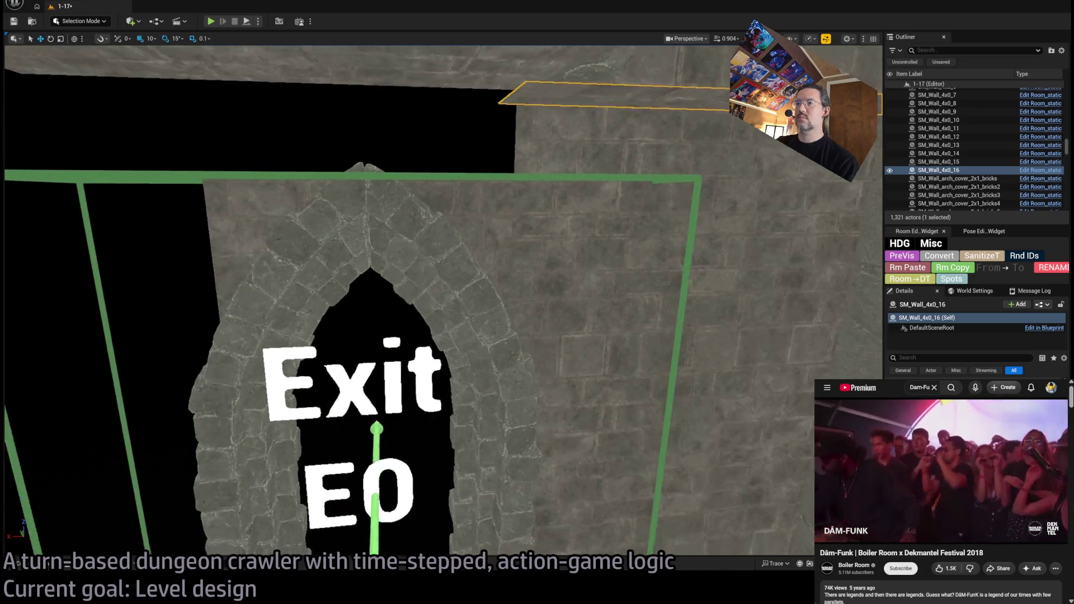
pyautogui.press('f')
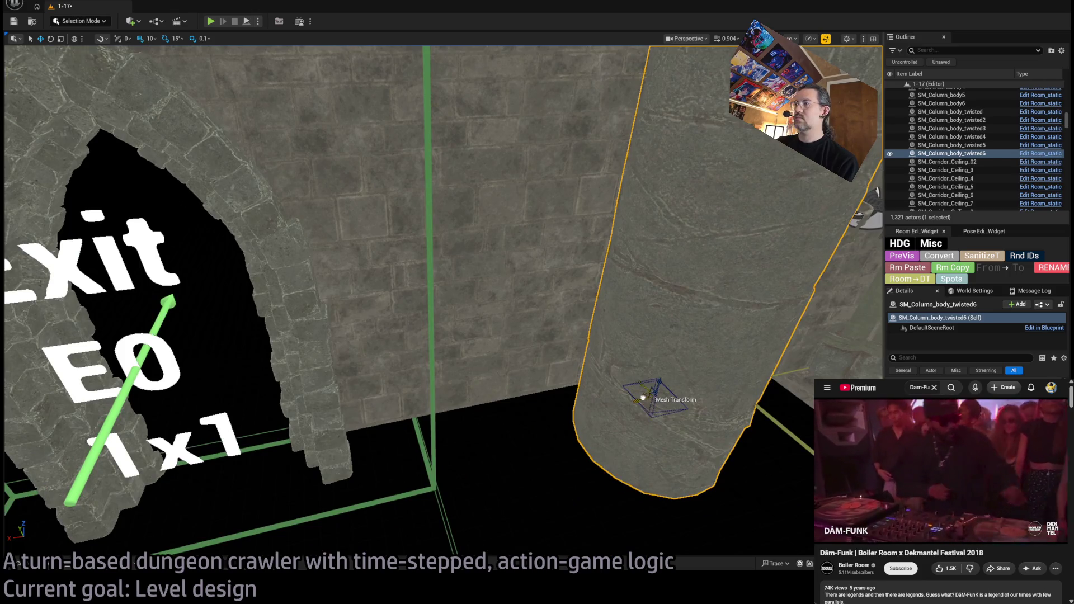
# - Duplicate the twisted column, moving the copy left and enlarging it uniformly
pyautogui.moveTo(642, 397); pyautogui.dragTo(375, 414)
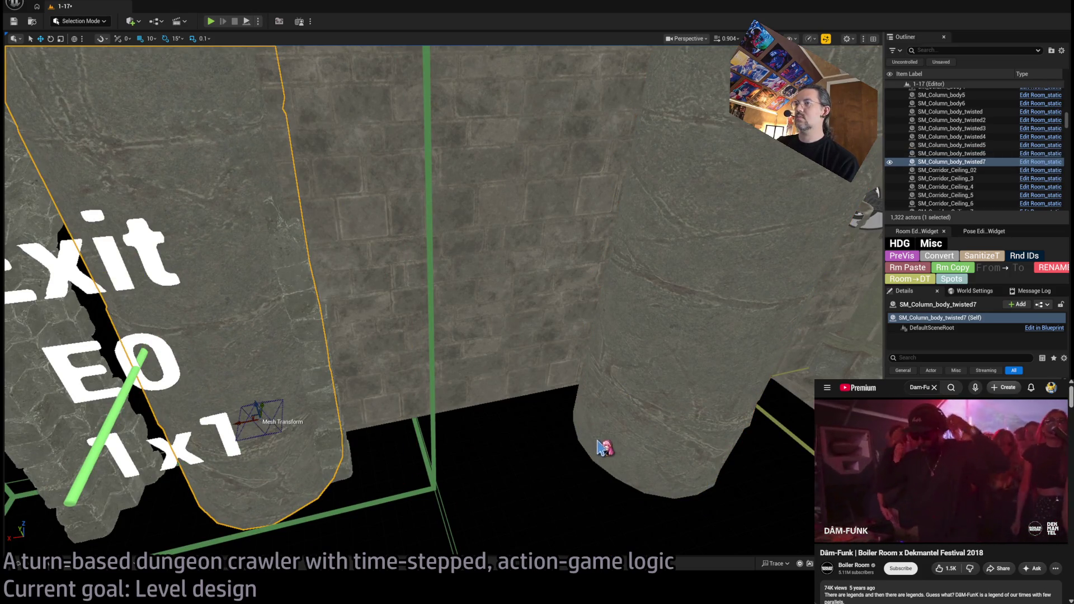
pyautogui.hotkey('ctrl', 'z')
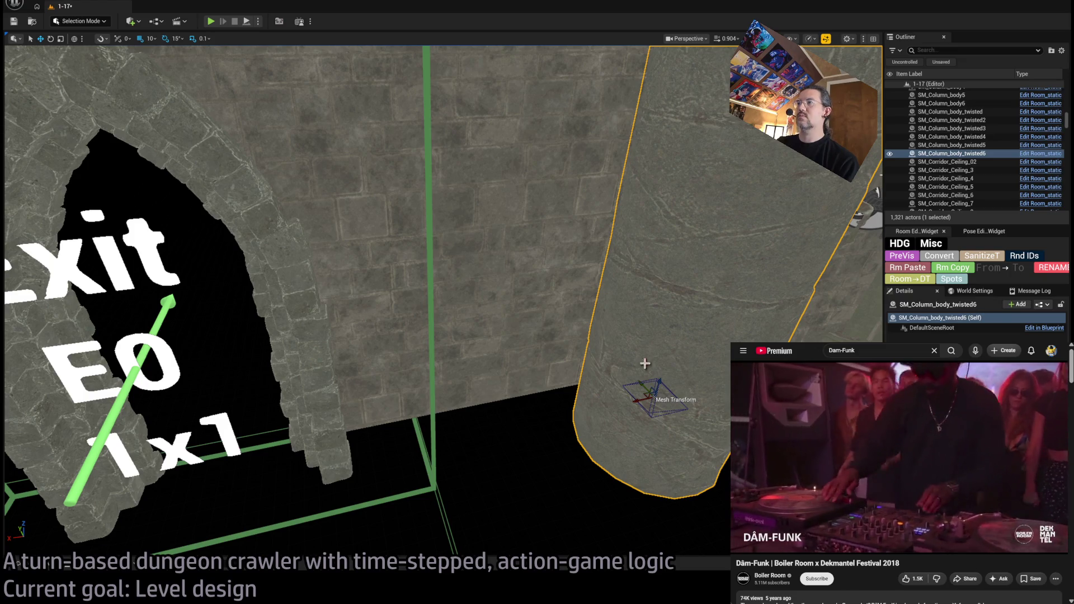
pyautogui.moveTo(635, 401); pyautogui.dragTo(363, 442)
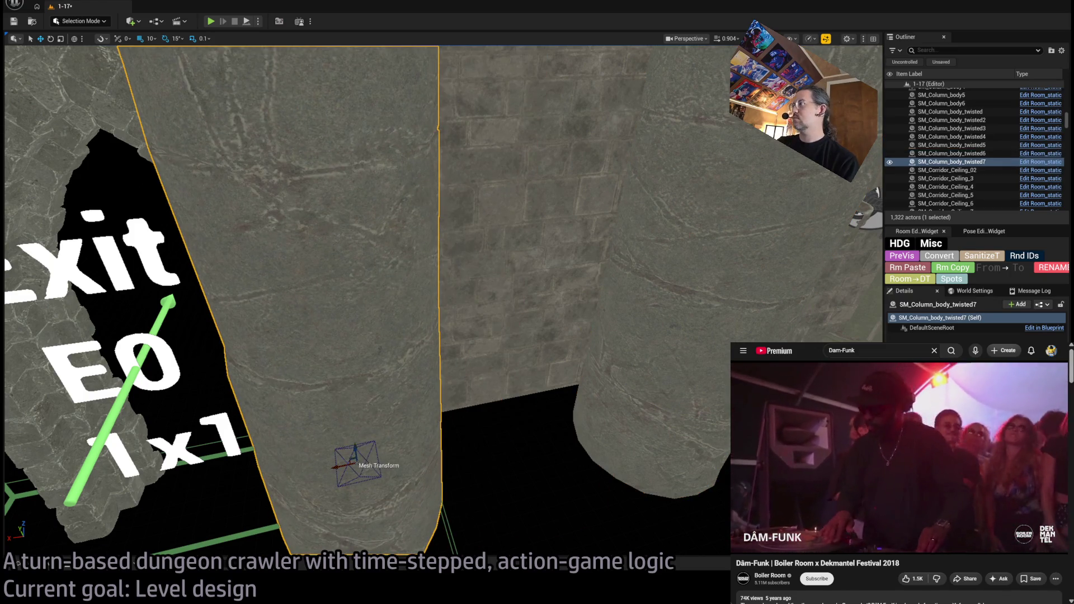
pyautogui.scroll(-5, 366, 300)
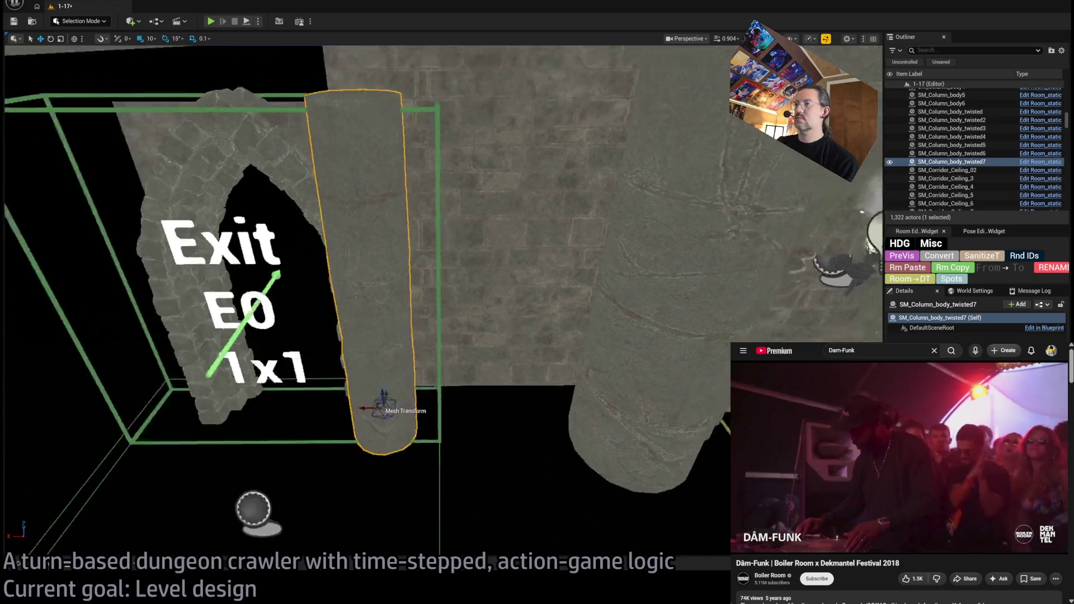
pyautogui.scroll(2, 459, 429)
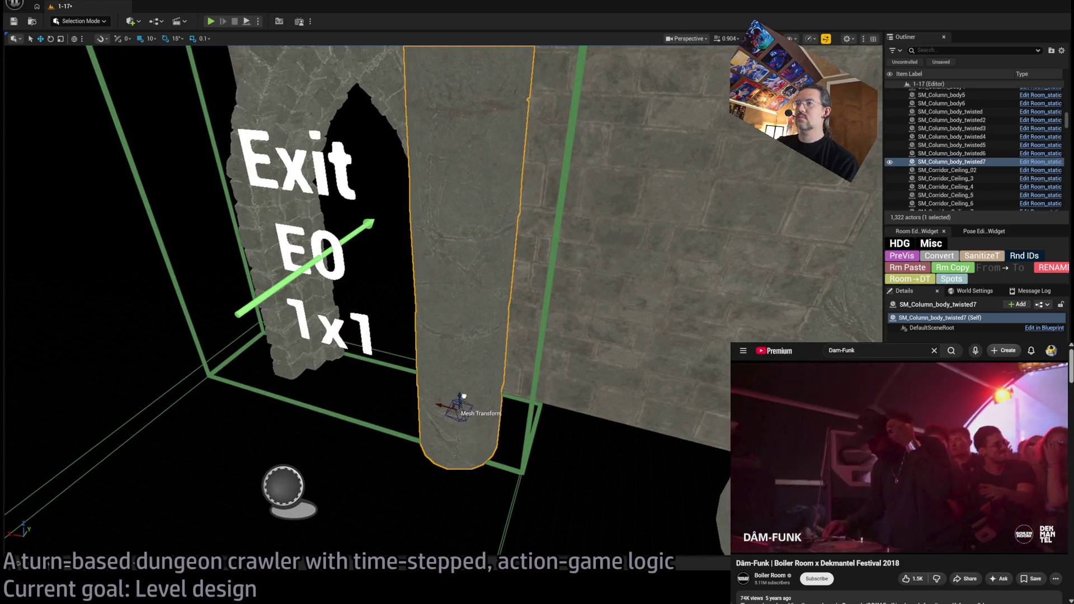
pyautogui.moveTo(464, 396); pyautogui.dragTo(464, 324)
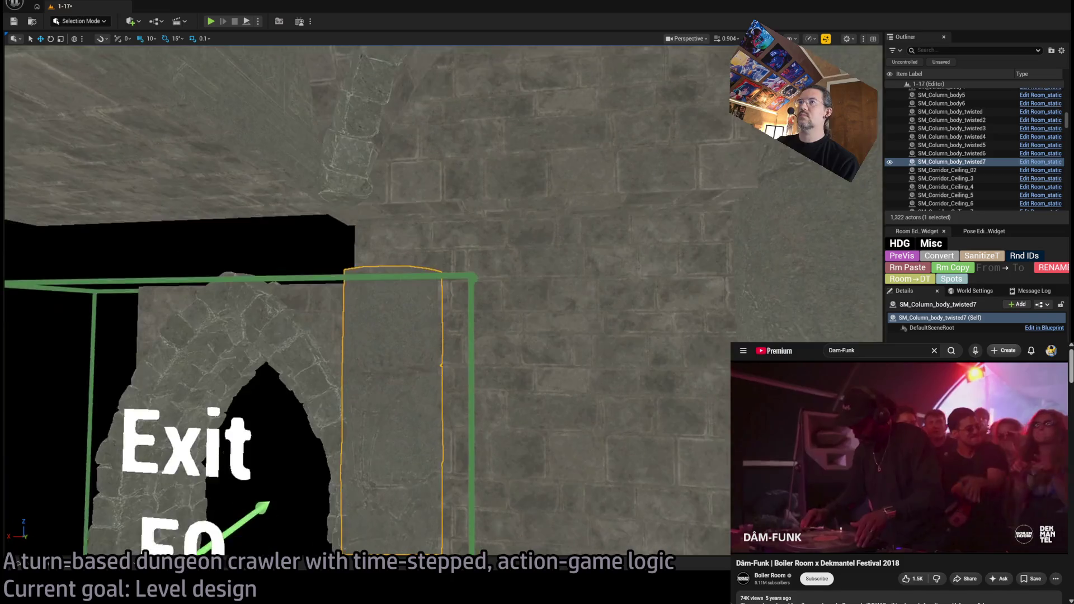
pyautogui.moveTo(486, 429)
pyautogui.mouseDown()
pyautogui.moveTo(475, 414)
pyautogui.moveTo(485, 430)
pyautogui.mouseUp()
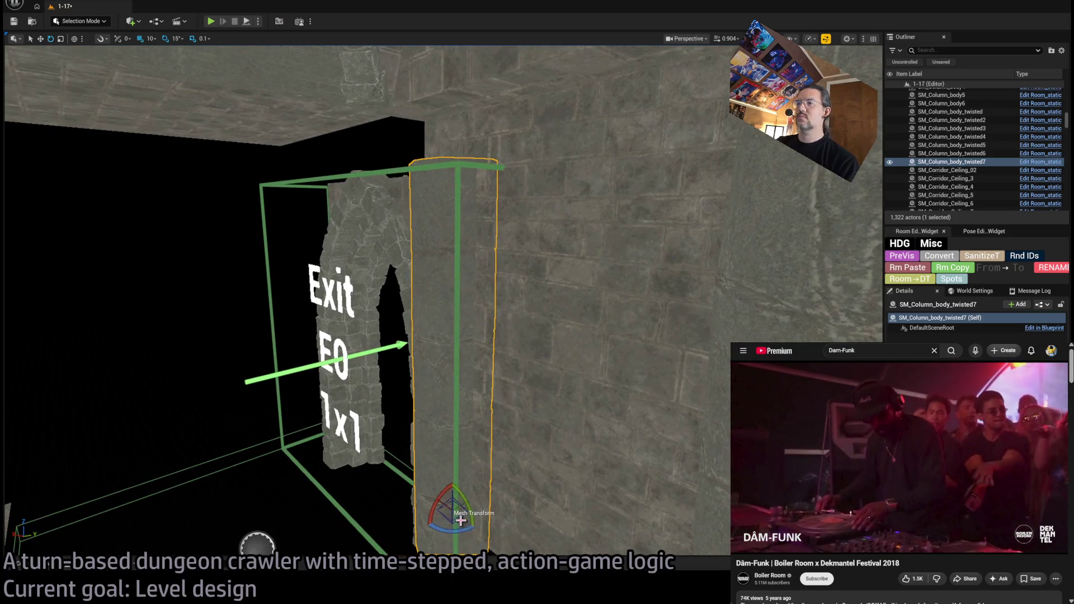
pyautogui.moveTo(450, 509)
pyautogui.mouseDown()
pyautogui.moveTo(481, 492)
pyautogui.moveTo(555, 487)
pyautogui.mouseUp()
# - Move the column copy beside the Exit E0 doorway and select the adjacent wall panel
pyautogui.press('w')
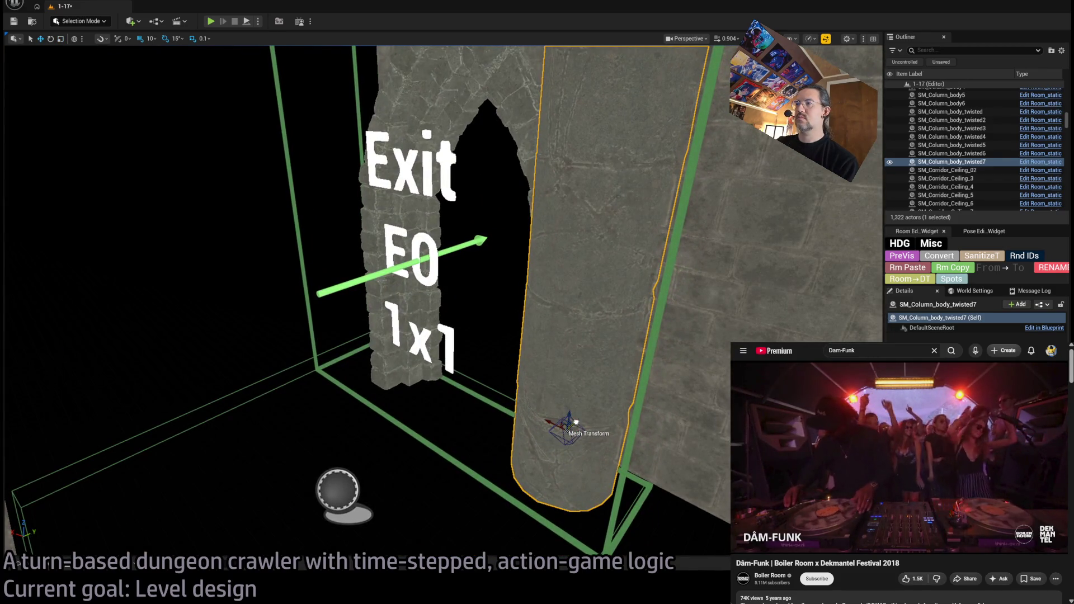
pyautogui.moveTo(576, 422); pyautogui.dragTo(604, 417)
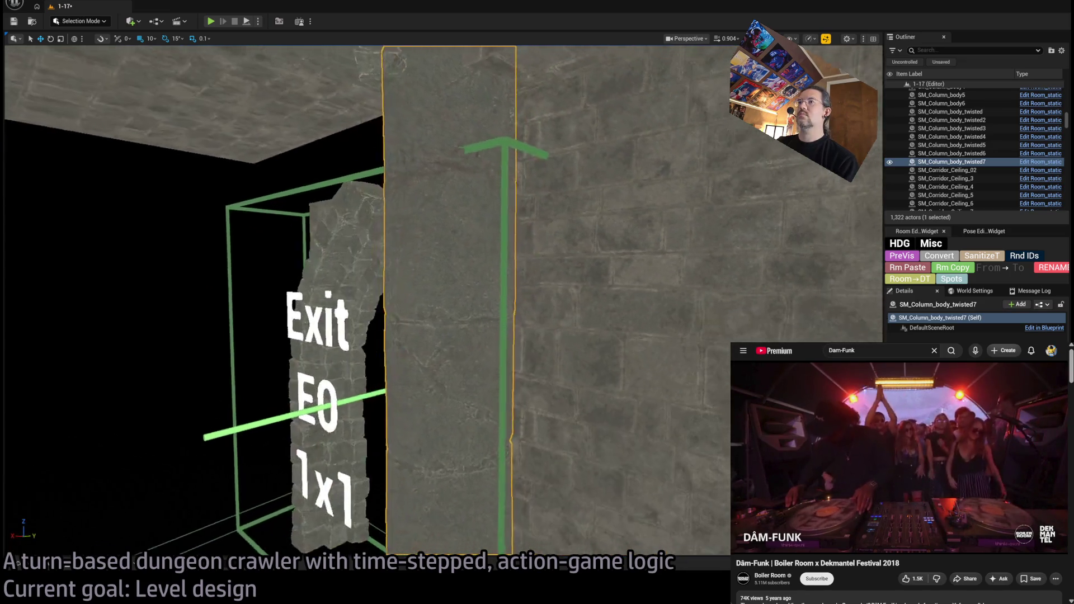
pyautogui.moveTo(593, 140); pyautogui.dragTo(600, 131)
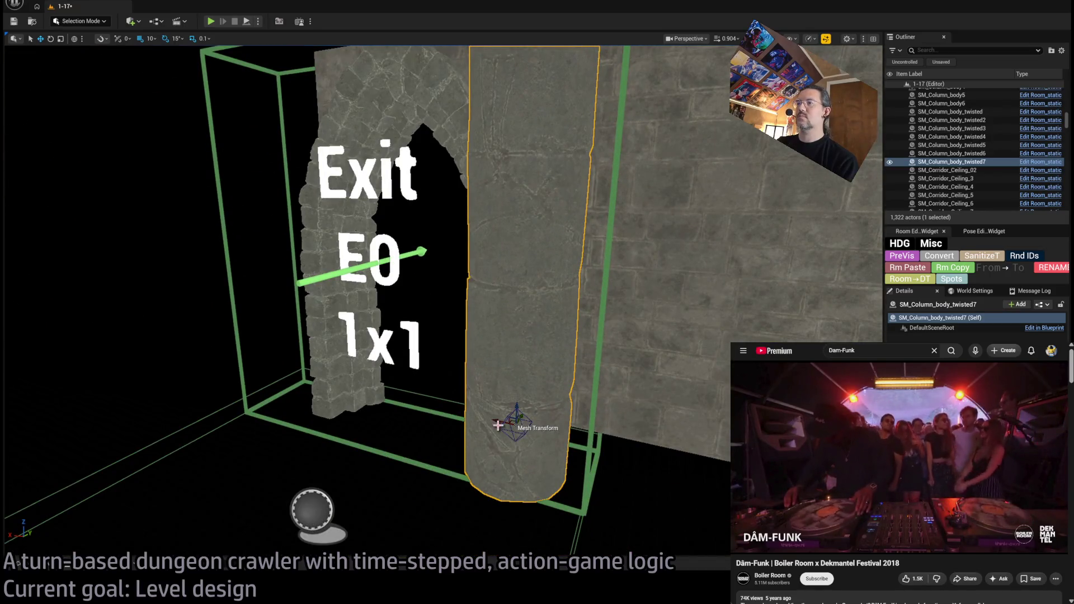
pyautogui.moveTo(497, 425)
pyautogui.mouseDown()
pyautogui.moveTo(279, 383)
pyautogui.moveTo(298, 364)
pyautogui.mouseUp()
pyautogui.click(449, 428)
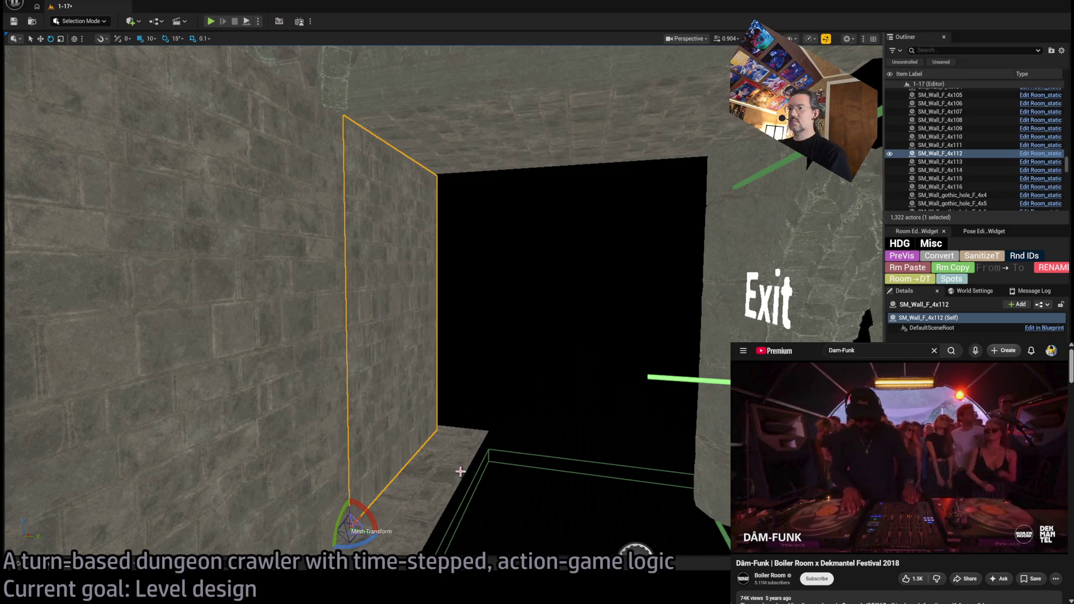
# - Duplicate the wall panel turned 60°, move the copy into the Exit E0 gap and widen it
pyautogui.moveTo(369, 543); pyautogui.dragTo(391, 528)
pyautogui.press('w')
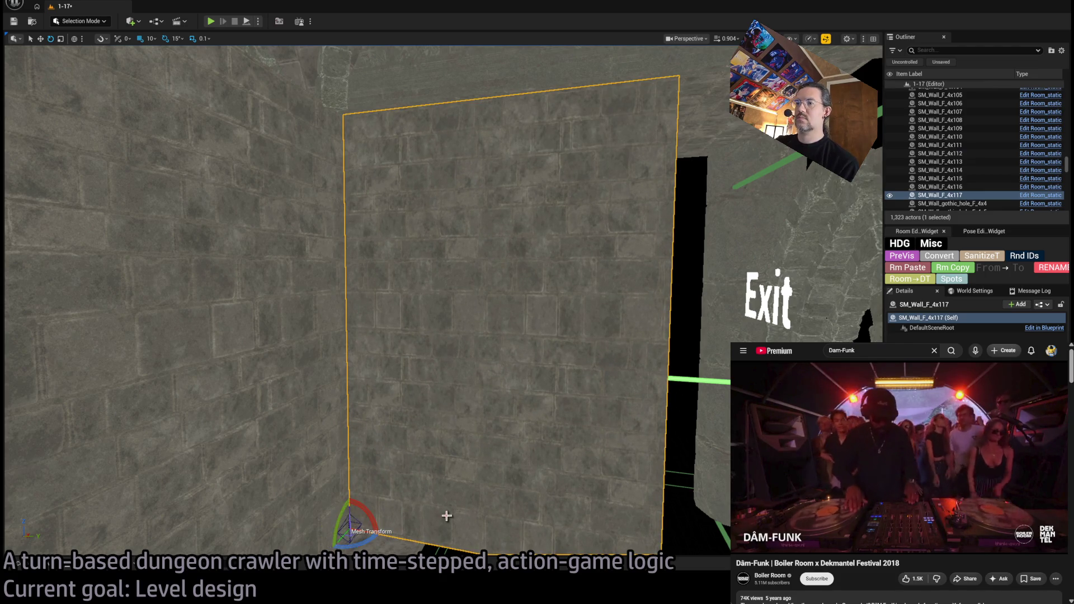
pyautogui.moveTo(357, 518); pyautogui.dragTo(405, 470)
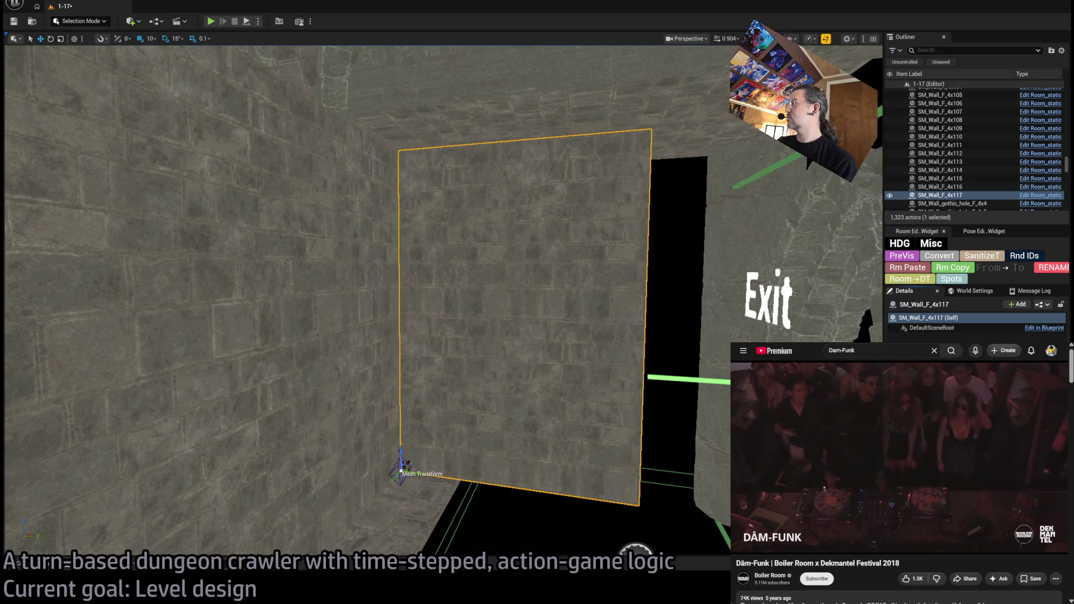
pyautogui.moveTo(406, 469); pyautogui.dragTo(442, 425)
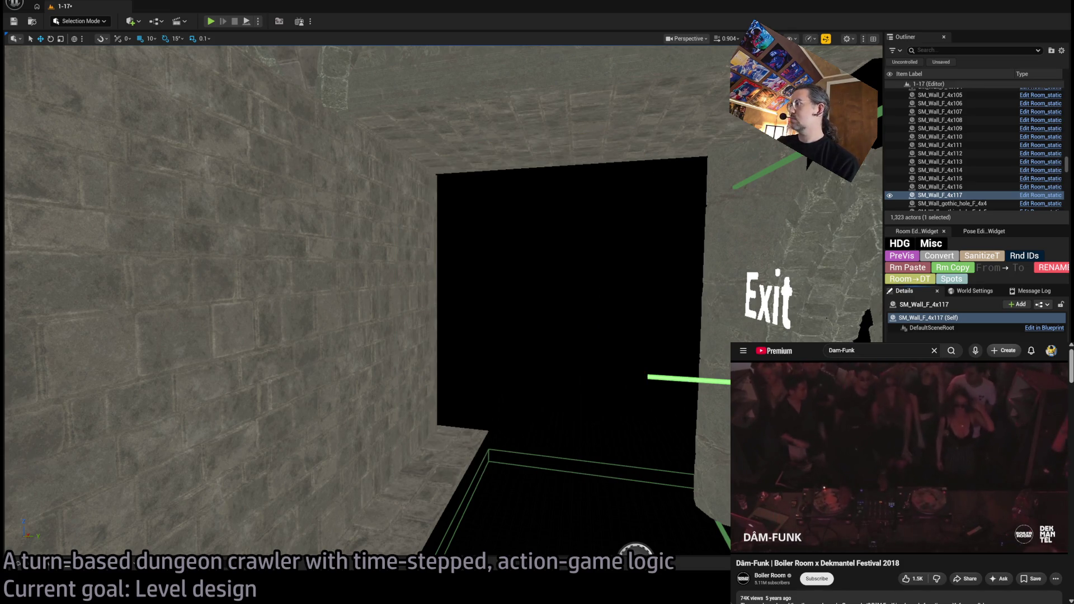
pyautogui.press('f')
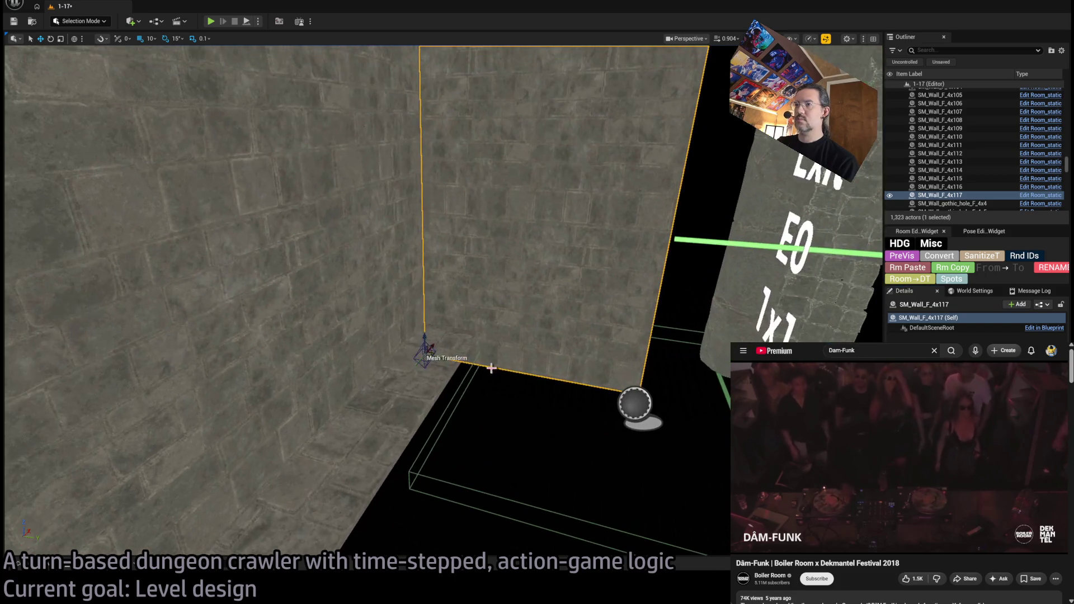
pyautogui.moveTo(432, 347)
pyautogui.mouseDown()
pyautogui.moveTo(481, 294)
pyautogui.moveTo(473, 309)
pyautogui.mouseUp()
pyautogui.press('f')
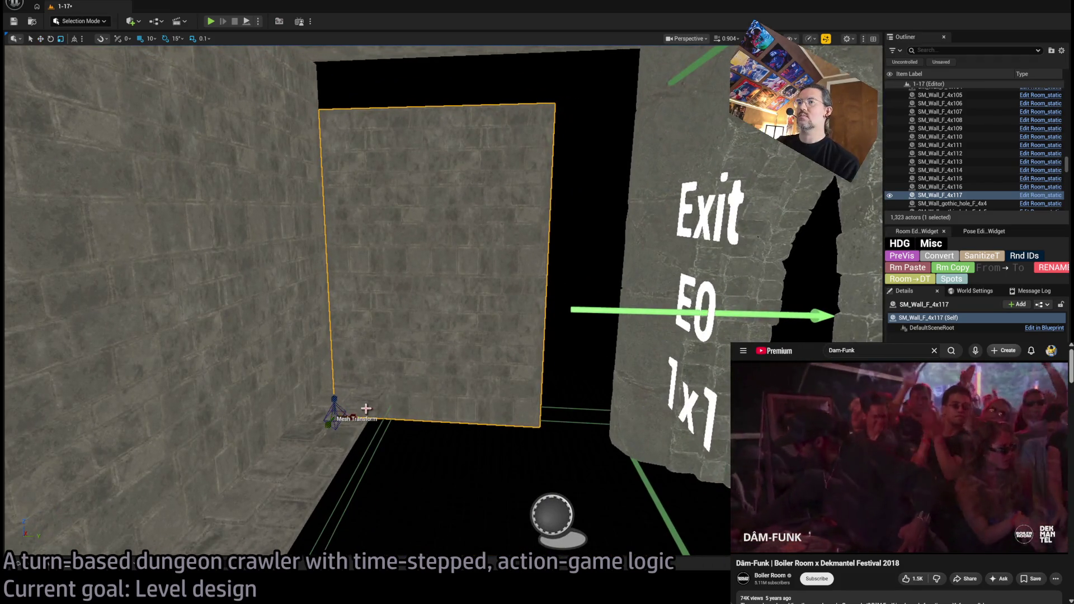
pyautogui.moveTo(354, 417); pyautogui.dragTo(391, 417)
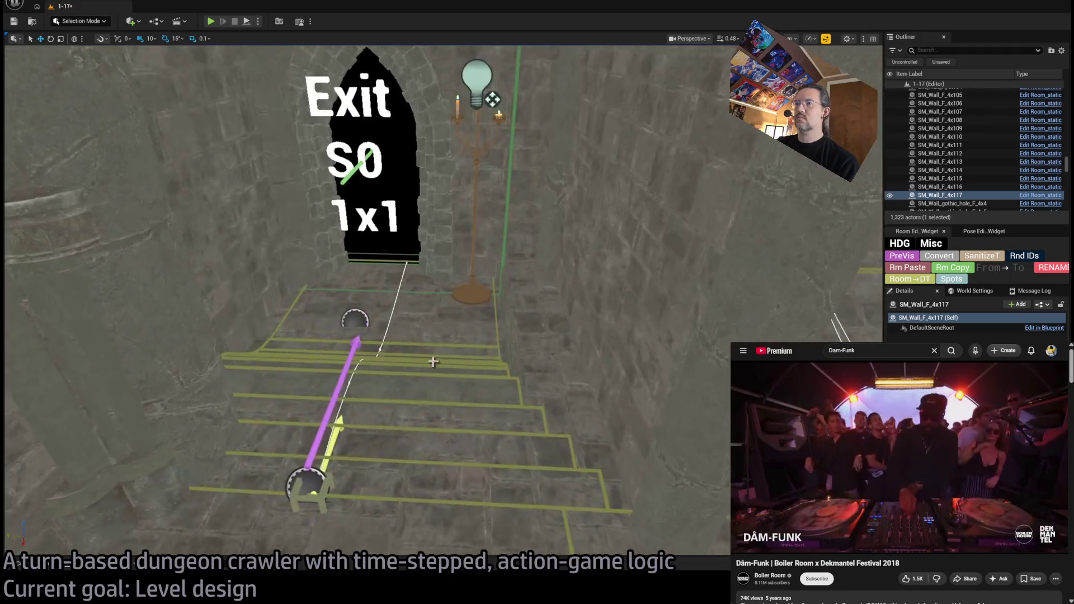
# - Duplicate the stair and floor pieces turned 180° and move the copies up and left
pyautogui.click(434, 384)
pyautogui.keyDown('ctrl'); pyautogui.click(301, 380); pyautogui.keyUp('ctrl')
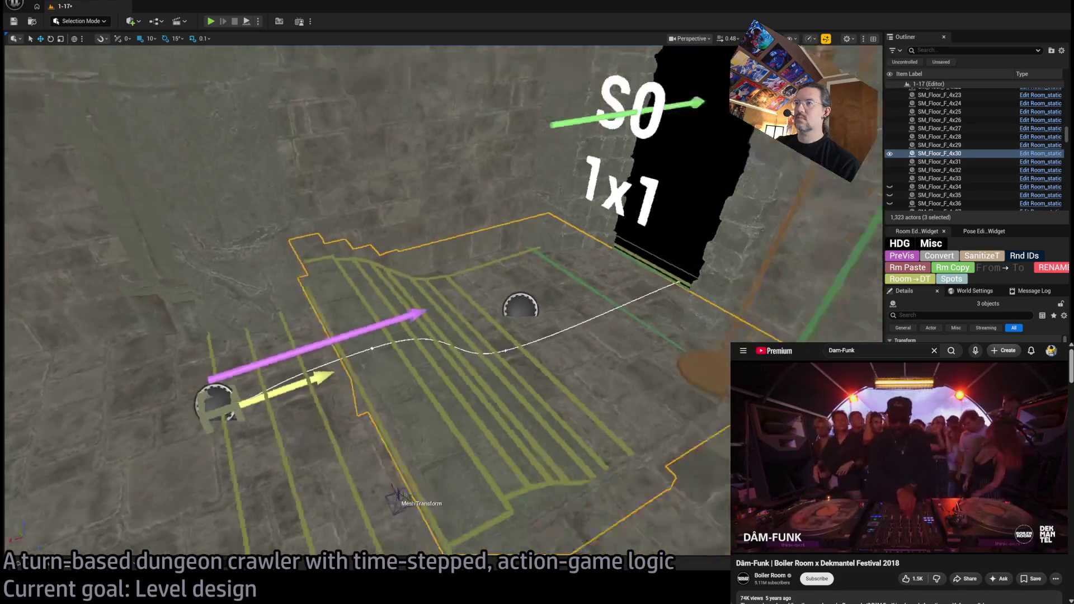
pyautogui.press('r')
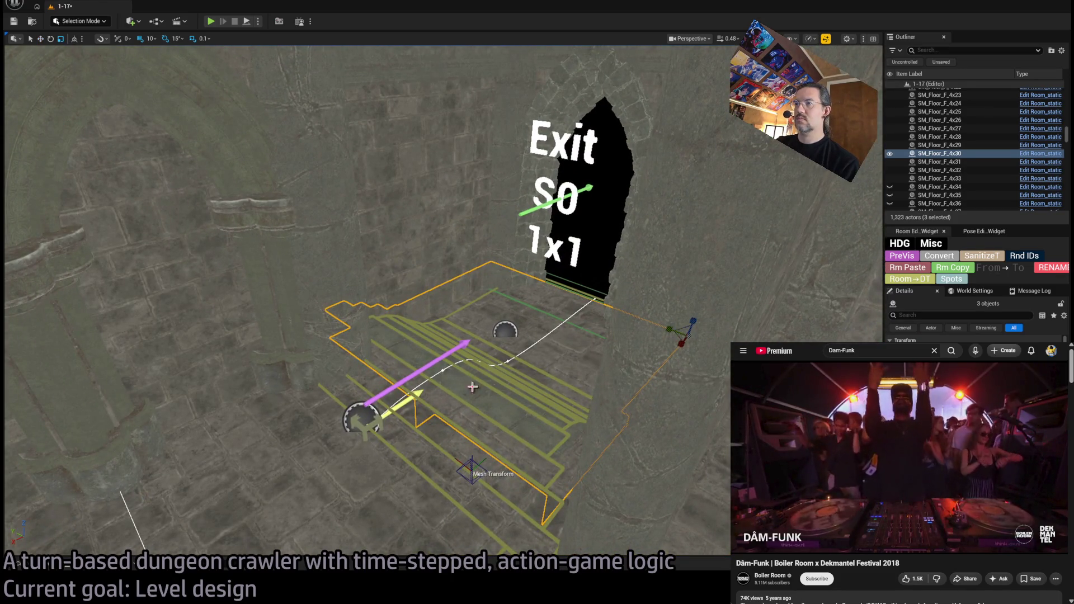
pyautogui.moveTo(702, 354); pyautogui.dragTo(680, 375)
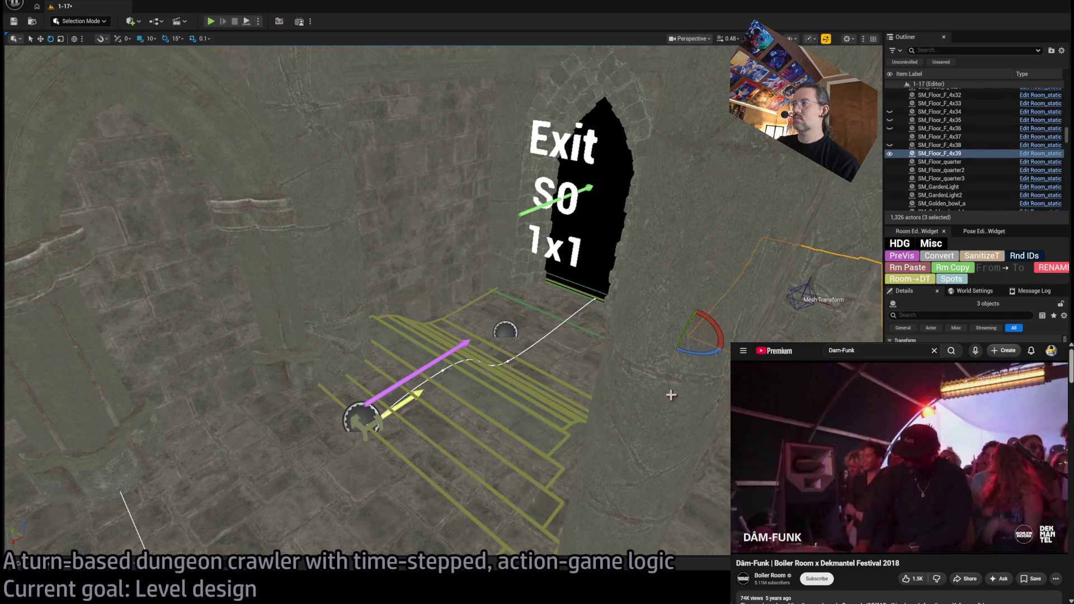
pyautogui.press('f')
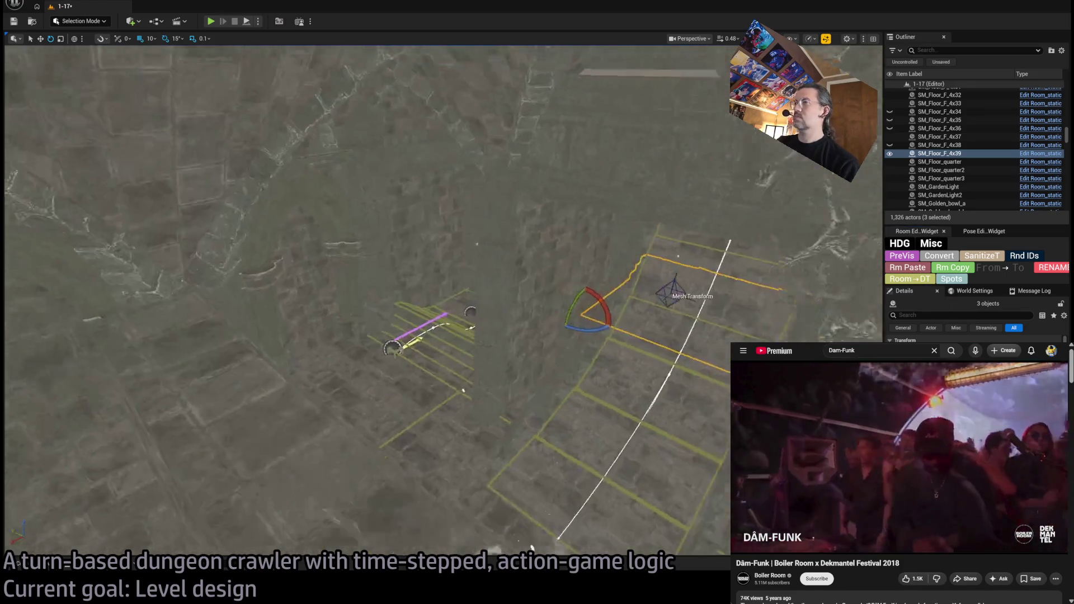
pyautogui.press('w')
pyautogui.moveTo(557, 309)
pyautogui.mouseDown()
pyautogui.moveTo(447, 273)
pyautogui.moveTo(469, 280)
pyautogui.mouseUp()
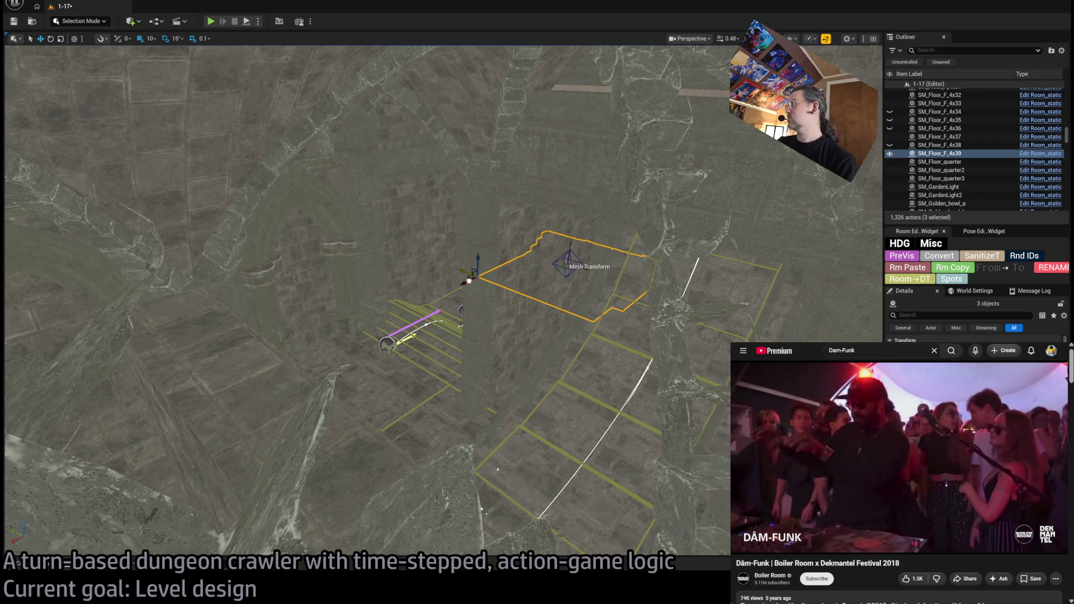
pyautogui.press('f')
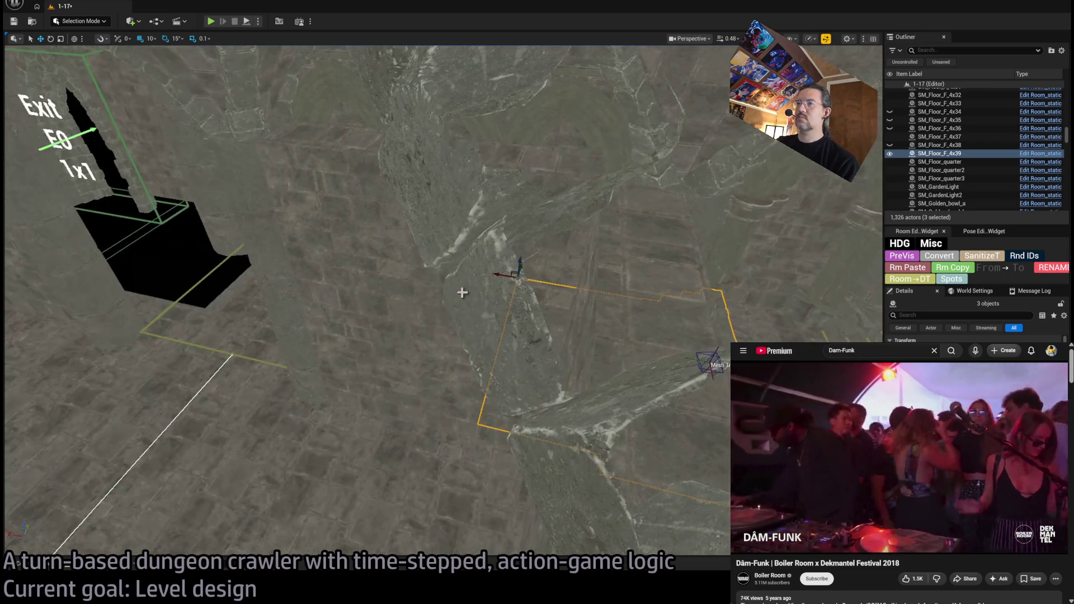
# - Snap the floor copies against the Exit E0 piece and slide them sideways into place
pyautogui.moveTo(487, 268)
pyautogui.mouseDown()
pyautogui.moveTo(136, 221)
pyautogui.moveTo(153, 231)
pyautogui.mouseUp()
pyautogui.scroll(6, 153, 231)
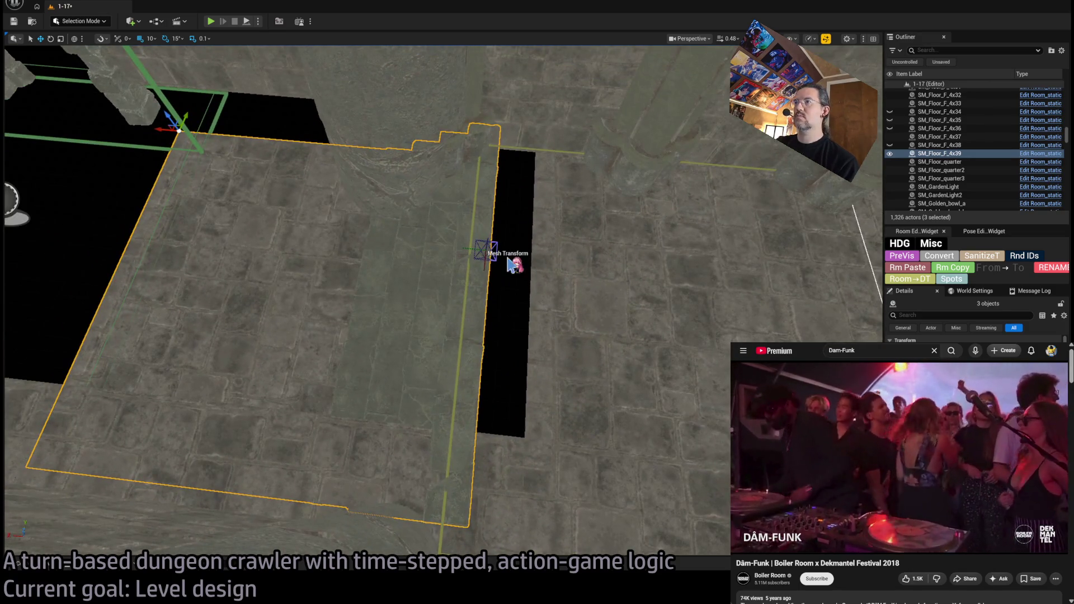
pyautogui.scroll(2, 509, 260)
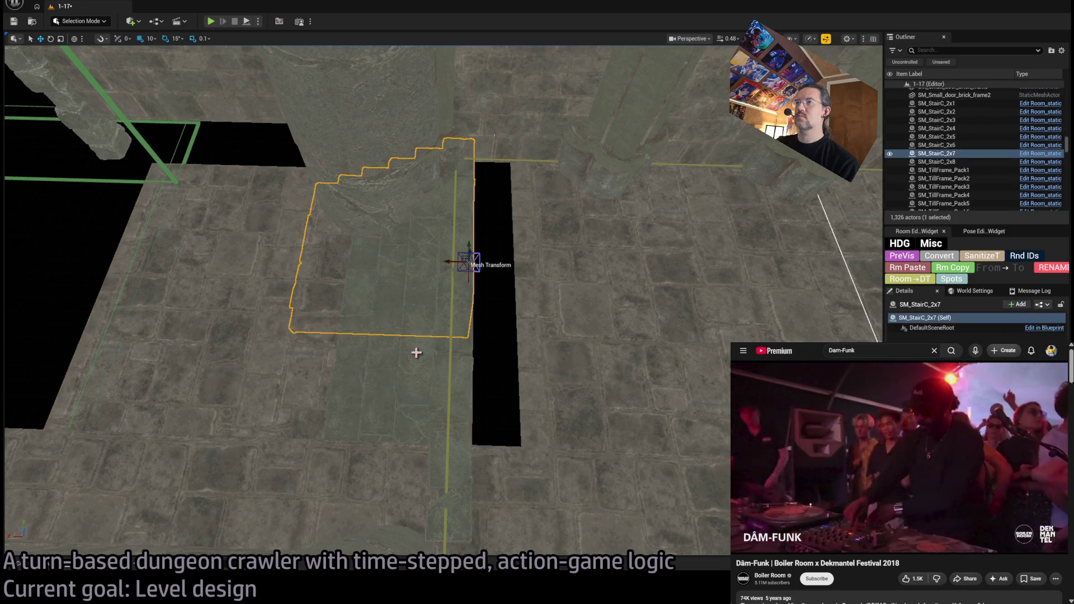
pyautogui.scroll(2, 447, 280)
pyautogui.scroll(-2, 247, 183)
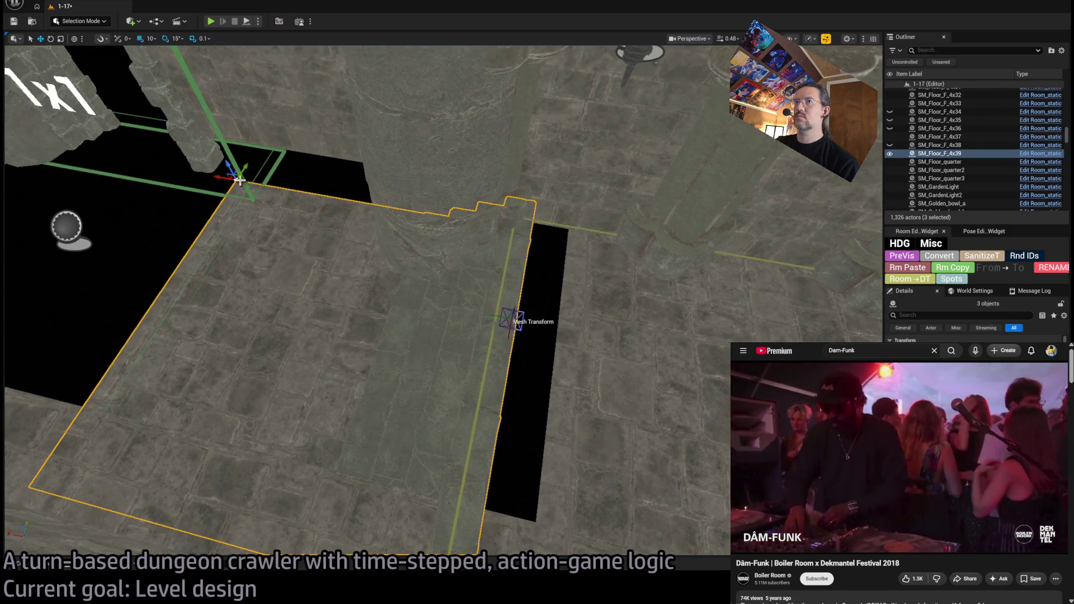
pyautogui.scroll(-1, 246, 183)
pyautogui.moveTo(247, 182); pyautogui.dragTo(339, 285)
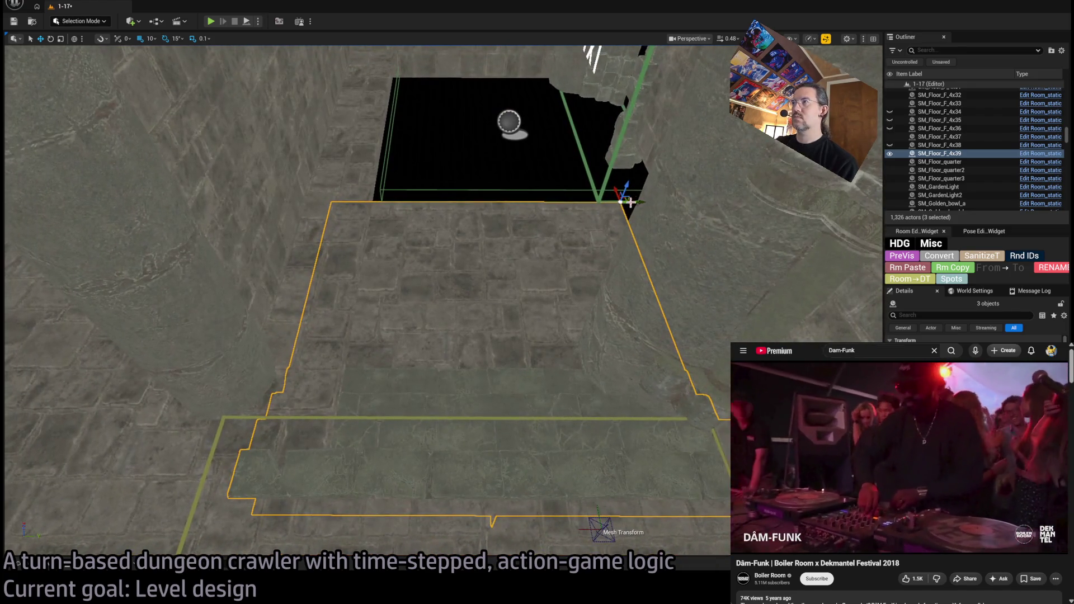
pyautogui.moveTo(638, 201); pyautogui.dragTo(695, 208)
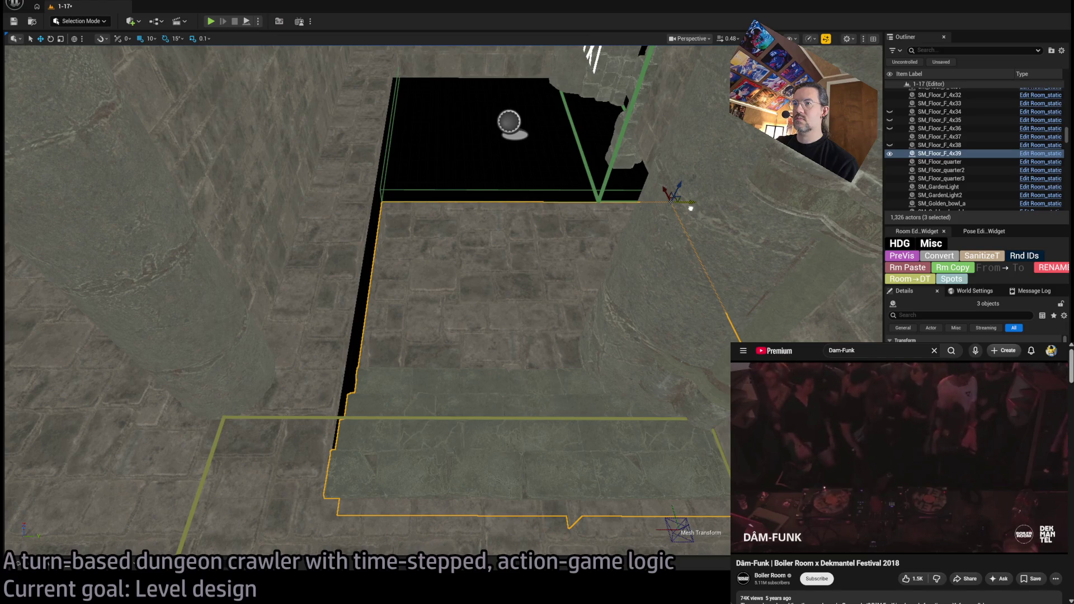
# - Duplicate floor tile SM_Floor_F_4x39 into the Exit E0 gap as SM_Floor_F_4x40, then select the adjacent wall
pyautogui.press('f')
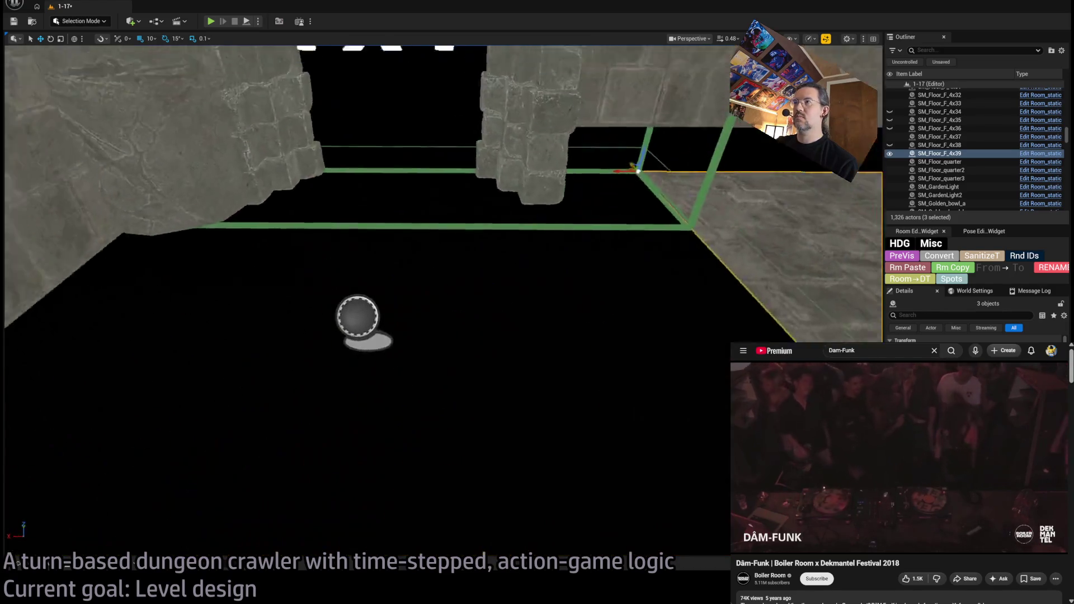
pyautogui.click(639, 232)
pyautogui.press('f')
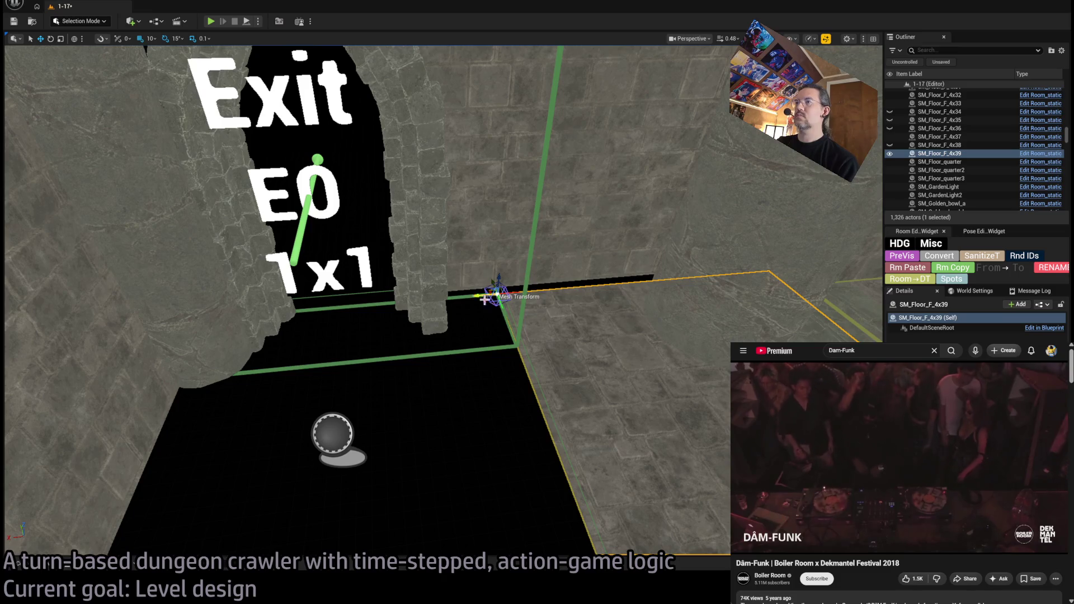
pyautogui.moveTo(481, 296)
pyautogui.mouseDown()
pyautogui.moveTo(115, 335)
pyautogui.moveTo(173, 331)
pyautogui.moveTo(140, 335)
pyautogui.moveTo(168, 364)
pyautogui.moveTo(178, 347)
pyautogui.moveTo(184, 358)
pyautogui.moveTo(499, 302)
pyautogui.mouseUp()
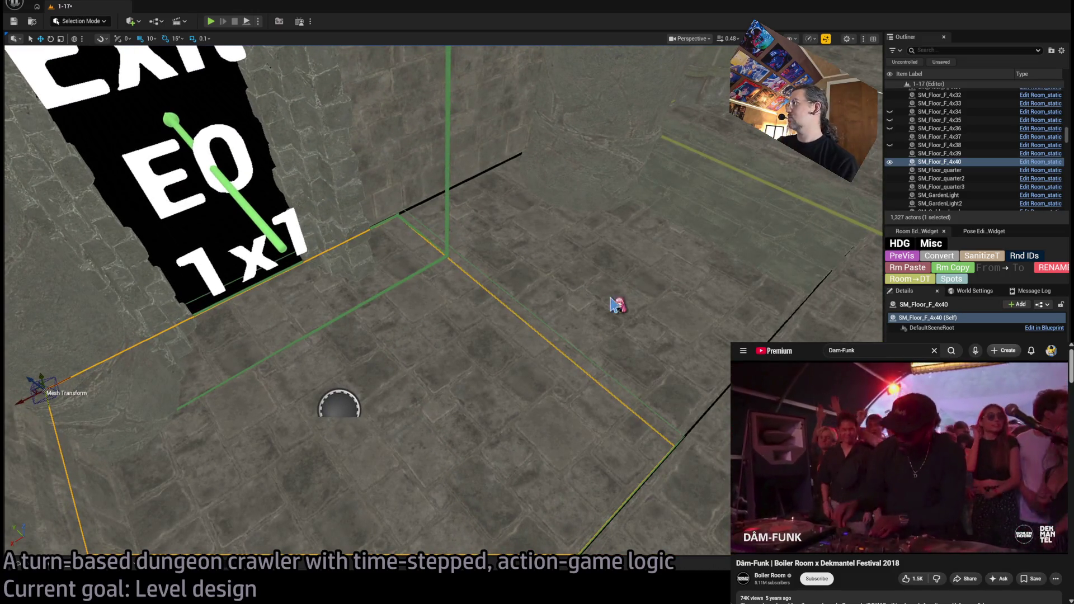
pyautogui.keyDown('ctrl'); pyautogui.click(616, 305); pyautogui.keyUp('ctrl')
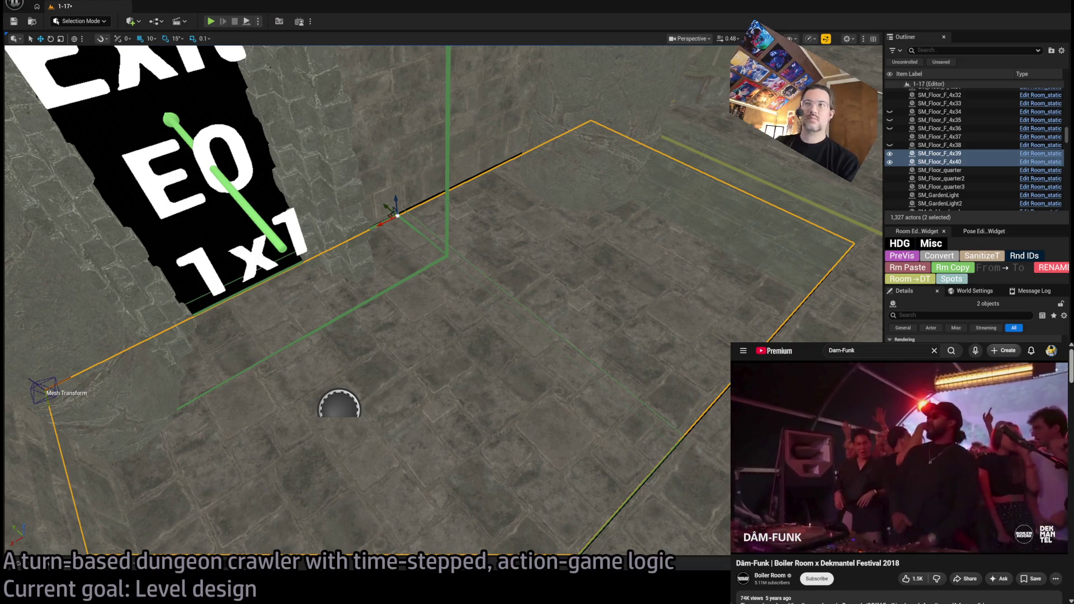
pyautogui.moveTo(647, 303); pyautogui.dragTo(699, 86)
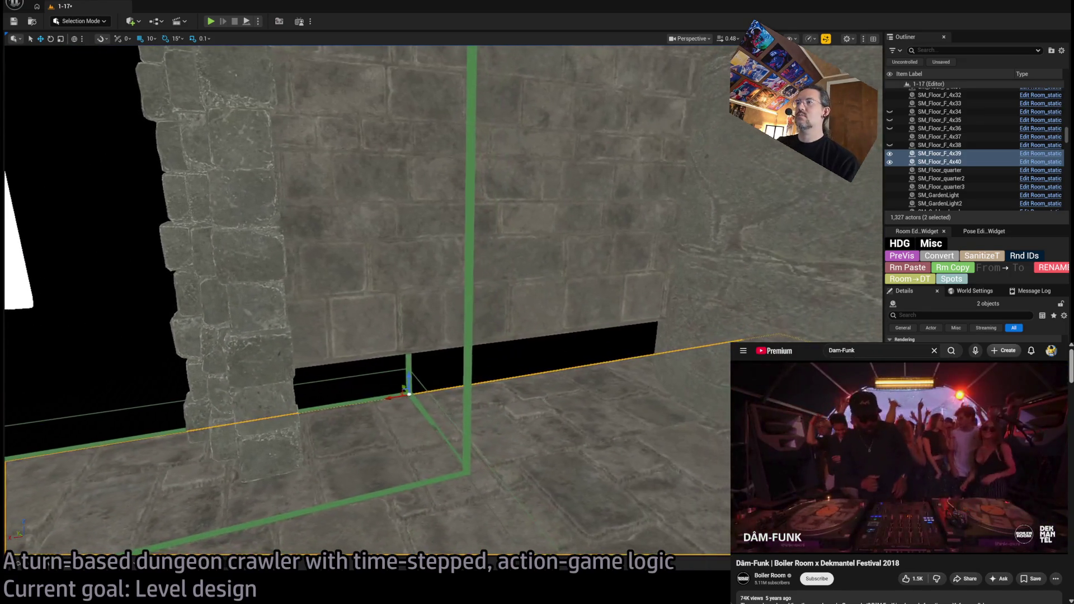
pyautogui.click(362, 420)
pyautogui.press('f')
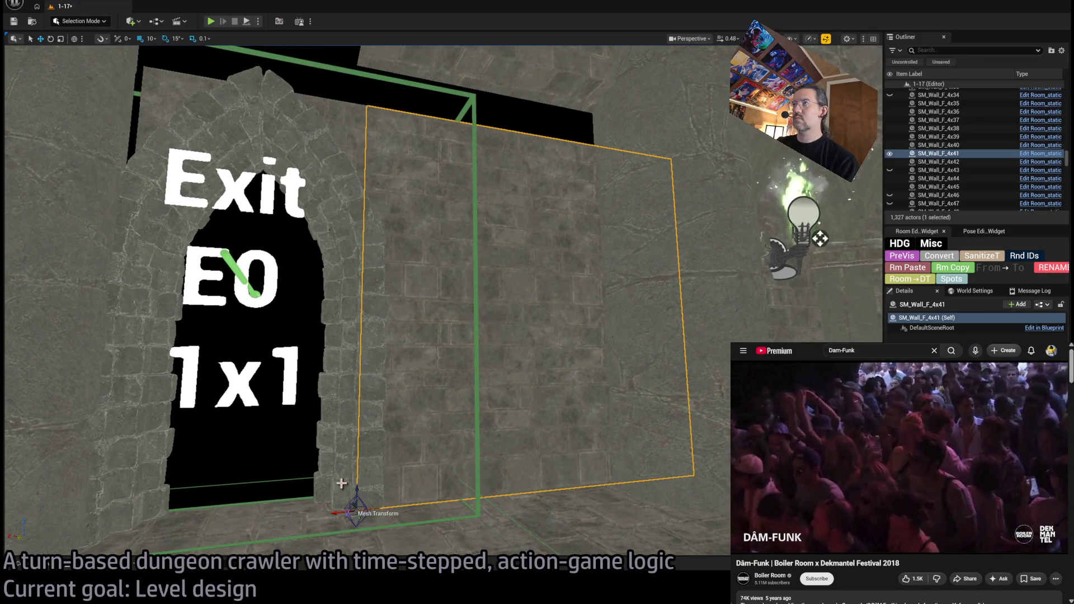
# - Inspect the pieces around Exit E0 and select the horizontal slab above the arch
pyautogui.scroll(-5, 373, 456)
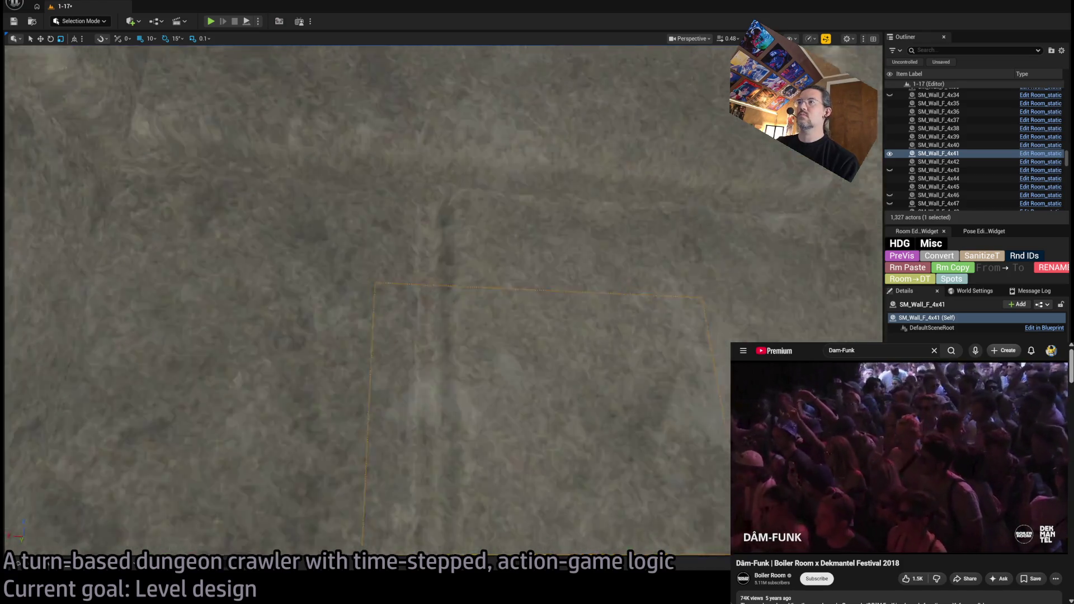
pyautogui.moveTo(373, 456)
pyautogui.mouseDown()
pyautogui.moveTo(373, 481)
pyautogui.moveTo(386, 484)
pyautogui.moveTo(386, 470)
pyautogui.moveTo(425, 441)
pyautogui.moveTo(414, 414)
pyautogui.moveTo(511, 330)
pyautogui.mouseUp()
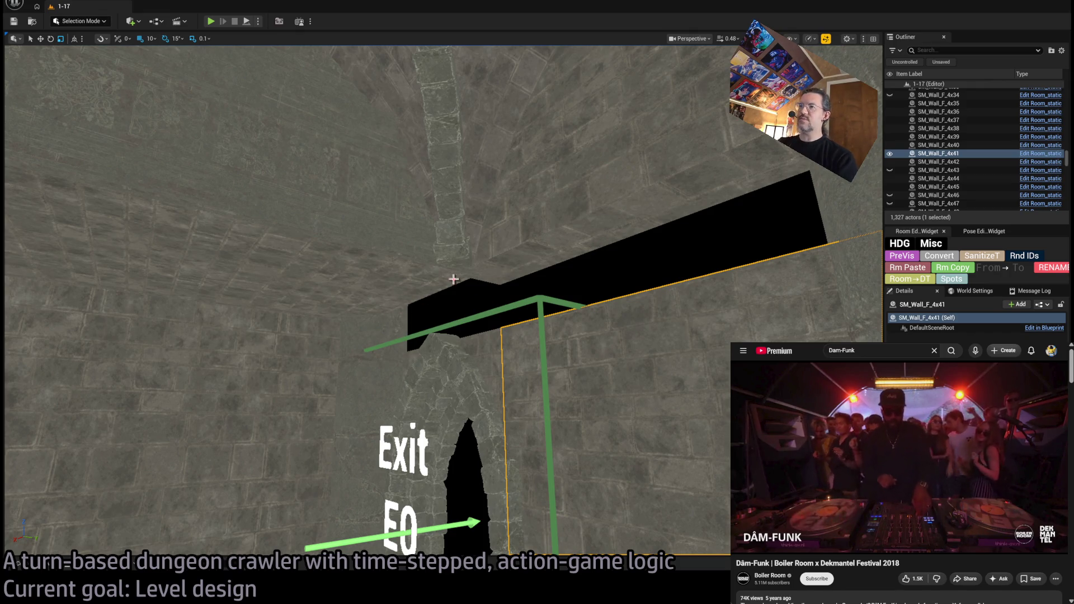
pyautogui.click(398, 298)
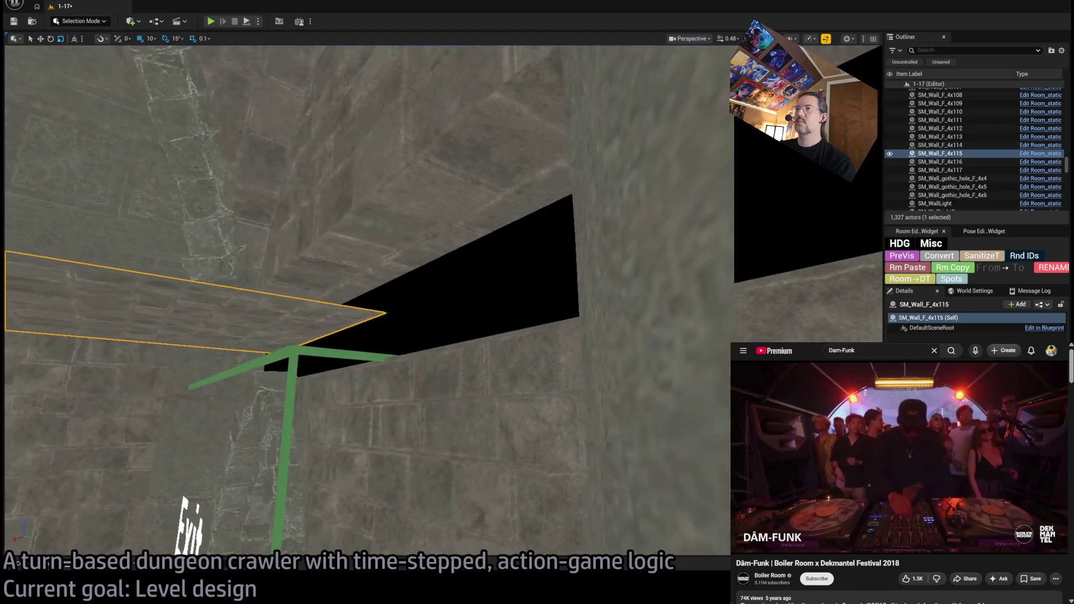
pyautogui.click(576, 373)
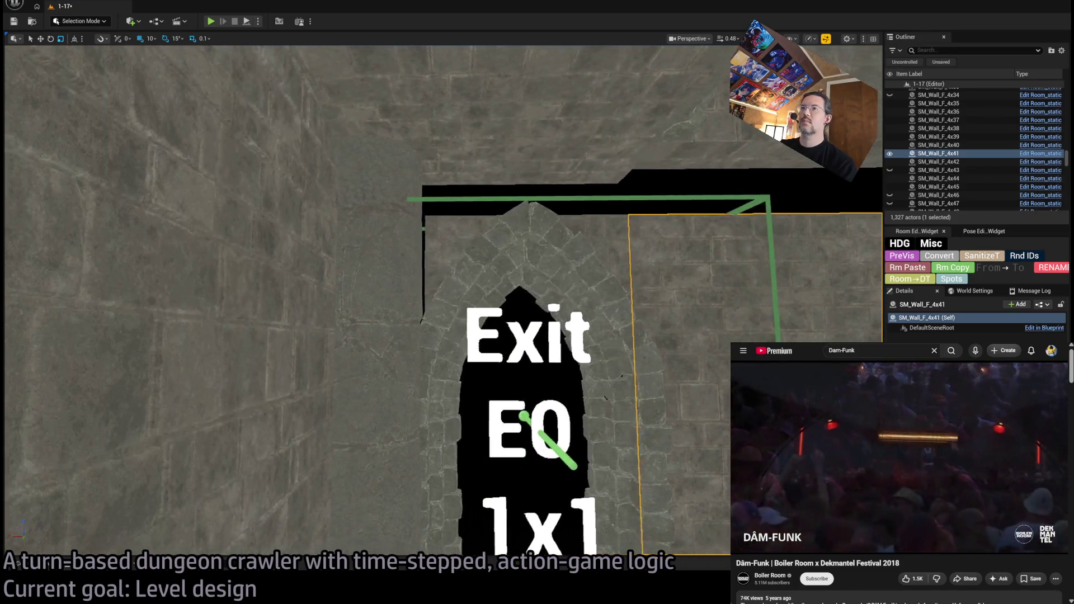
pyautogui.click(369, 280)
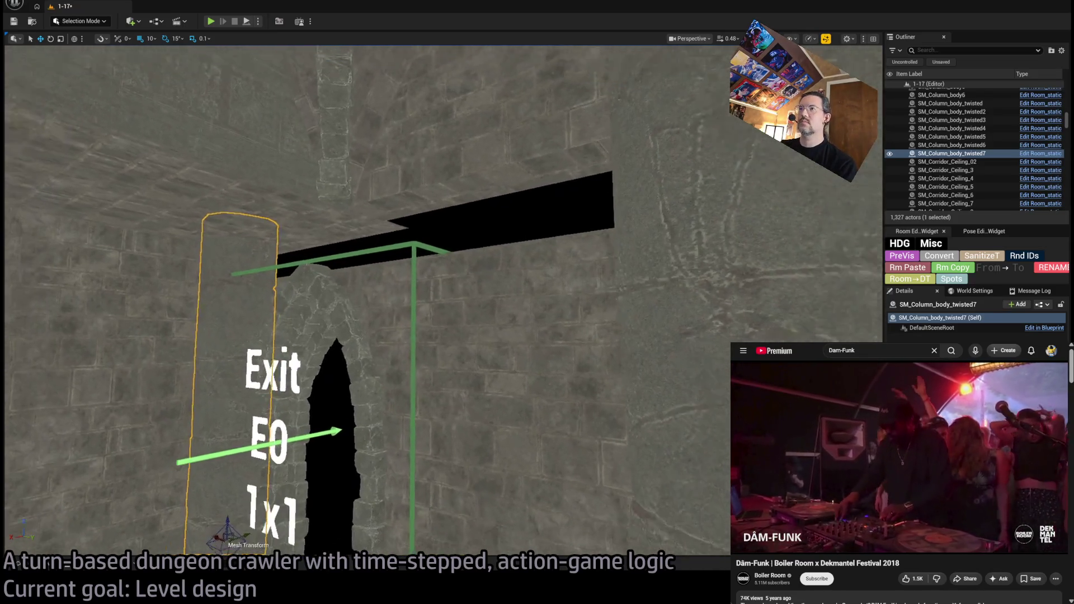
pyautogui.click(496, 283)
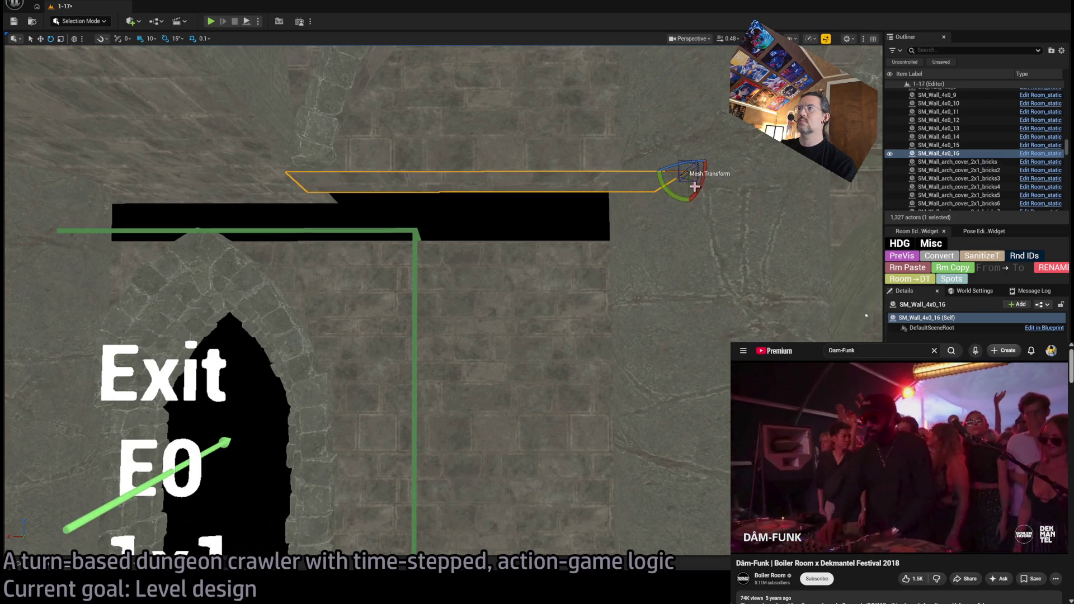
# - Duplicate the slab tilted 45° as SM_Wall_4x0_17 and switch to moving it
pyautogui.moveTo(695, 186)
pyautogui.mouseDown()
pyautogui.moveTo(685, 162)
pyautogui.moveTo(702, 203)
pyautogui.moveTo(659, 173)
pyautogui.moveTo(447, 174)
pyautogui.moveTo(492, 167)
pyautogui.moveTo(482, 168)
pyautogui.moveTo(499, 146)
pyautogui.moveTo(497, 180)
pyautogui.moveTo(494, 156)
pyautogui.moveTo(444, 240)
pyautogui.moveTo(480, 228)
pyautogui.moveTo(395, 240)
pyautogui.moveTo(417, 240)
pyautogui.moveTo(381, 257)
pyautogui.moveTo(595, 288)
pyautogui.mouseUp()
pyautogui.press('w')
pyautogui.scroll(5, 414, 241)
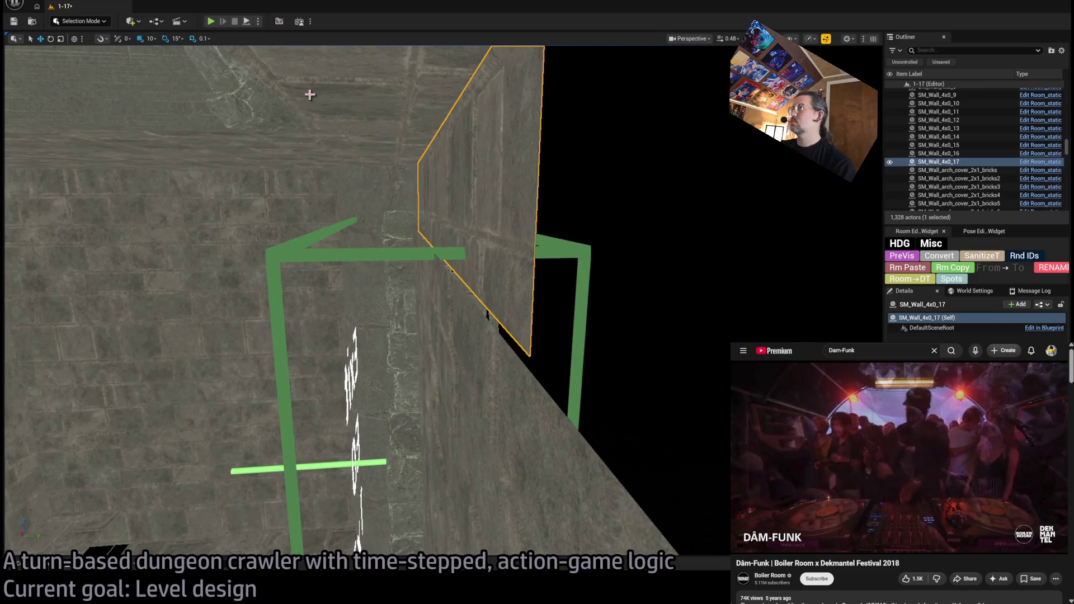
# - Hide the copied wall slab to inspect the floor gap behind it
pyautogui.click(476, 316)
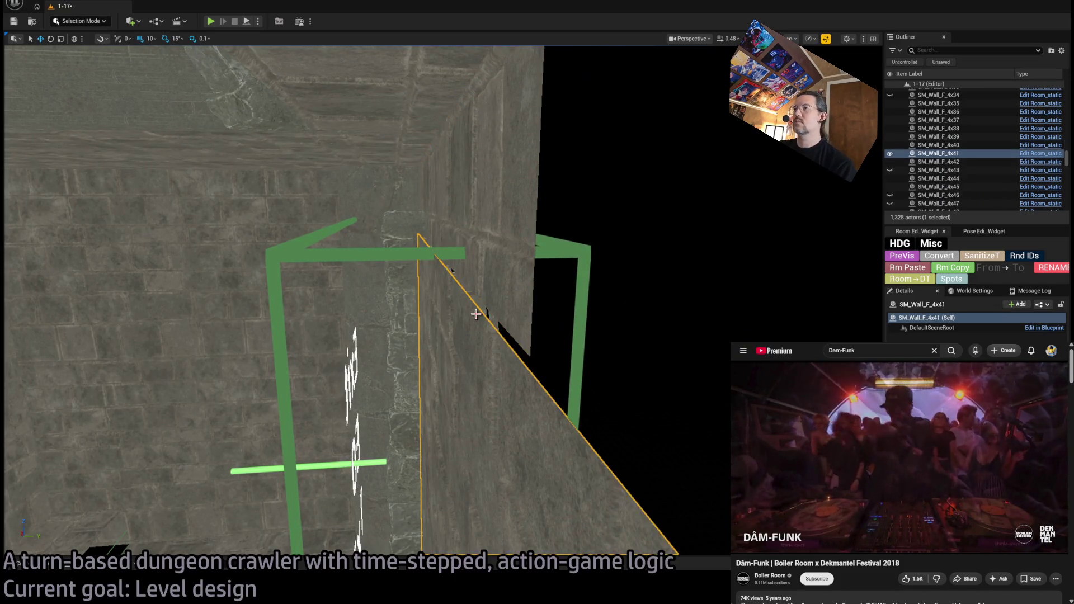
pyautogui.click(475, 305)
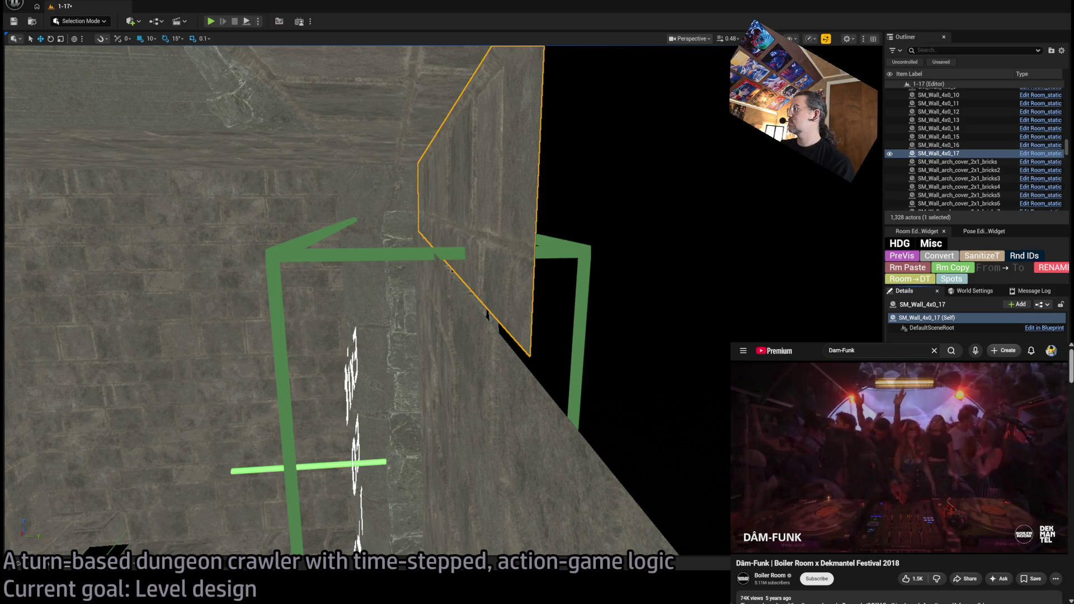
pyautogui.press('h')
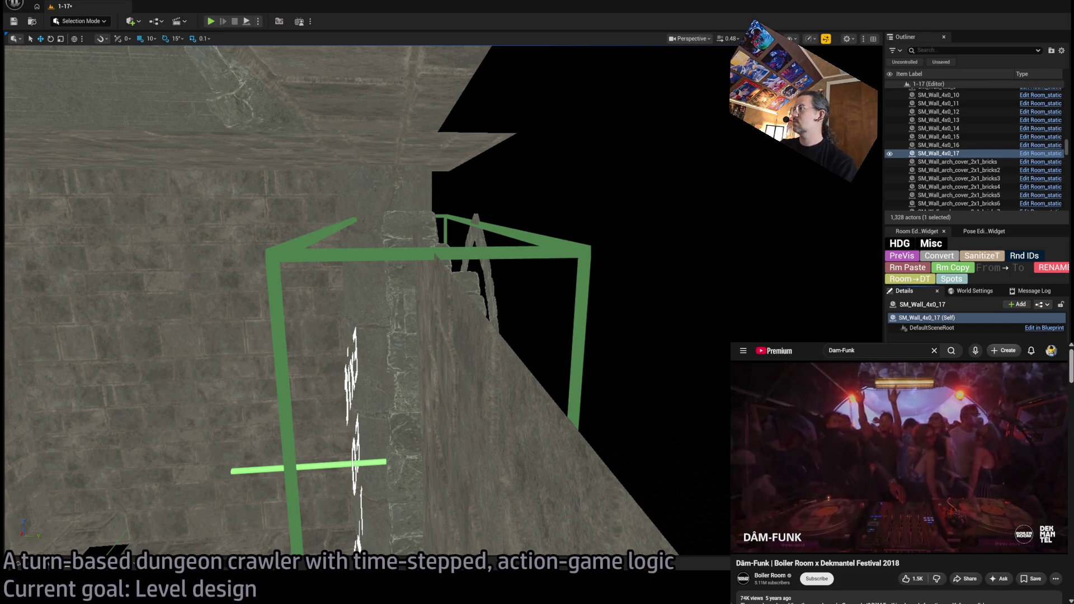
pyautogui.moveTo(358, 302); pyautogui.dragTo(358, 380)
pyautogui.moveTo(645, 193); pyautogui.dragTo(645, 193)
pyautogui.moveTo(566, 347); pyautogui.dragTo(566, 348)
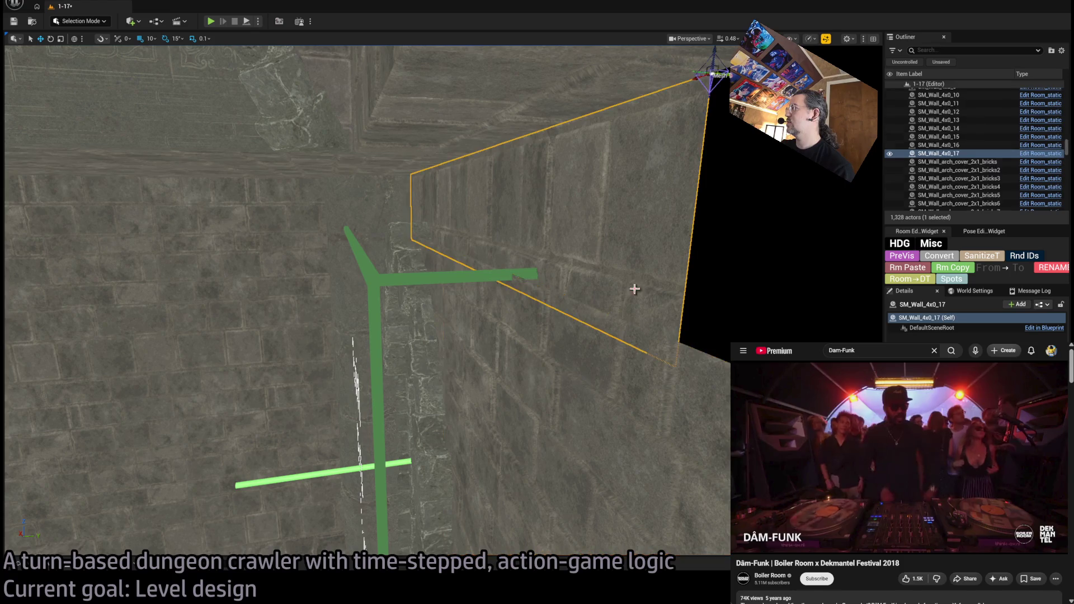
# - Reselect the copied slab and shift it slightly left over the gap
pyautogui.click(560, 420)
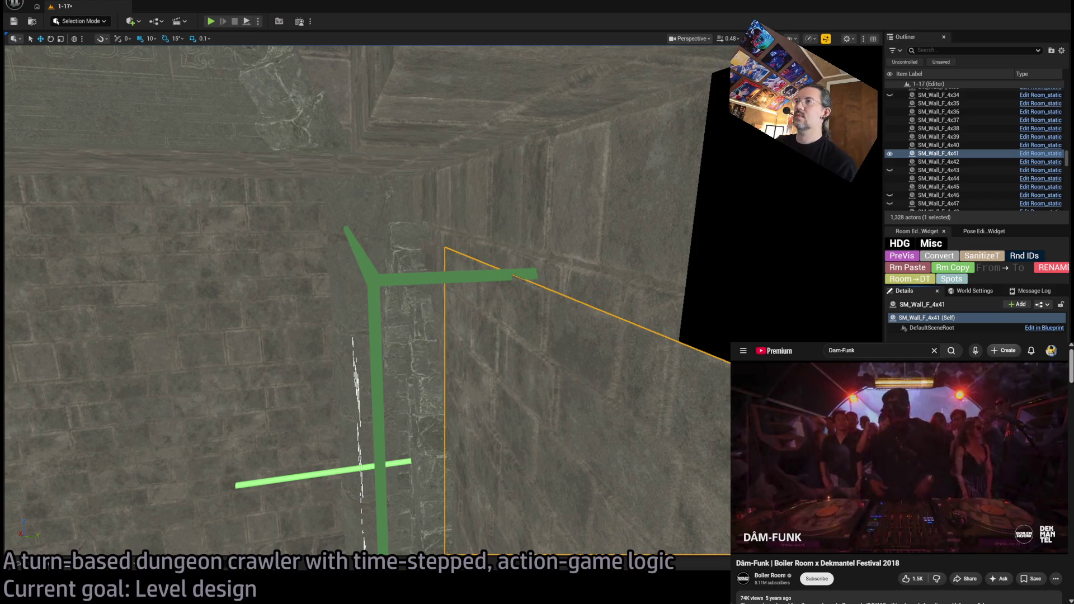
pyautogui.click(617, 233)
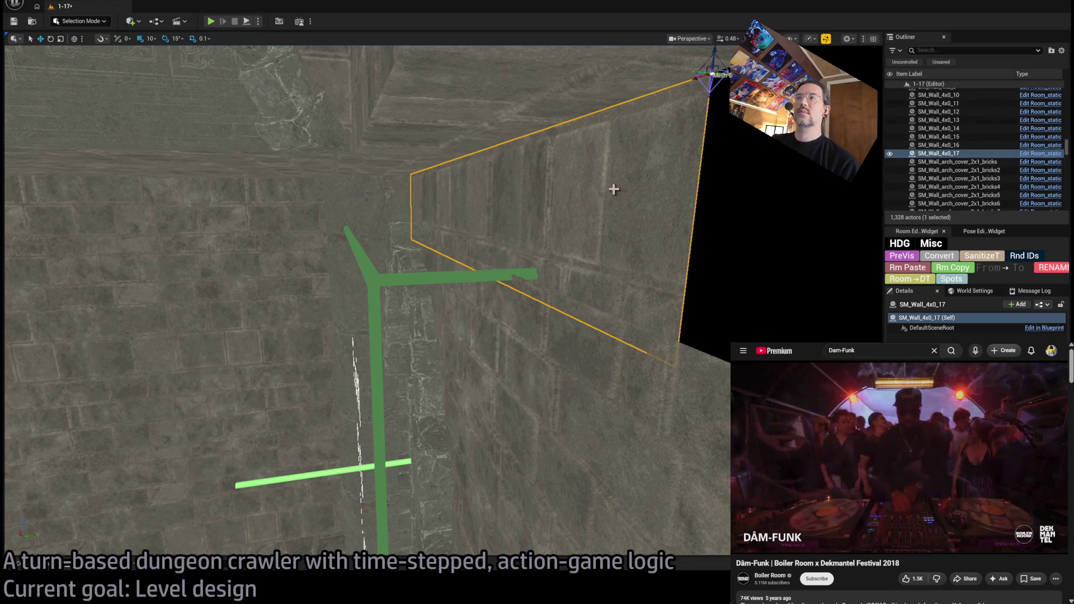
pyautogui.moveTo(707, 77)
pyautogui.mouseDown()
pyautogui.moveTo(582, 179)
pyautogui.moveTo(591, 183)
pyautogui.moveTo(576, 212)
pyautogui.moveTo(593, 235)
pyautogui.moveTo(673, 255)
pyautogui.moveTo(602, 252)
pyautogui.moveTo(813, 263)
pyautogui.mouseUp()
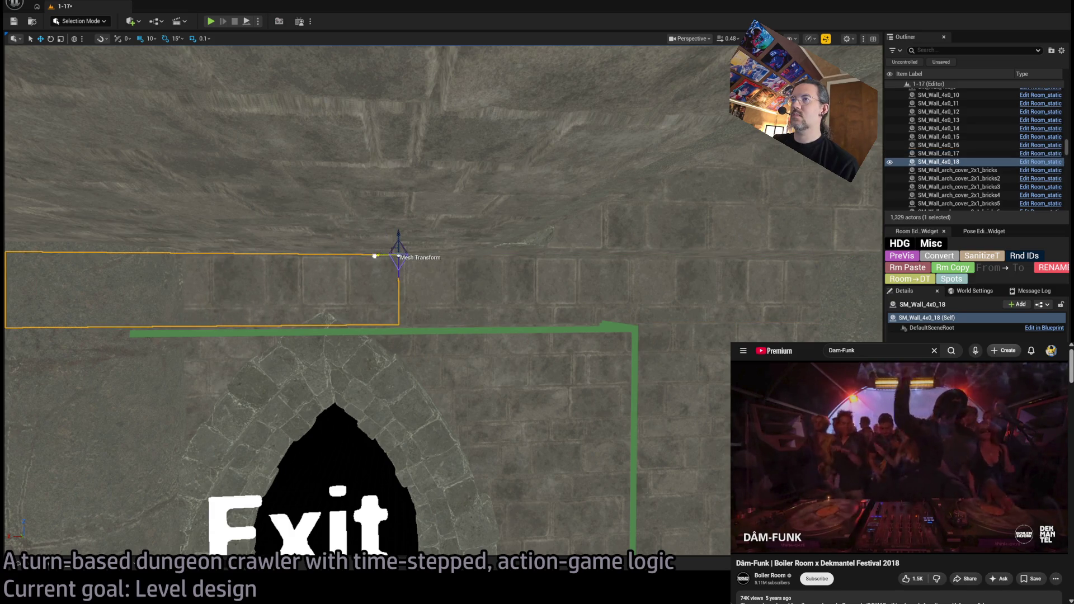
# - Copy the slab above Exit E0 rotated 180° and inspect the new piece up close
pyautogui.moveTo(377, 251); pyautogui.dragTo(377, 251)
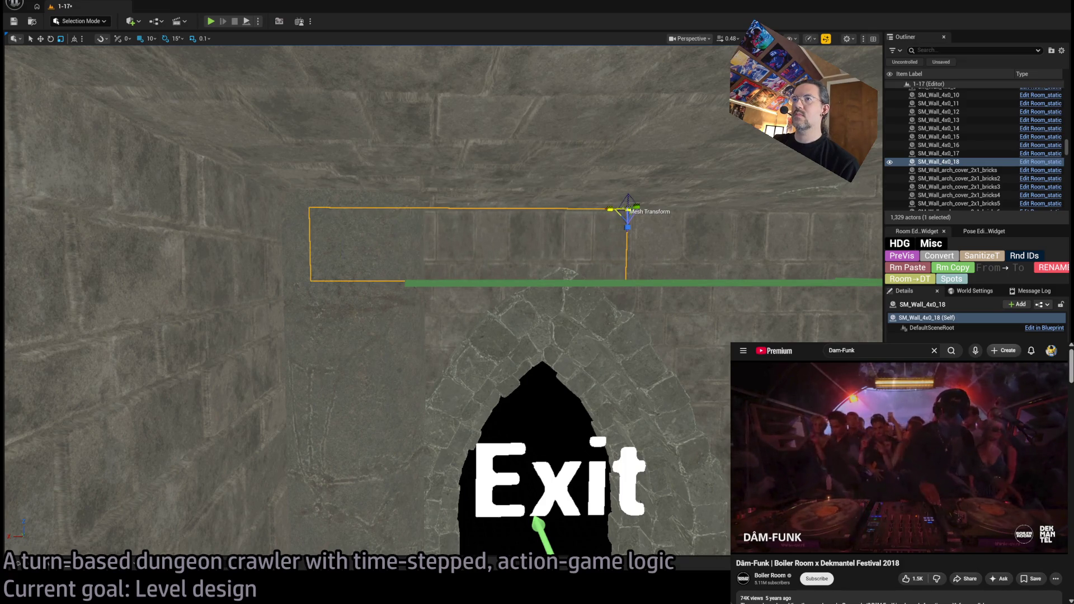
pyautogui.moveTo(376, 252); pyautogui.dragTo(376, 252)
pyautogui.moveTo(587, 66); pyautogui.dragTo(621, 62)
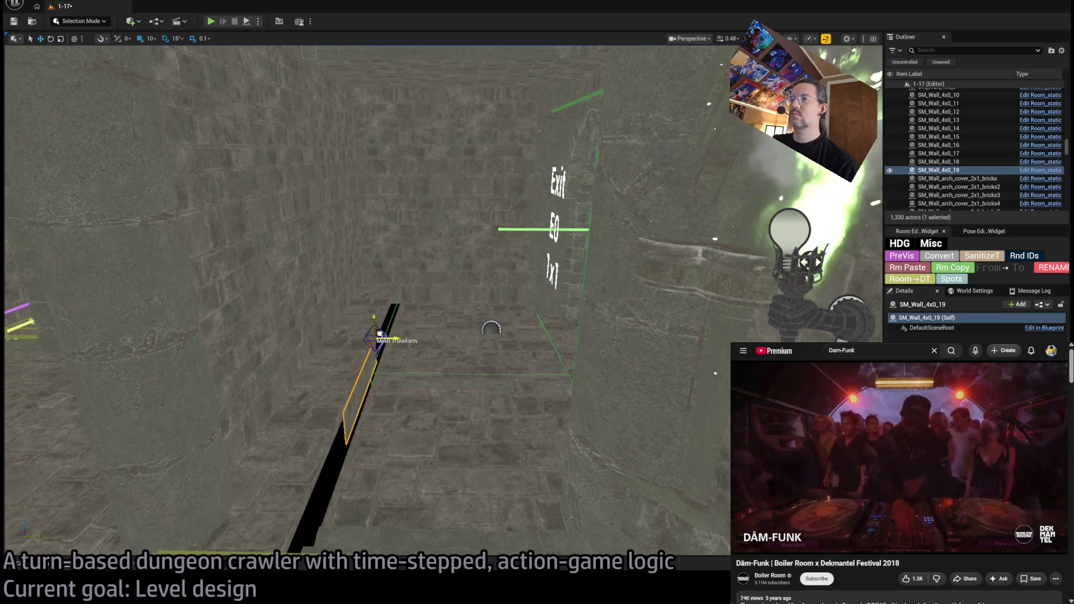
pyautogui.moveTo(495, 281); pyautogui.dragTo(495, 282)
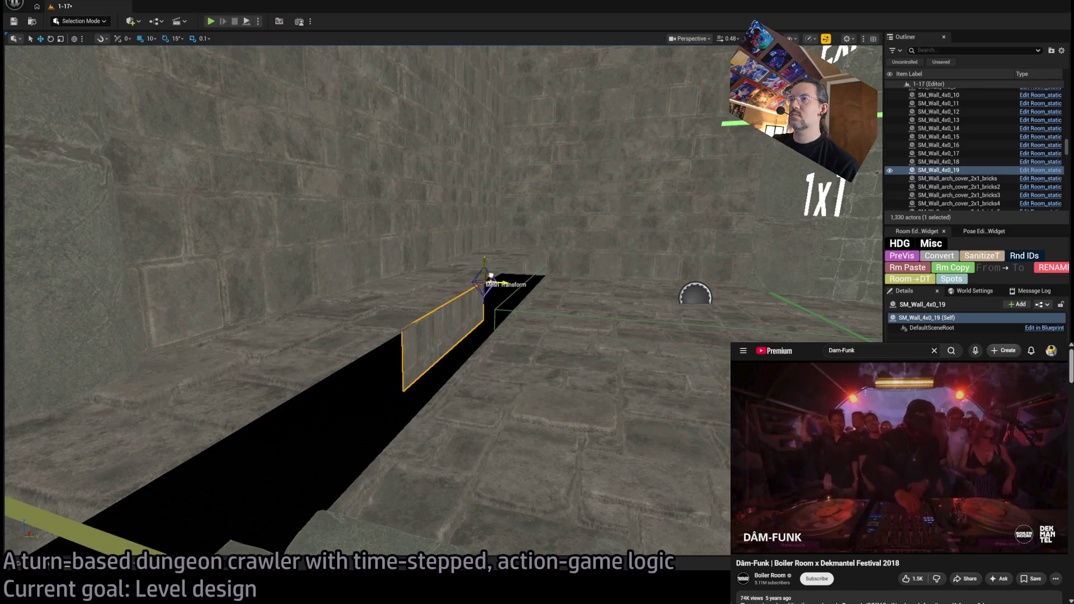
pyautogui.moveTo(520, 309); pyautogui.dragTo(520, 309)
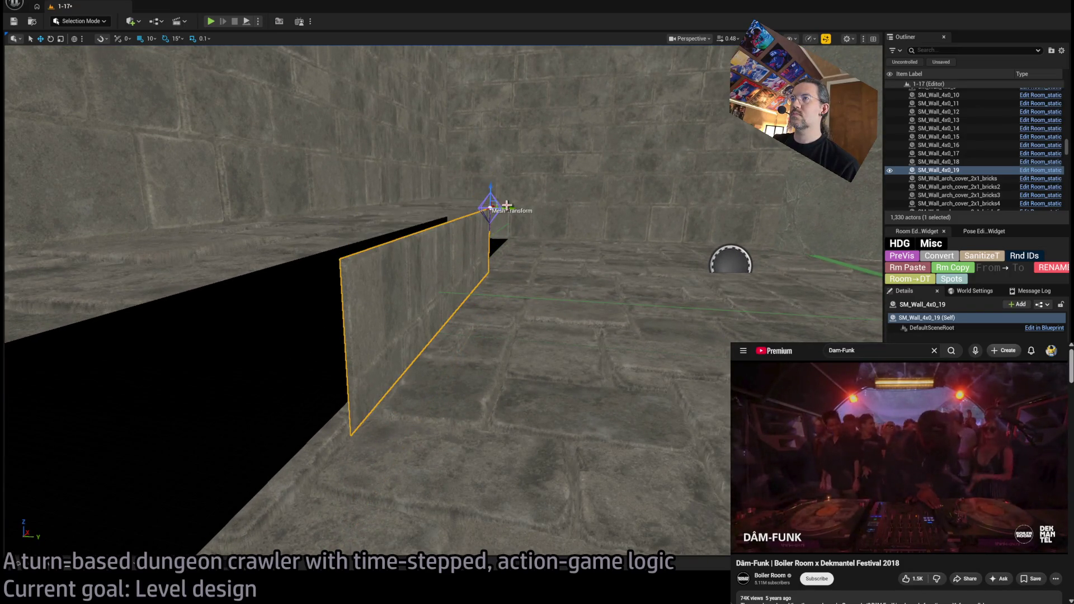
pyautogui.moveTo(489, 208); pyautogui.dragTo(490, 208)
pyautogui.moveTo(552, 224); pyautogui.dragTo(551, 223)
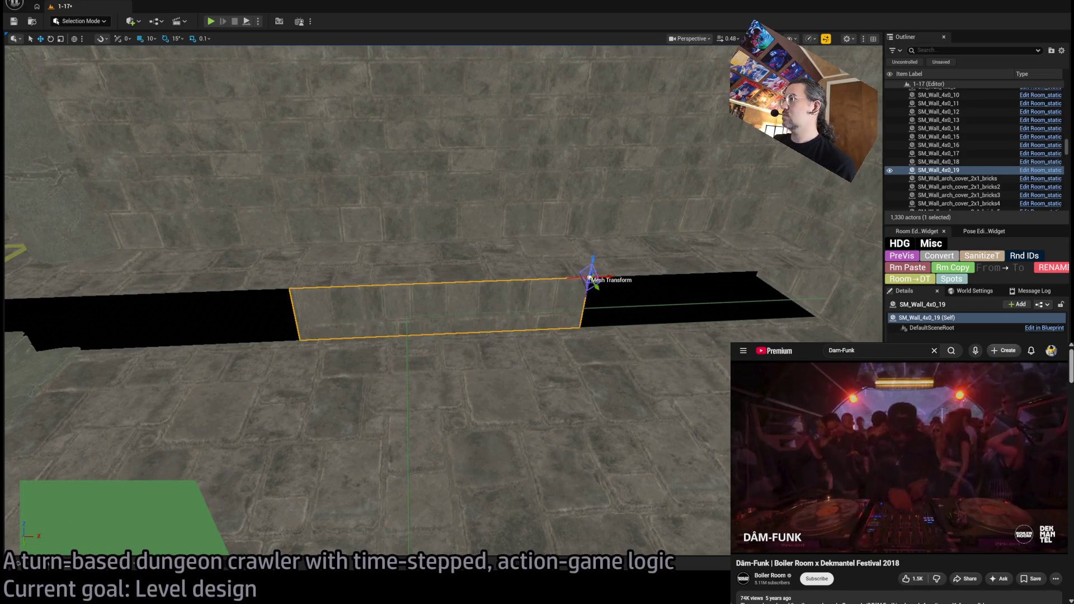
pyautogui.moveTo(684, 327)
pyautogui.mouseDown()
pyautogui.moveTo(526, 324)
pyautogui.moveTo(861, 313)
pyautogui.moveTo(690, 314)
pyautogui.mouseUp()
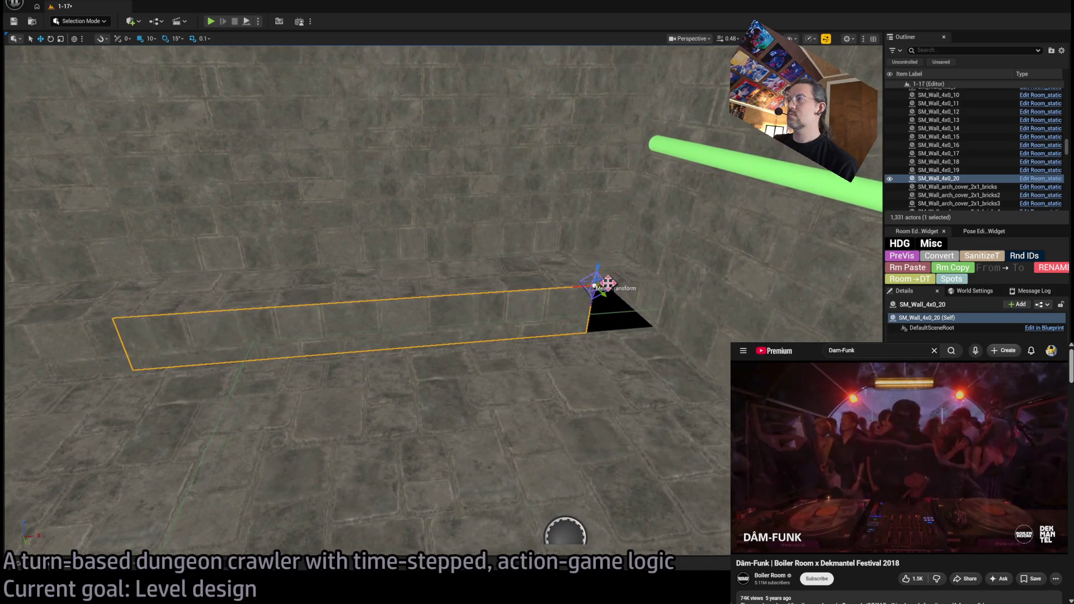
# - Place another slab copy, SM_Wall_4x0_20, further along and slide it left to close the gap
pyautogui.moveTo(608, 282)
pyautogui.mouseDown()
pyautogui.moveTo(779, 275)
pyautogui.moveTo(731, 269)
pyautogui.mouseUp()
pyautogui.press('f')
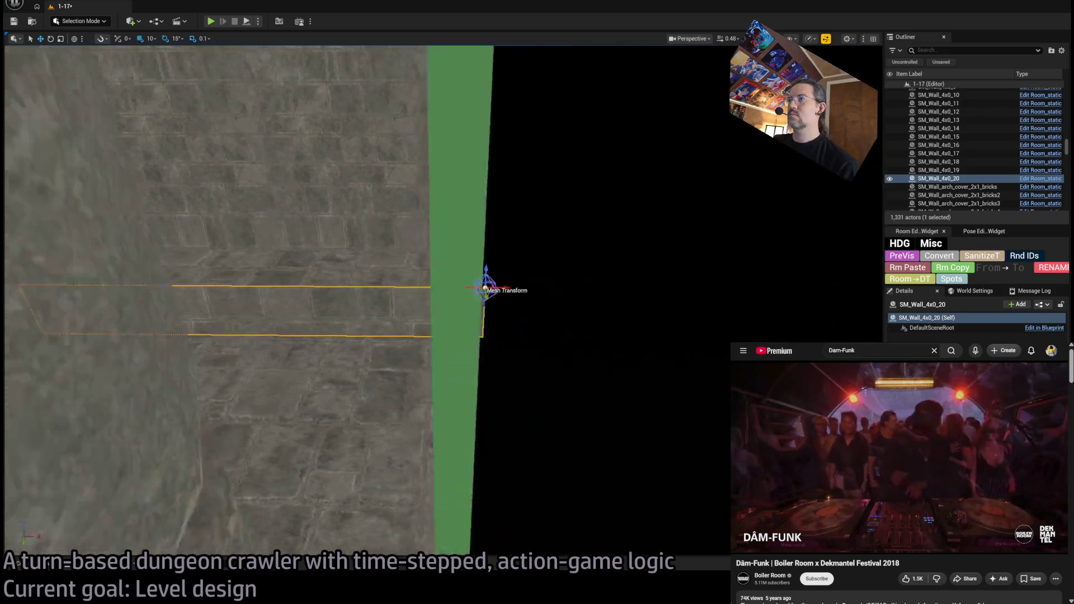
pyautogui.scroll(-10, 482, 541)
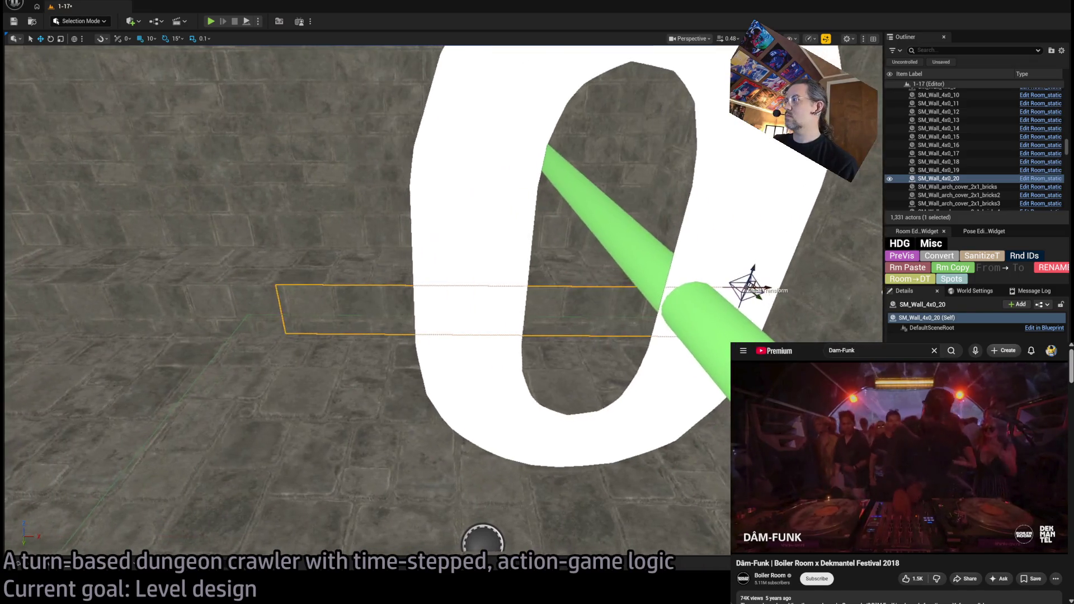
pyautogui.scroll(-8, 482, 541)
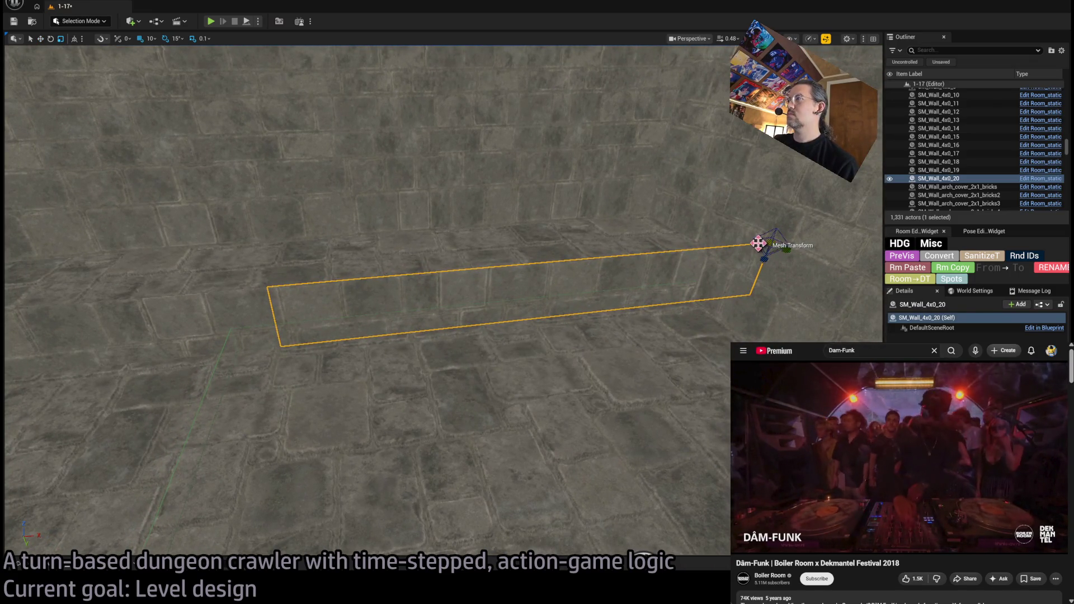
pyautogui.moveTo(789, 239)
pyautogui.mouseDown()
pyautogui.moveTo(696, 255)
pyautogui.moveTo(737, 250)
pyautogui.mouseUp()
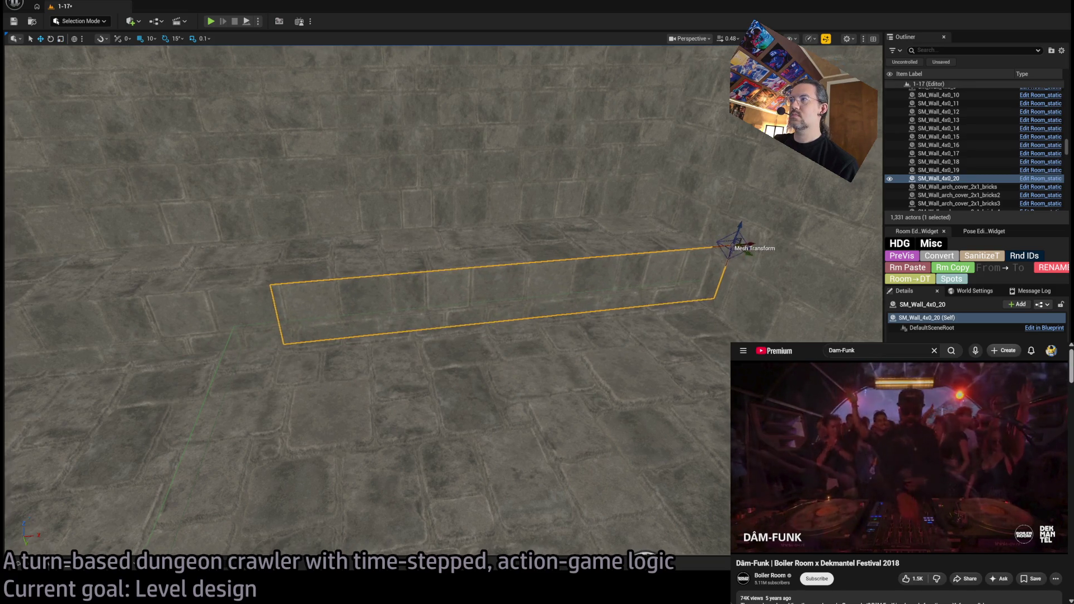
pyautogui.press('f')
pyautogui.moveTo(391, 280)
pyautogui.mouseDown()
pyautogui.moveTo(149, 491)
pyautogui.moveTo(463, 364)
pyautogui.moveTo(603, 342)
pyautogui.moveTo(735, 261)
pyautogui.mouseUp()
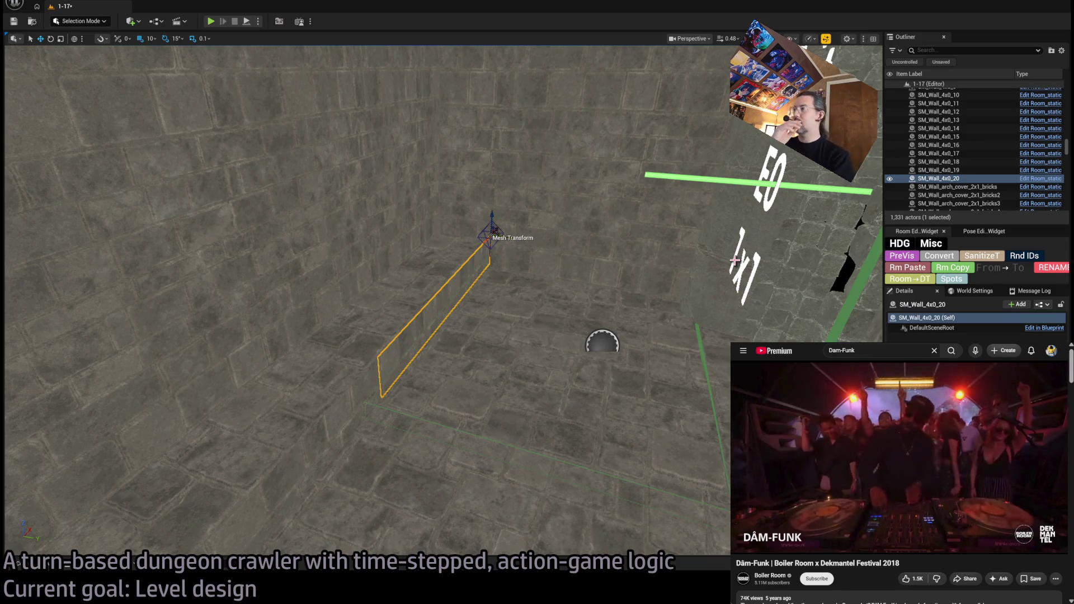
pyautogui.moveTo(792, 280)
pyautogui.mouseDown()
pyautogui.moveTo(758, 213)
pyautogui.moveTo(706, 267)
pyautogui.mouseUp()
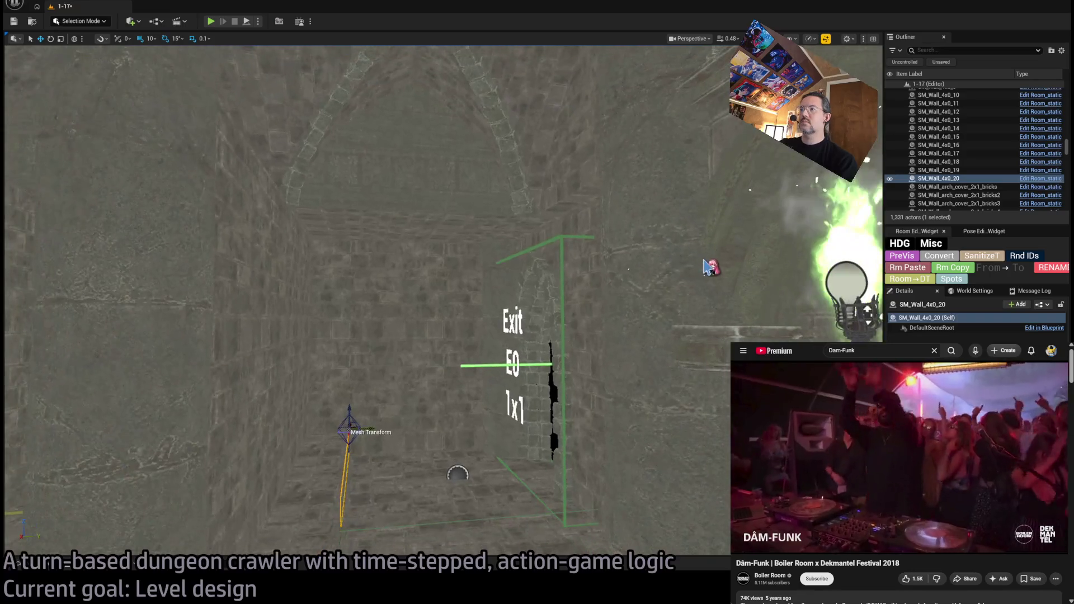
# - Nudge flat slab SM_Wall_4x0_16 above Exit E0 right to line it up
pyautogui.moveTo(559, 326); pyautogui.dragTo(464, 328)
pyautogui.keyDown('ctrl'); pyautogui.click(464, 328); pyautogui.keyUp('ctrl')
pyautogui.keyDown('ctrl'); pyautogui.click(465, 328); pyautogui.keyUp('ctrl')
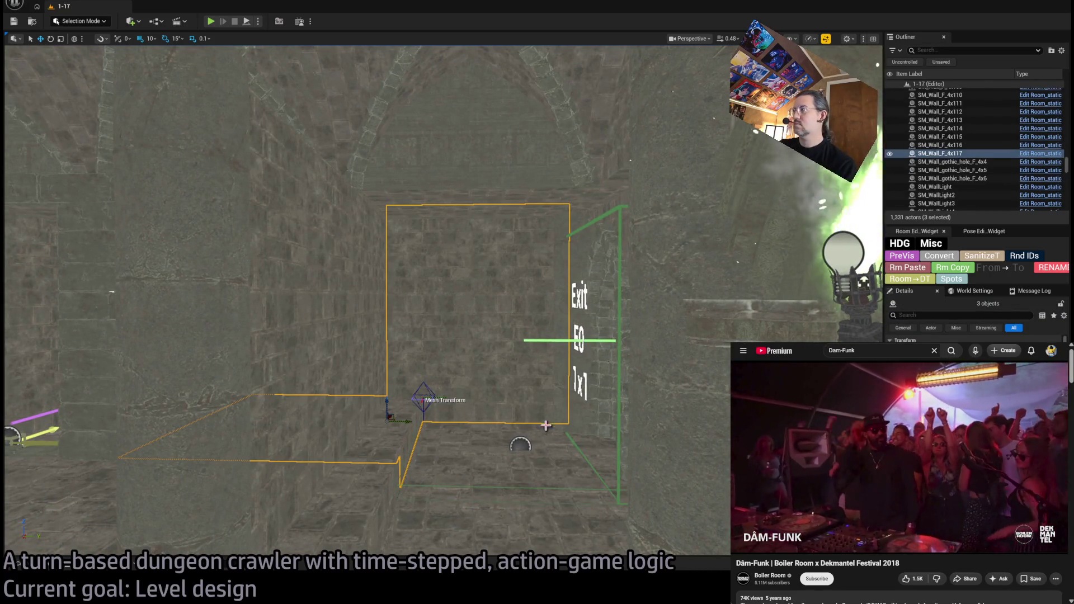
pyautogui.keyDown('ctrl'); pyautogui.click(455, 433); pyautogui.keyUp('ctrl')
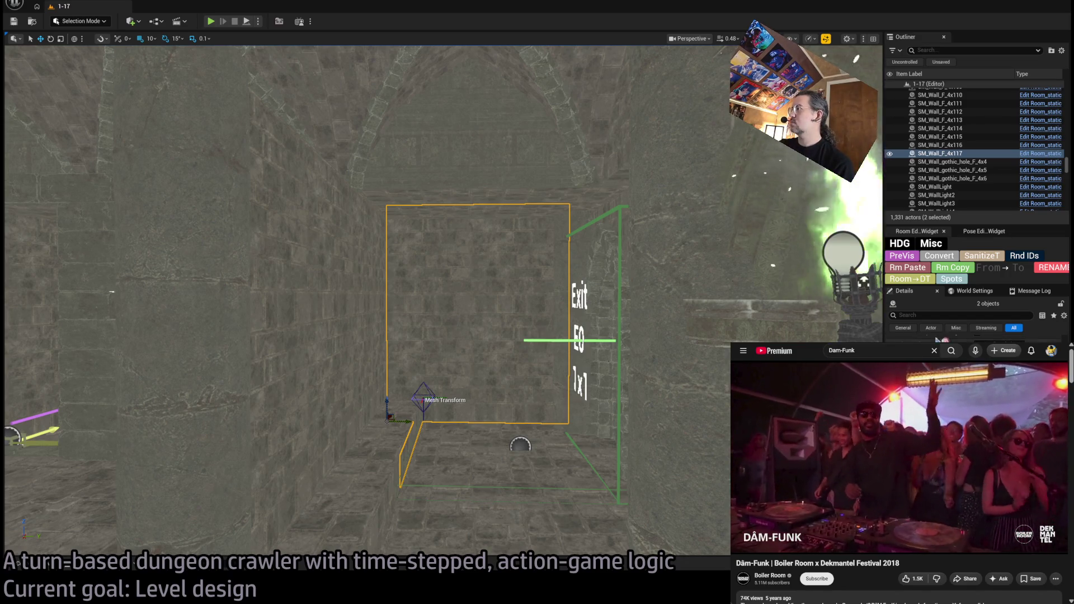
pyautogui.moveTo(597, 338); pyautogui.dragTo(671, 302)
pyautogui.click(713, 168)
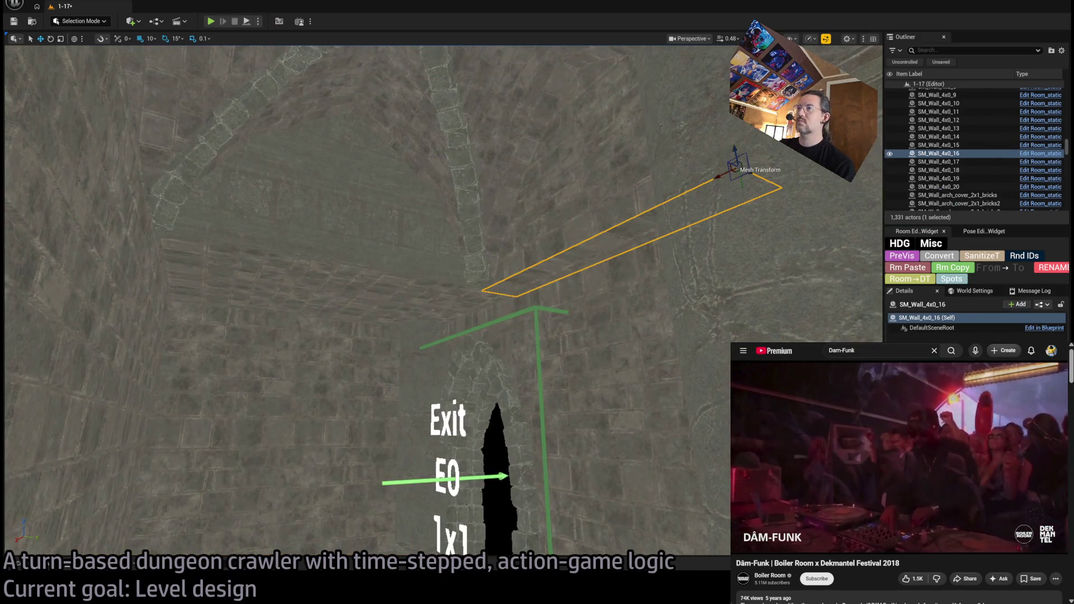
pyautogui.press('f')
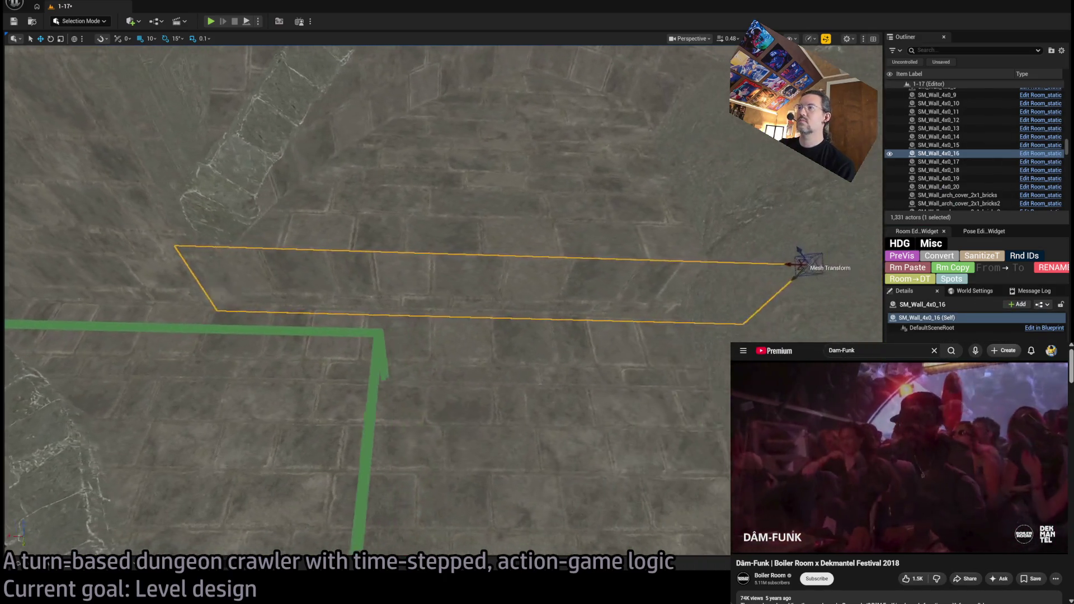
pyautogui.moveTo(757, 264)
pyautogui.mouseDown()
pyautogui.moveTo(802, 264)
pyautogui.moveTo(727, 308)
pyautogui.moveTo(600, 327)
pyautogui.mouseUp()
pyautogui.scroll(-2, 732, 306)
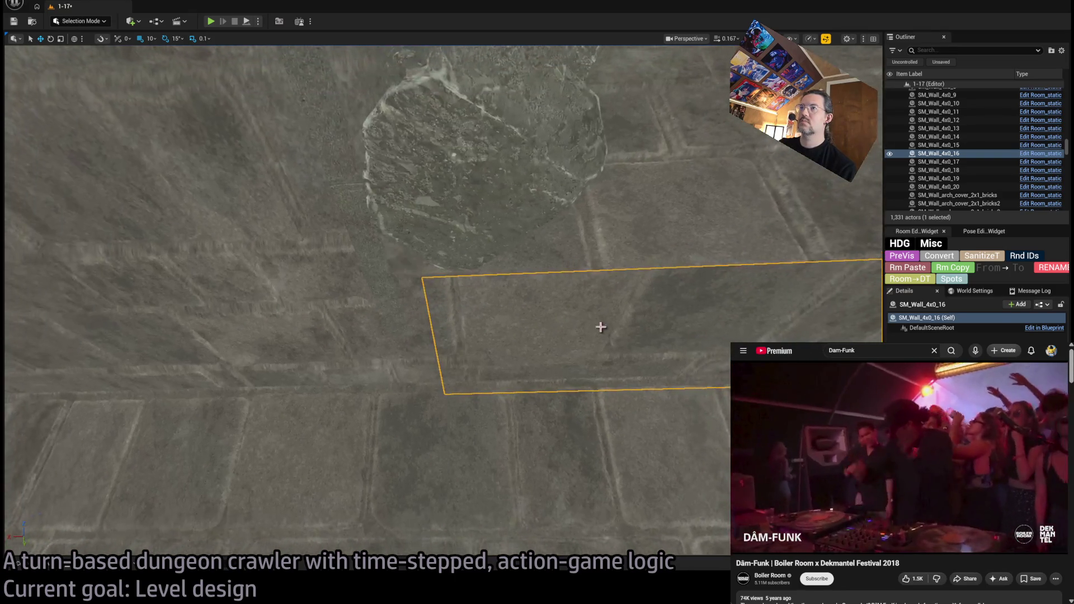
# - Select the ceiling piece with the hole near Exit S0 and use Rm Paste
pyautogui.click(462, 235)
pyautogui.moveTo(462, 234)
pyautogui.mouseDown()
pyautogui.moveTo(471, 224)
pyautogui.moveTo(435, 197)
pyautogui.mouseUp()
pyautogui.click(436, 196)
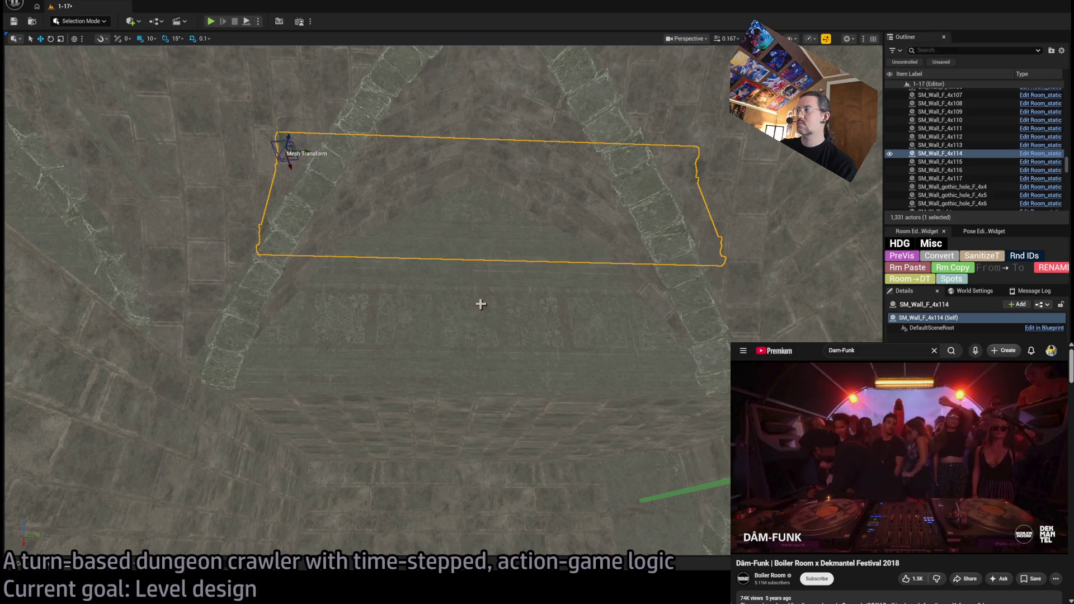
pyautogui.hotkey('ctrl', 'z')
pyautogui.click(923, 270)
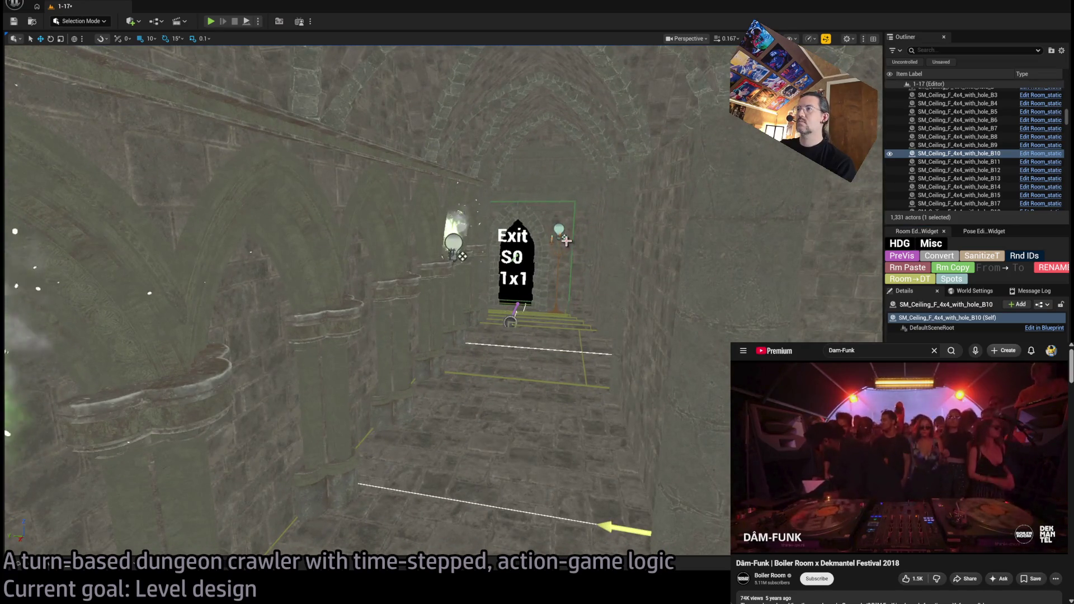
# - Duplicate the Exit S0 candelabra with PointLight30 onto the stairway, creating PointLight31
pyautogui.click(559, 256)
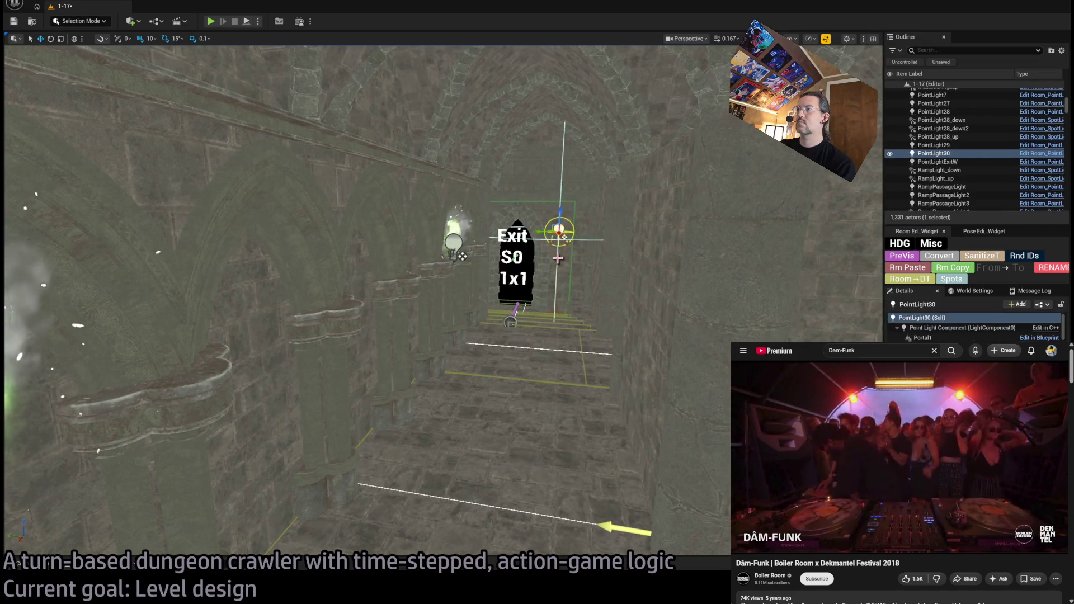
pyautogui.click(584, 306)
pyautogui.click(558, 254)
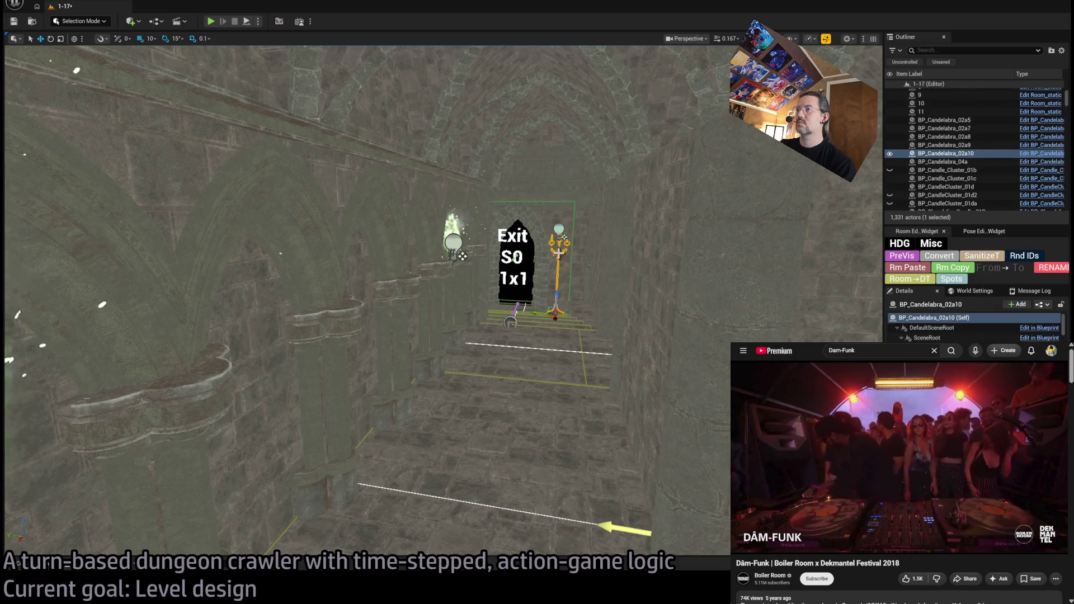
pyautogui.keyDown('ctrl'); pyautogui.click(560, 231); pyautogui.keyUp('ctrl')
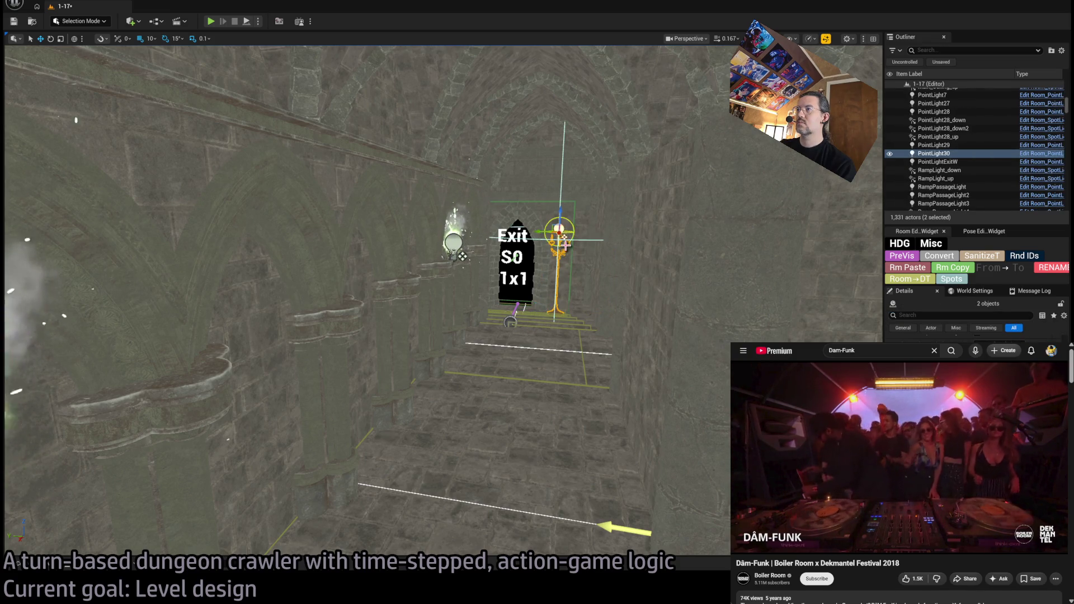
pyautogui.moveTo(558, 235)
pyautogui.mouseDown()
pyautogui.moveTo(522, 511)
pyautogui.moveTo(575, 460)
pyautogui.moveTo(680, 414)
pyautogui.mouseUp()
pyautogui.press('f')
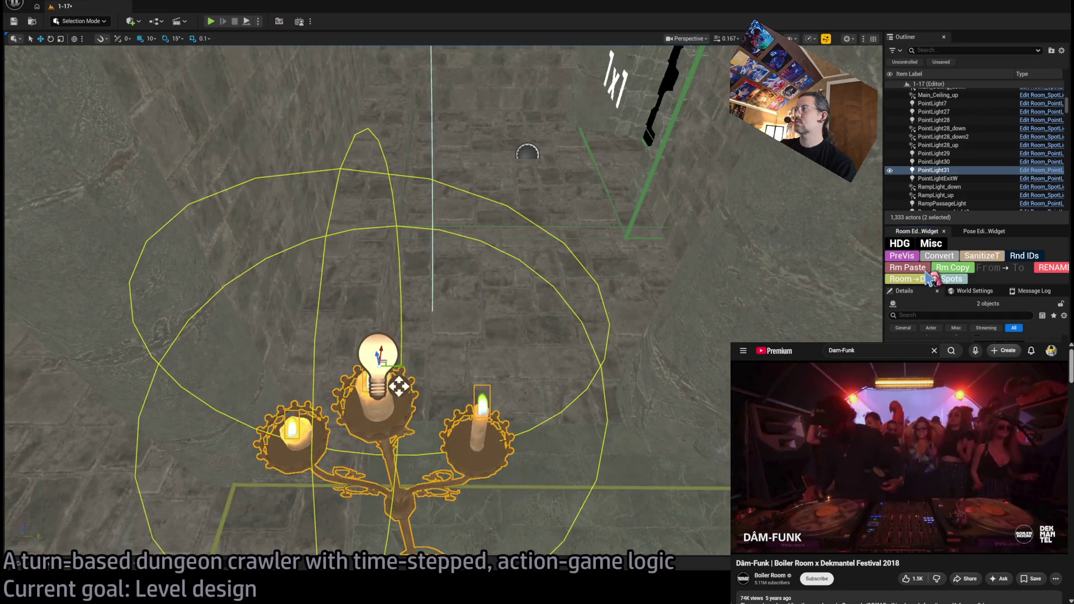